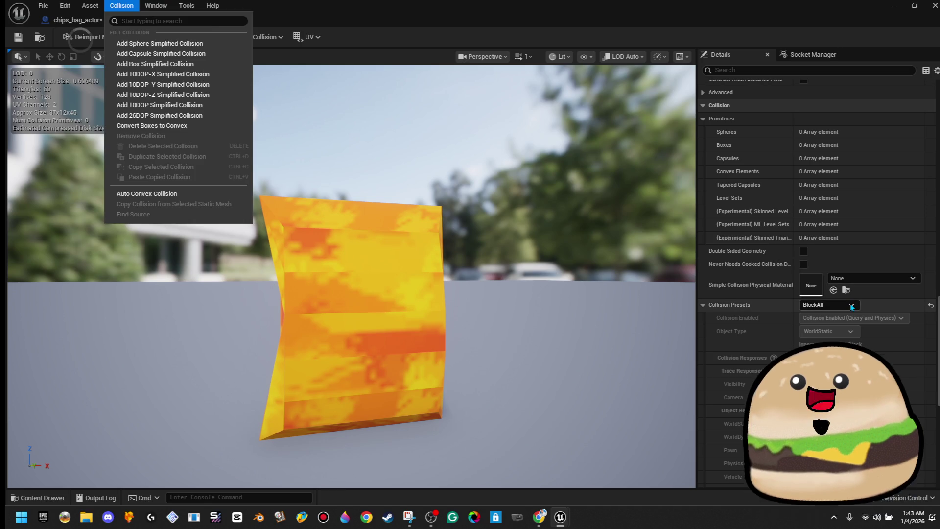
Set the chips bag's Collision Complexity to Use Complex Collision As Simple.
{"action": "scroll", "coordinate": [851, 313], "scroll_direction": "down", "scroll_amount": 5}
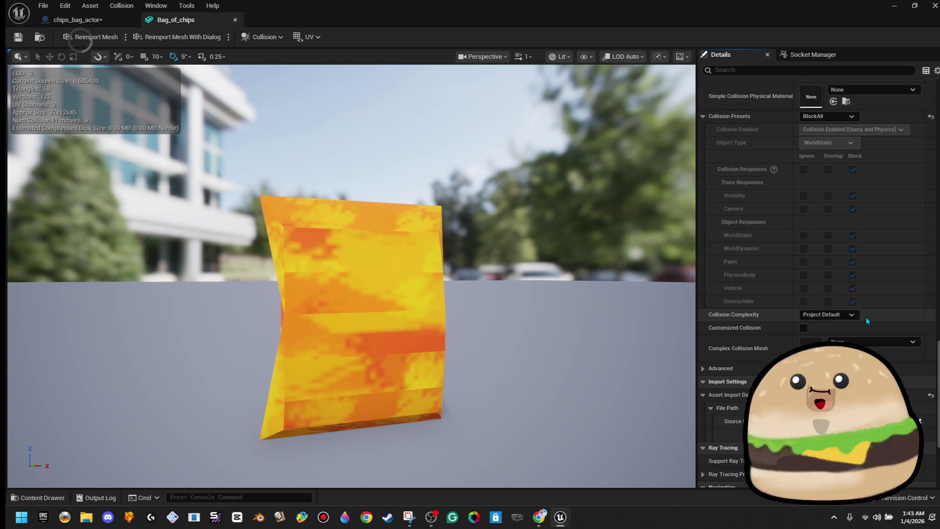
{"action": "left_click", "coordinate": [832, 314]}
{"action": "left_click", "coordinate": [851, 352]}
Add a box collision to the bag, then delete it so no simple primitives remain.
{"action": "left_click", "coordinate": [131, 4]}
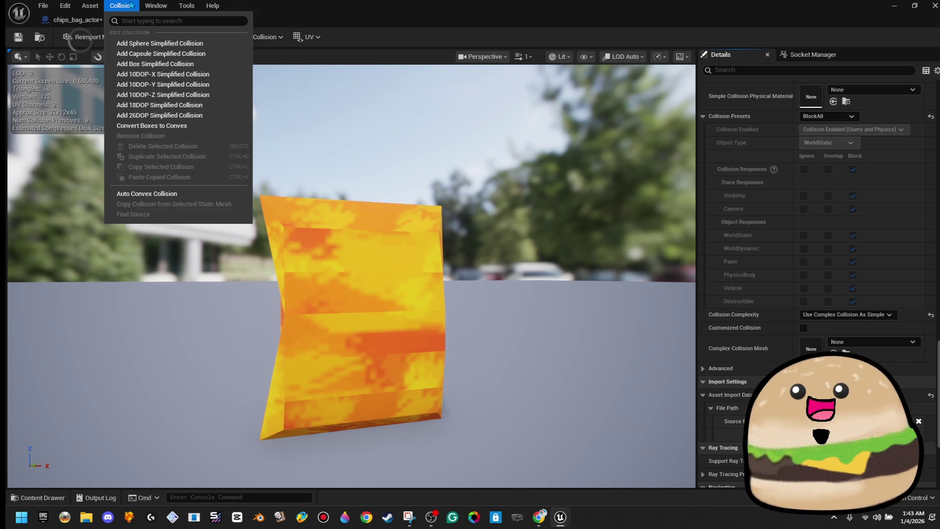
{"action": "left_click", "coordinate": [142, 73]}
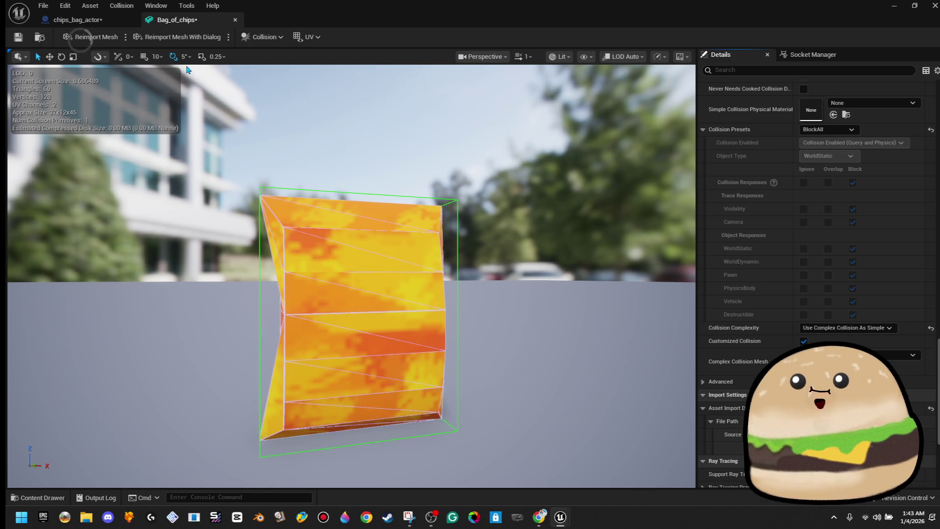
{"action": "left_click", "coordinate": [455, 274]}
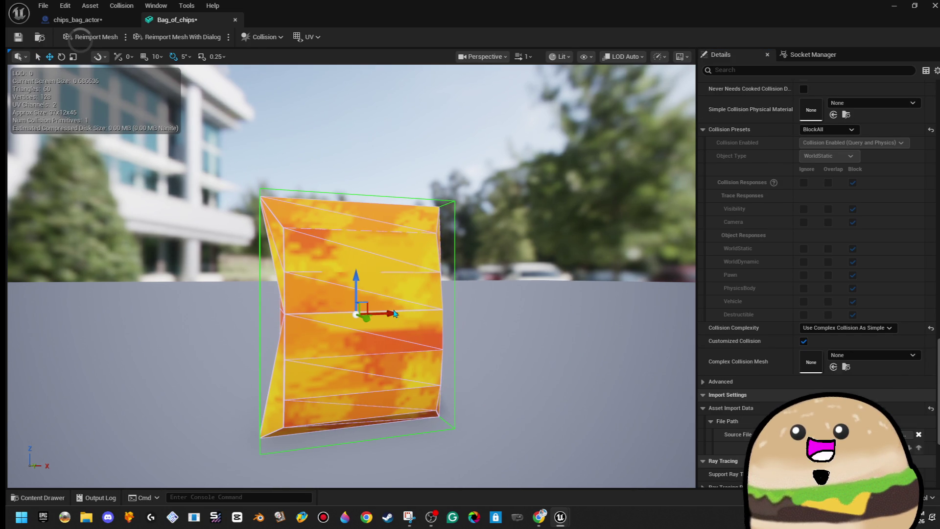
{"action": "left_click_drag", "start_coordinate": [396, 313], "coordinate": [522, 308]}
{"action": "key", "text": "Delete"}
{"action": "left_click_drag", "start_coordinate": [399, 256], "coordinate": [166, 245]}
{"action": "scroll", "coordinate": [313, 293], "scroll_direction": "up", "scroll_amount": 5}
{"action": "scroll", "coordinate": [352, 276], "scroll_direction": "down", "scroll_amount": 3}
{"action": "left_click_drag", "start_coordinate": [351, 276], "coordinate": [314, 274]}
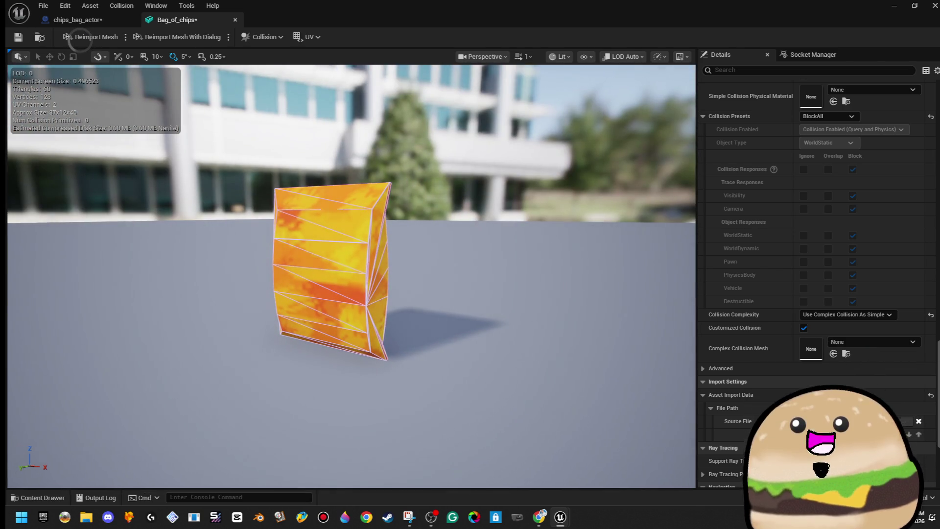
{"action": "left_click_drag", "start_coordinate": [343, 274], "coordinate": [279, 275]}
{"action": "scroll", "coordinate": [343, 274], "scroll_direction": "up", "scroll_amount": 5}
{"action": "left_click_drag", "start_coordinate": [342, 274], "coordinate": [230, 276]}
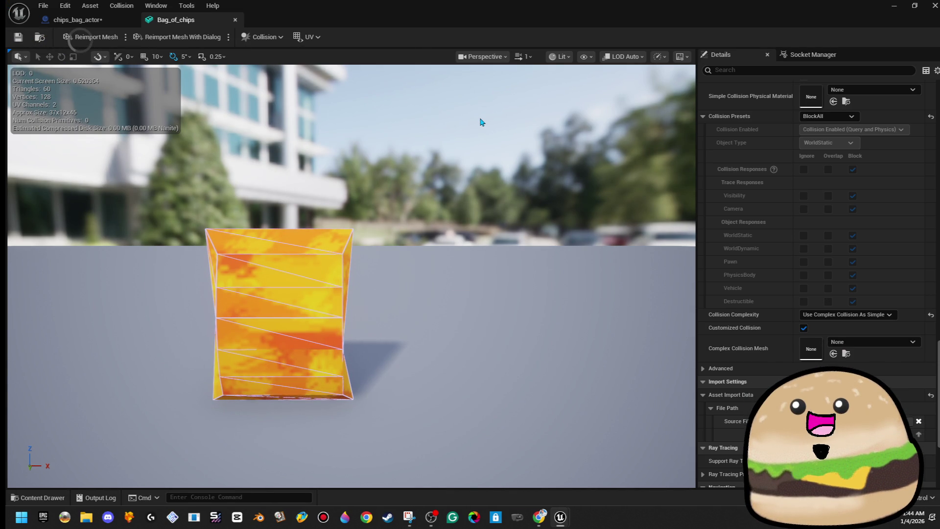
{"action": "mouse_move", "coordinate": [481, 122]}
{"action": "left_mouse_down"}
{"action": "mouse_move", "coordinate": [442, 123]}
{"action": "mouse_move", "coordinate": [443, 88]}
{"action": "mouse_move", "coordinate": [443, 132]}
{"action": "mouse_move", "coordinate": [426, 132]}
{"action": "mouse_move", "coordinate": [435, 118]}
{"action": "left_mouse_up"}
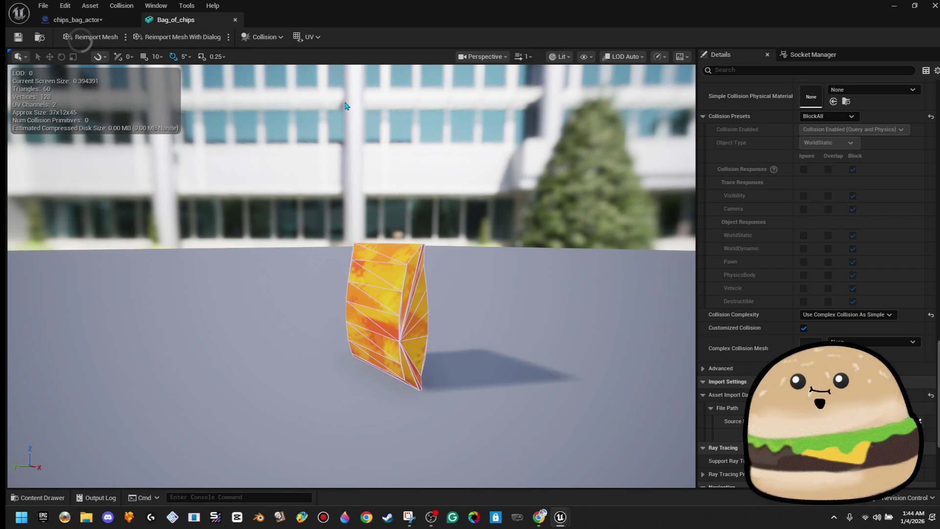
{"action": "left_click_drag", "start_coordinate": [376, 151], "coordinate": [382, 139]}
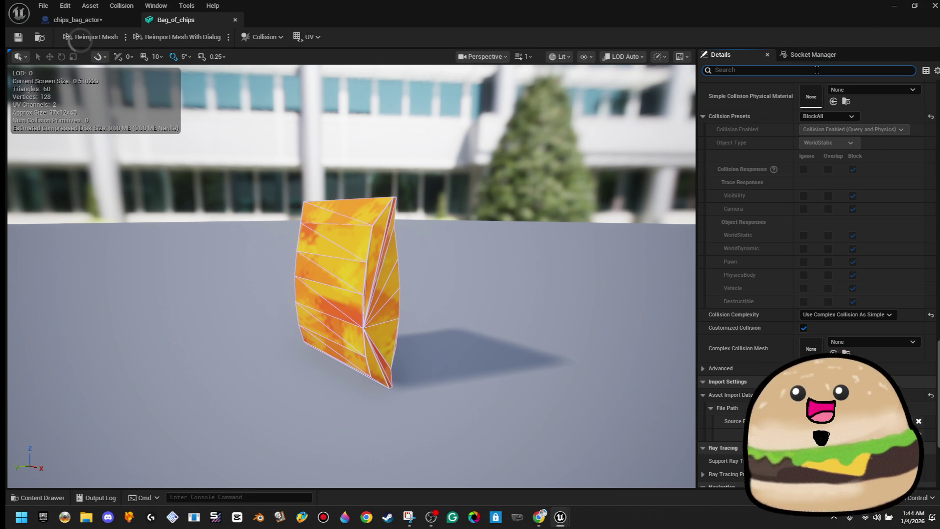
Search the mesh Details, then close Bag_of_chips to return to the chips_bag_actor Blueprint.
{"action": "type", "text": "light map"}
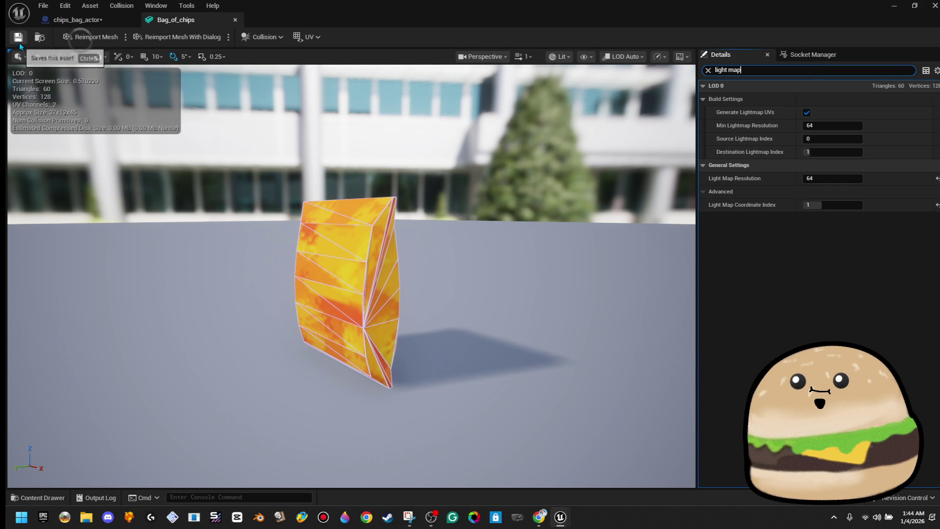
{"action": "left_click", "coordinate": [235, 20]}
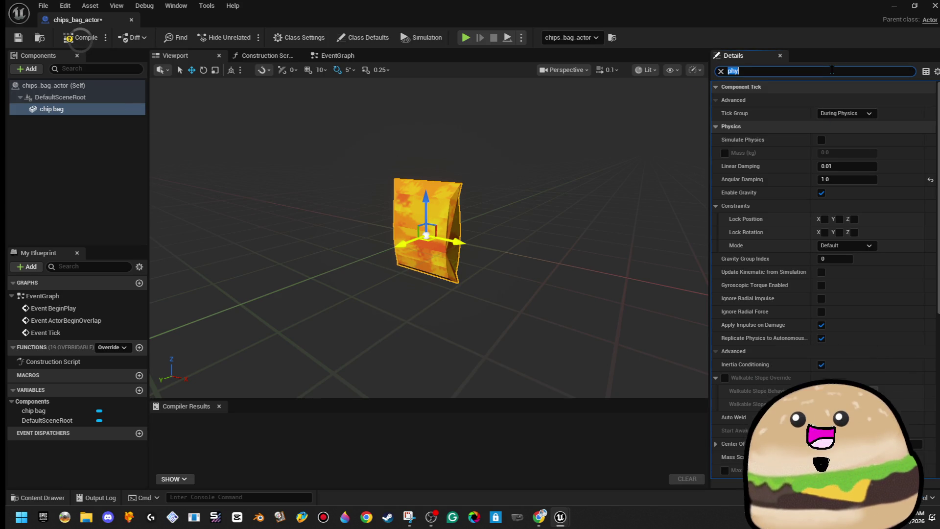
Enable Simulate Physics on the chip bag, compile chips_bag_actor, and close the Blueprint.
{"action": "left_click", "coordinate": [822, 140]}
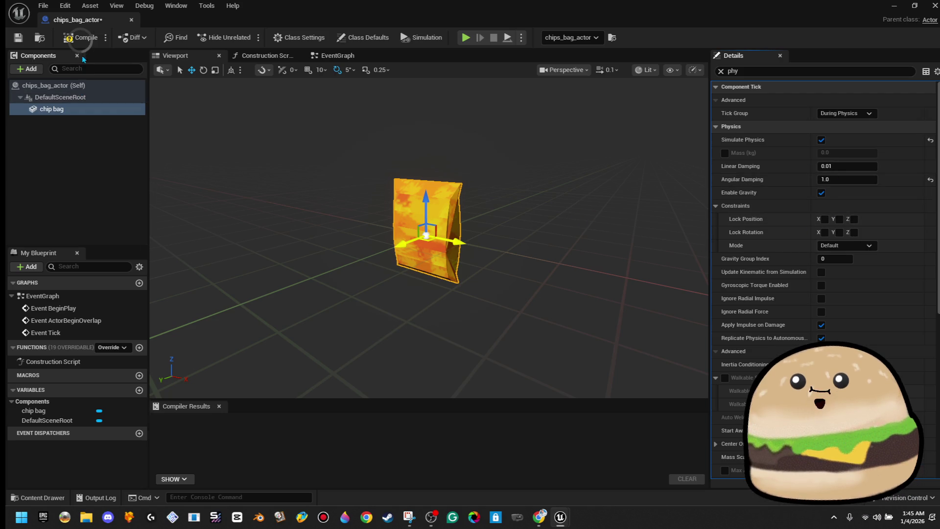
{"action": "left_click", "coordinate": [80, 40]}
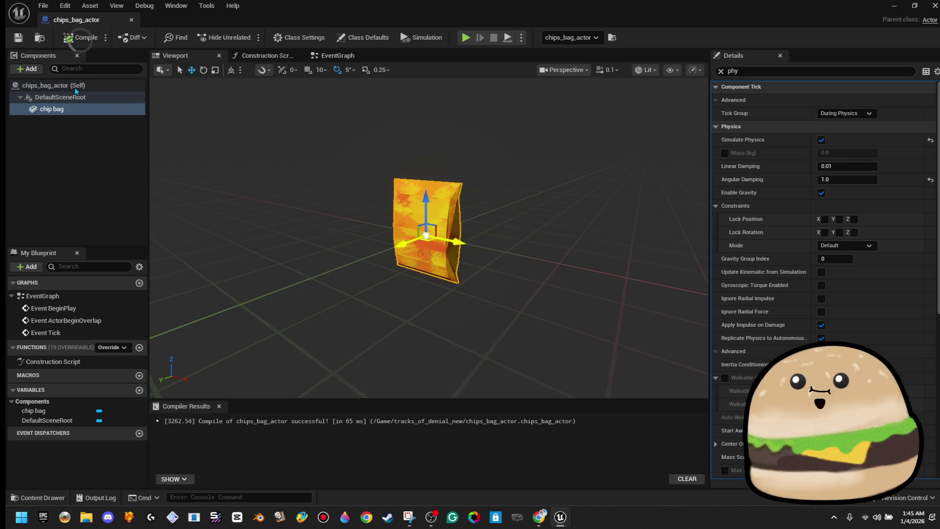
{"action": "left_click", "coordinate": [131, 20]}
{"action": "scroll", "coordinate": [458, 269], "scroll_direction": "down", "scroll_amount": 10}
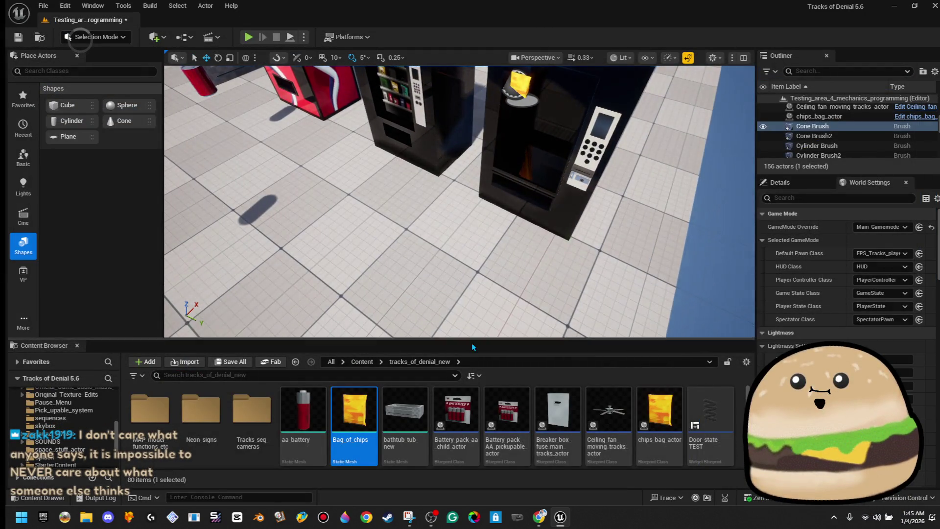
Play the level from the viewport spot with Play From Here, then stop it.
{"action": "right_click", "coordinate": [427, 179]}
{"action": "left_click", "coordinate": [458, 496]}
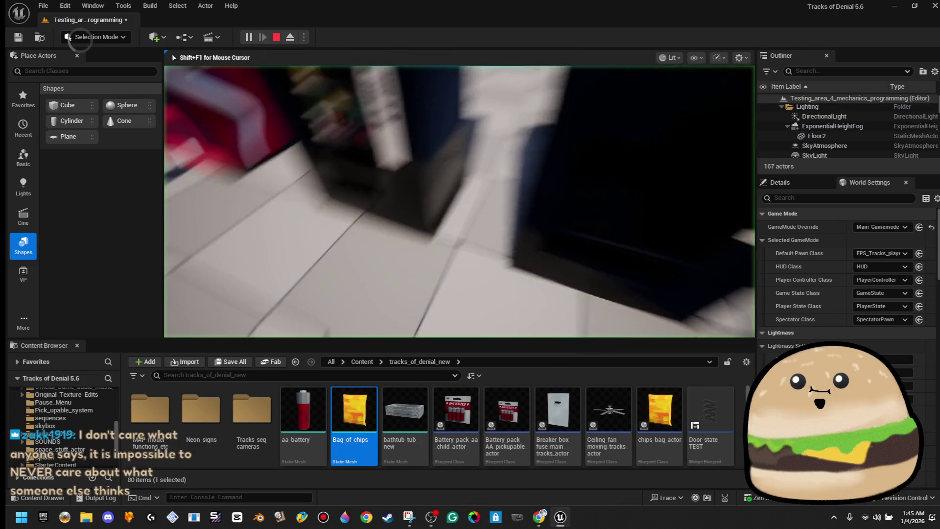
{"action": "key", "text": "s"}
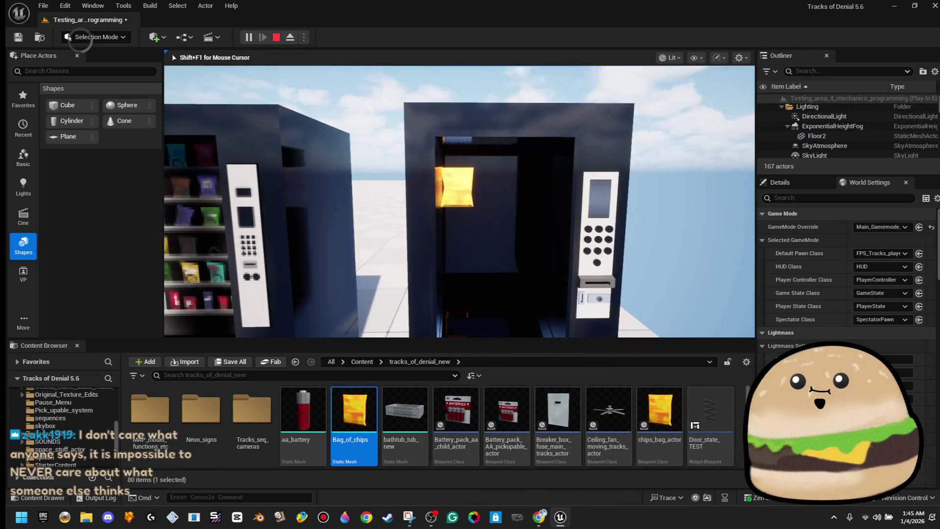
{"action": "key", "text": "Escape"}
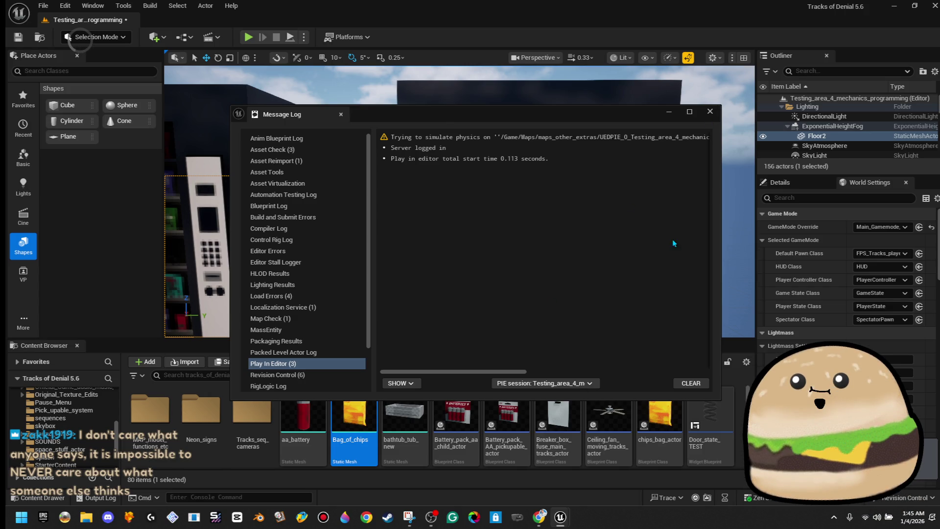
Read the Message Log's ComplexAsSimple physics warning for the chip bag, then close the log.
{"action": "left_click_drag", "start_coordinate": [483, 373], "coordinate": [615, 373]}
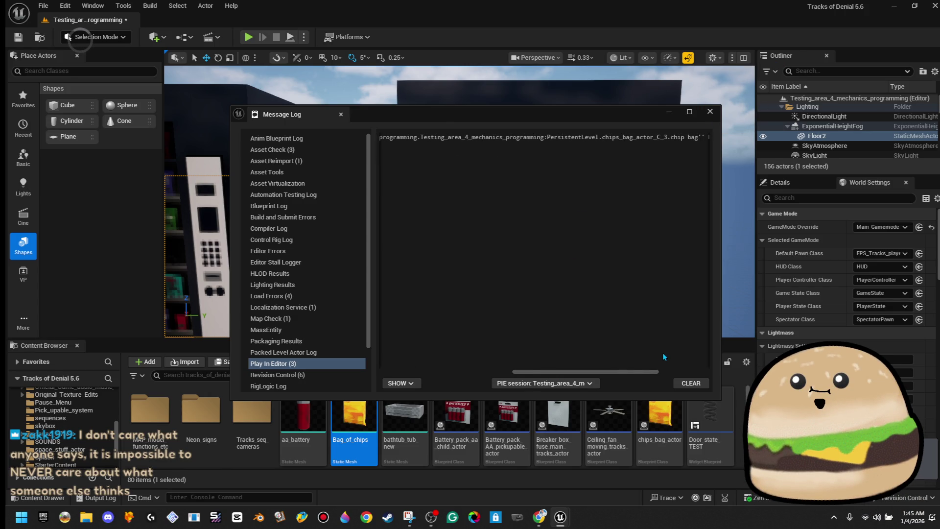
{"action": "left_click_drag", "start_coordinate": [640, 372], "coordinate": [727, 357]}
{"action": "left_click", "coordinate": [599, 137]}
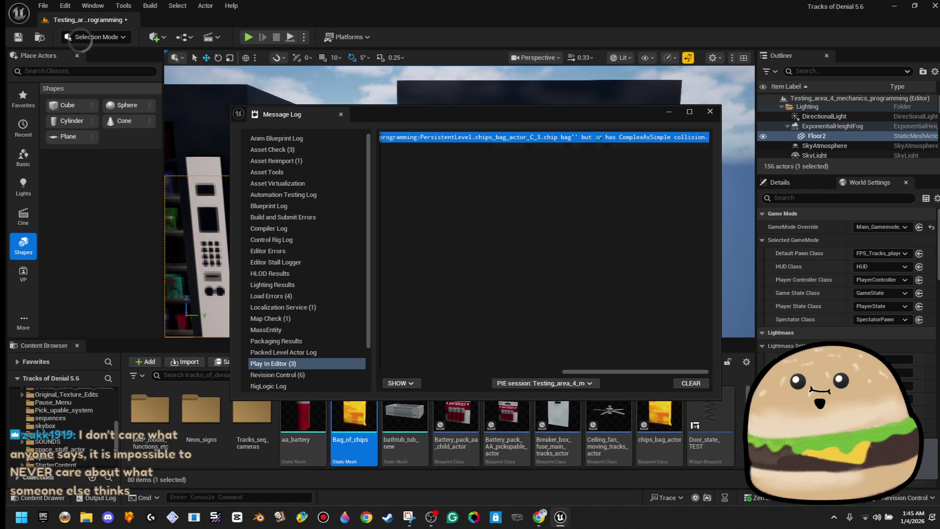
{"action": "left_click", "coordinate": [711, 112]}
Reopen the chips_bag_actor Blueprint from the bag and view it in the 3D preview.
{"action": "right_click", "coordinate": [462, 180]}
{"action": "left_click", "coordinate": [566, 223]}
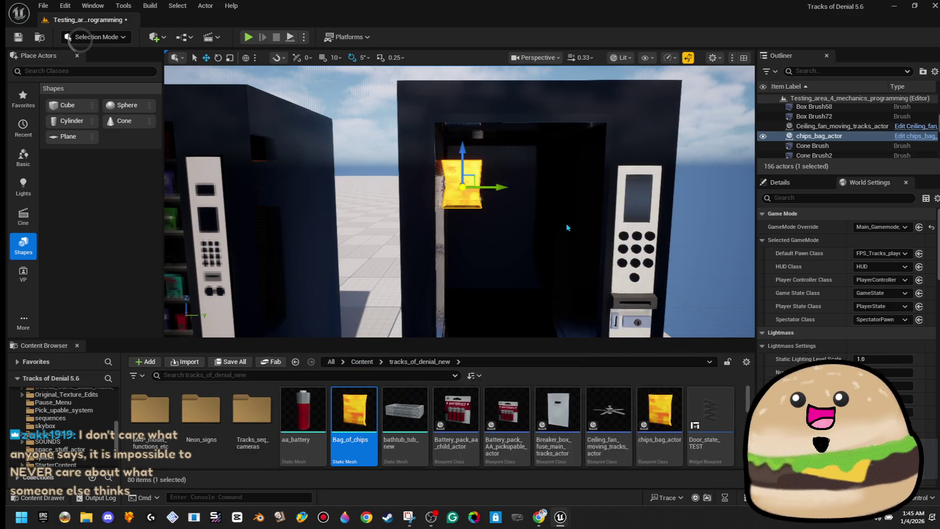
{"action": "left_click", "coordinate": [192, 55]}
{"action": "mouse_move", "coordinate": [420, 205]}
{"action": "left_mouse_down"}
{"action": "mouse_move", "coordinate": [431, 198]}
{"action": "mouse_move", "coordinate": [423, 204]}
{"action": "left_mouse_up"}
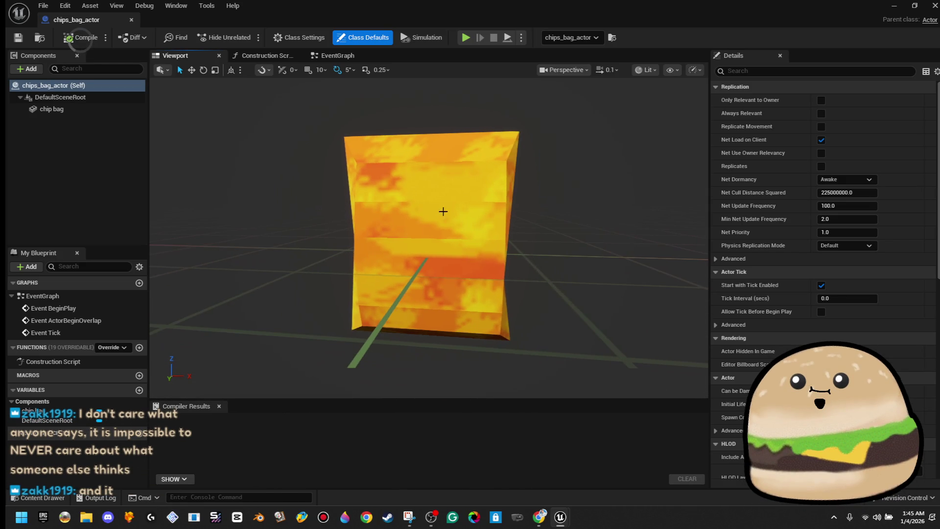
{"action": "scroll", "coordinate": [858, 333], "scroll_direction": "down", "scroll_amount": 10}
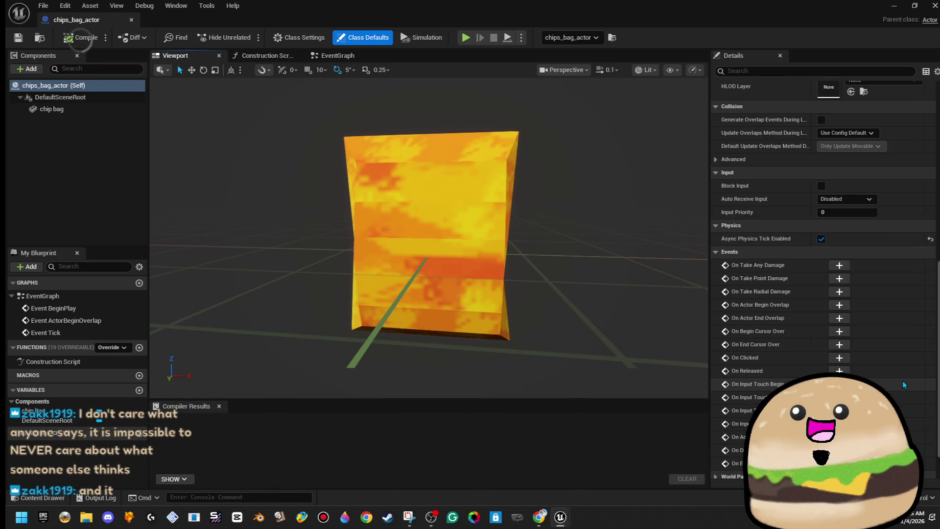
{"action": "scroll", "coordinate": [896, 383], "scroll_direction": "up", "scroll_amount": 5}
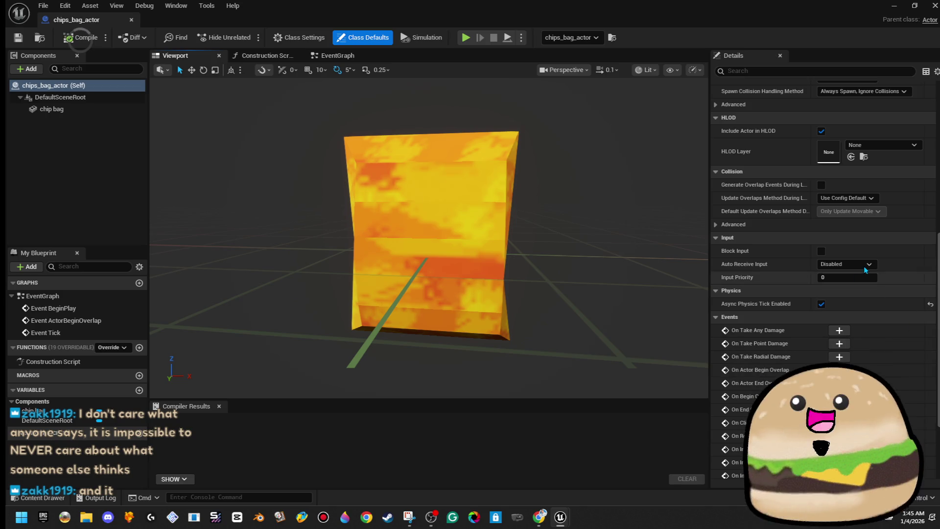
{"action": "left_click", "coordinate": [377, 240]}
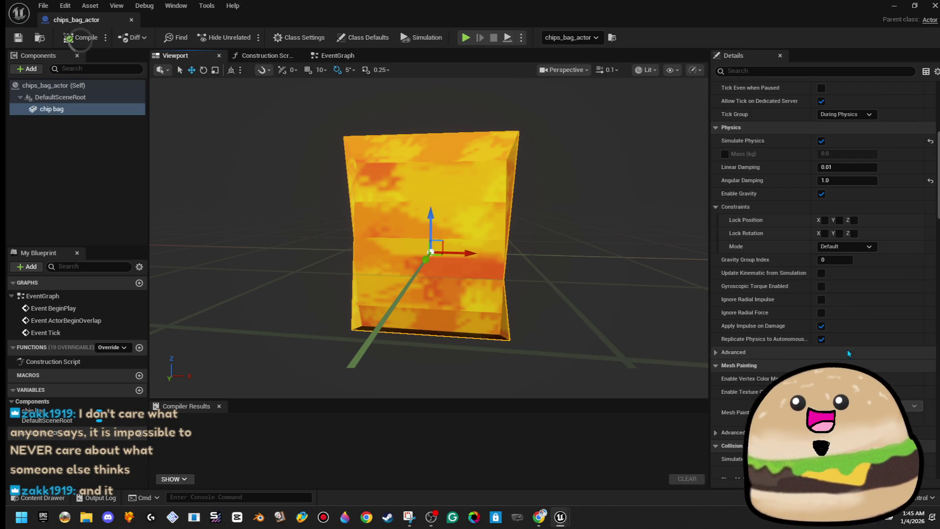
{"action": "scroll", "coordinate": [843, 352], "scroll_direction": "down", "scroll_amount": 15}
{"action": "scroll", "coordinate": [884, 328], "scroll_direction": "down", "scroll_amount": 10}
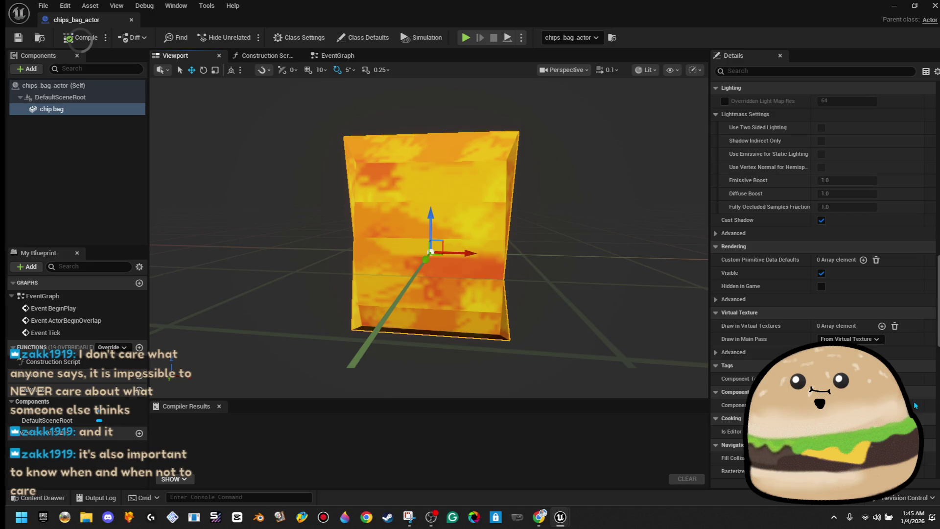
{"action": "scroll", "coordinate": [906, 359], "scroll_direction": "down", "scroll_amount": 4}
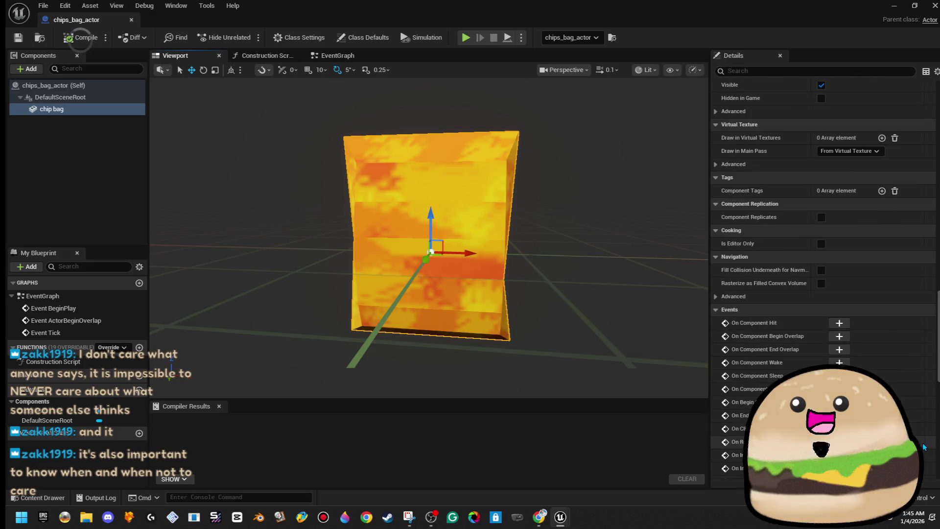
{"action": "scroll", "coordinate": [924, 447], "scroll_direction": "up", "scroll_amount": 6}
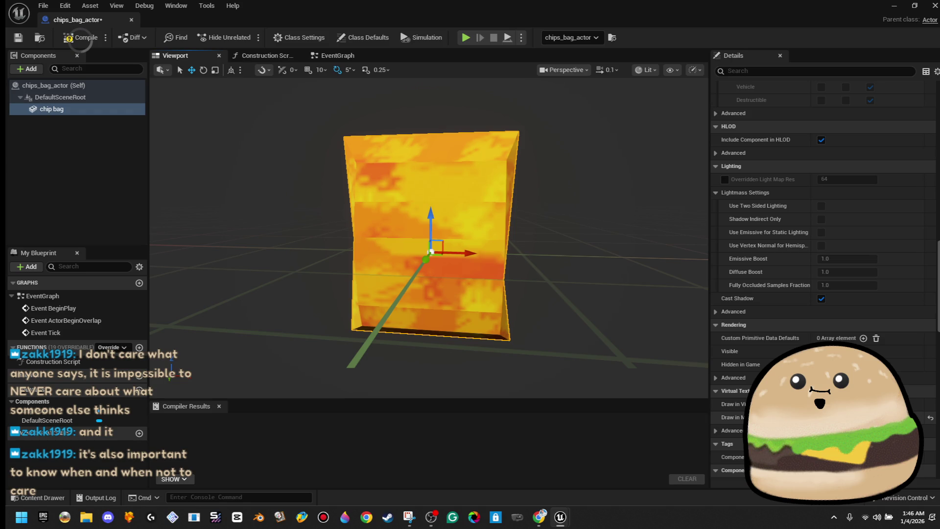
{"action": "scroll", "coordinate": [823, 275], "scroll_direction": "up", "scroll_amount": 10}
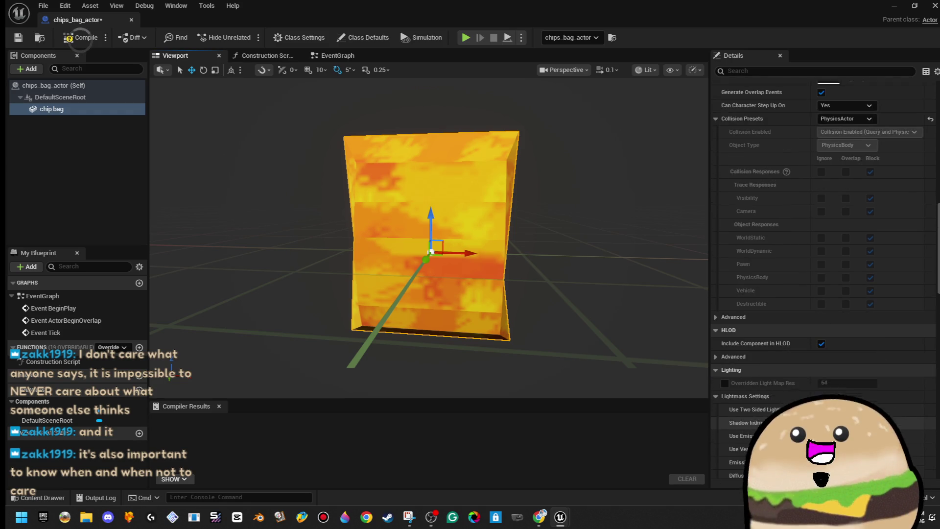
{"action": "left_click", "coordinate": [866, 322]}
{"action": "left_click", "coordinate": [866, 322]}
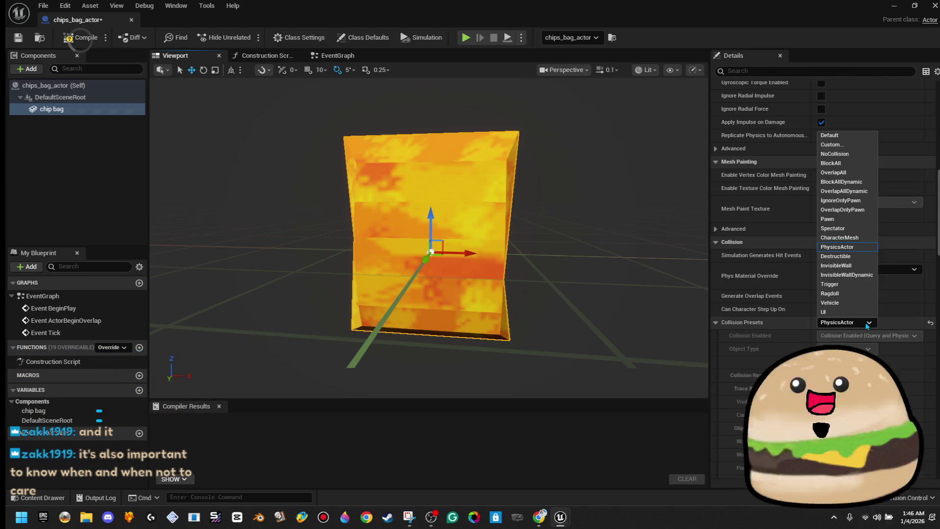
{"action": "scroll", "coordinate": [876, 287], "scroll_direction": "up", "scroll_amount": 12}
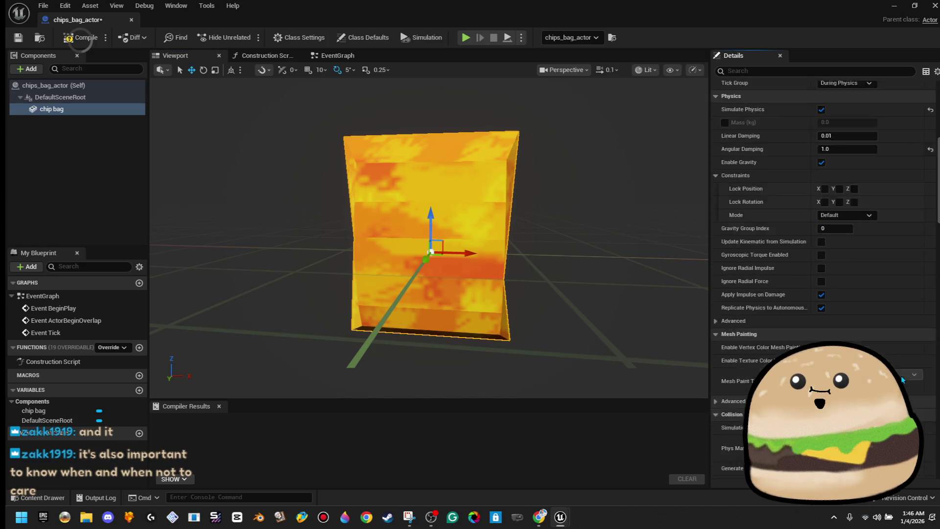
{"action": "scroll", "coordinate": [908, 357], "scroll_direction": "down", "scroll_amount": 15}
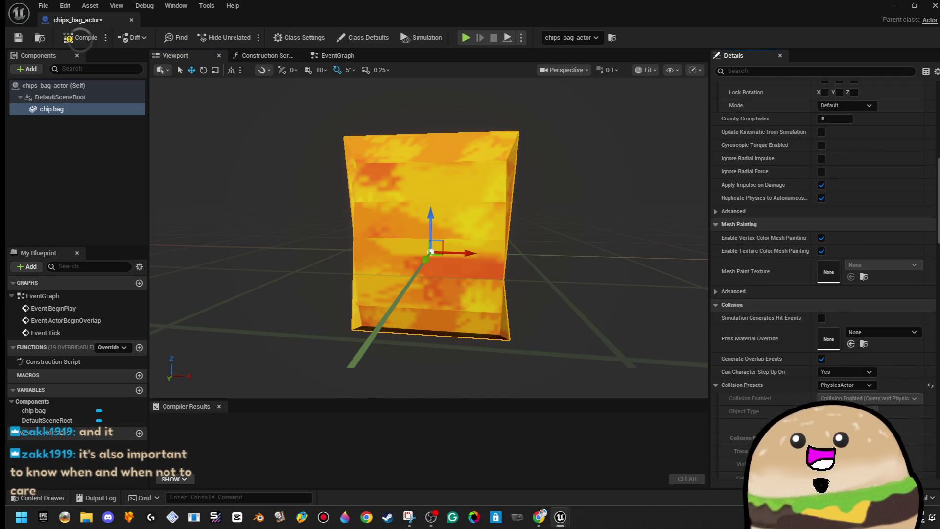
{"action": "scroll", "coordinate": [882, 392], "scroll_direction": "down", "scroll_amount": 15}
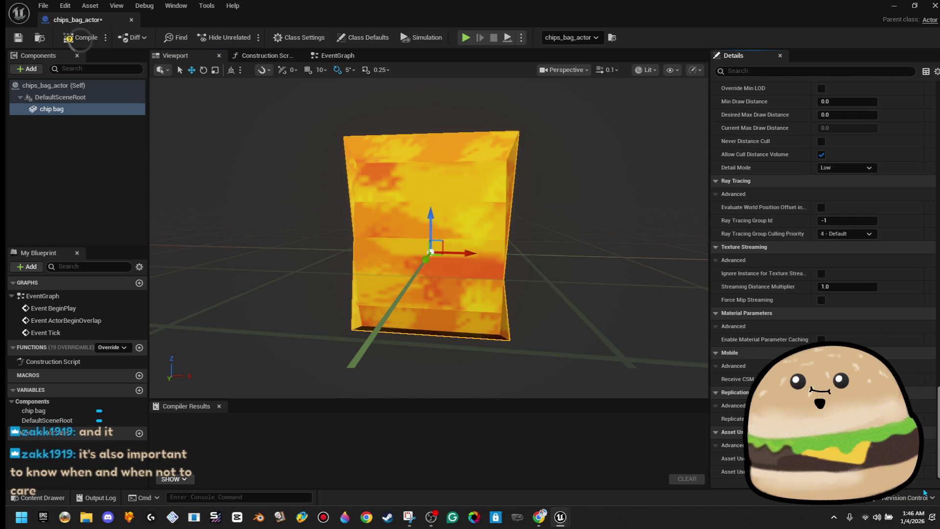
{"action": "scroll", "coordinate": [925, 469], "scroll_direction": "up", "scroll_amount": 5}
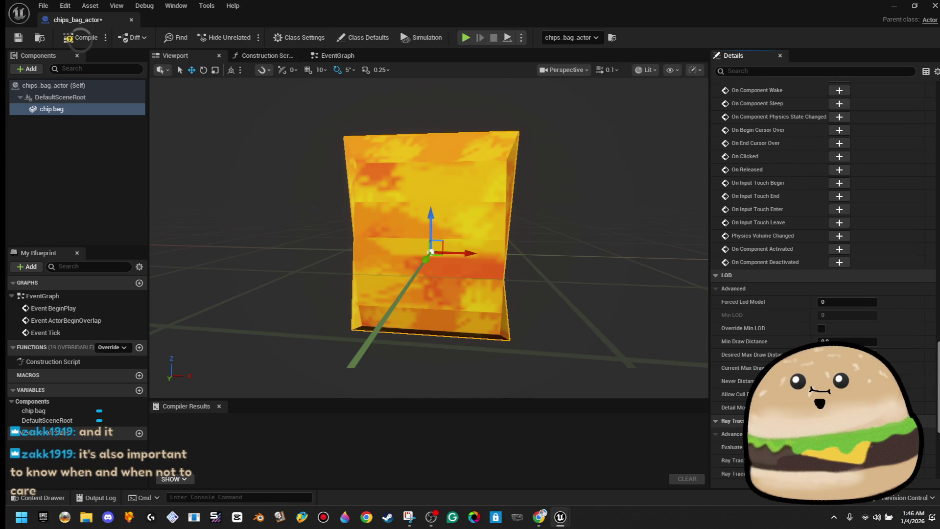
{"action": "scroll", "coordinate": [822, 275], "scroll_direction": "up", "scroll_amount": 10}
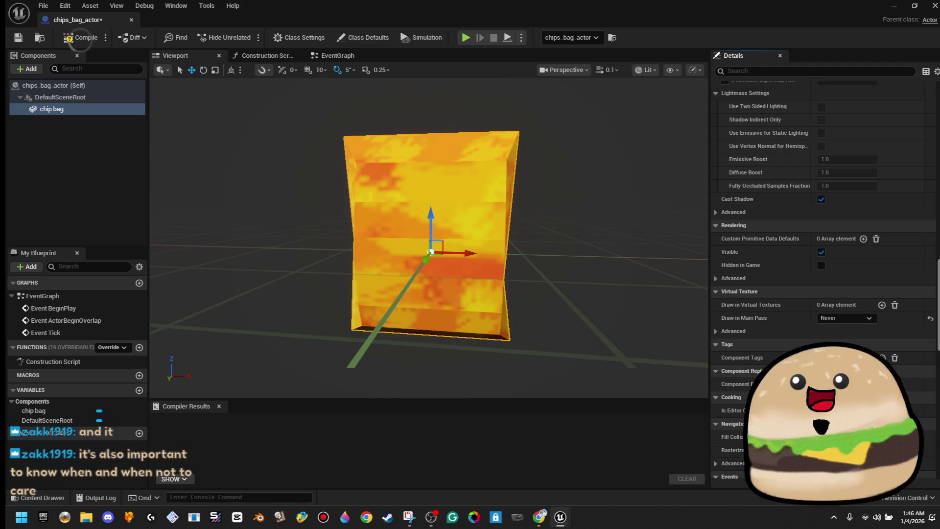
{"action": "scroll", "coordinate": [823, 264], "scroll_direction": "up", "scroll_amount": 10}
{"action": "scroll", "coordinate": [822, 264], "scroll_direction": "up", "scroll_amount": 5}
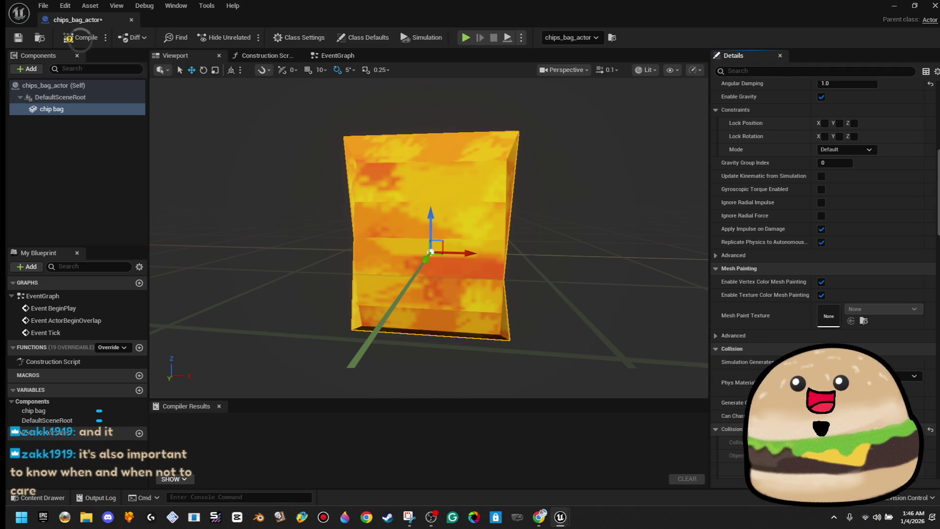
{"action": "left_click", "coordinate": [872, 429]}
{"action": "left_click", "coordinate": [842, 294]}
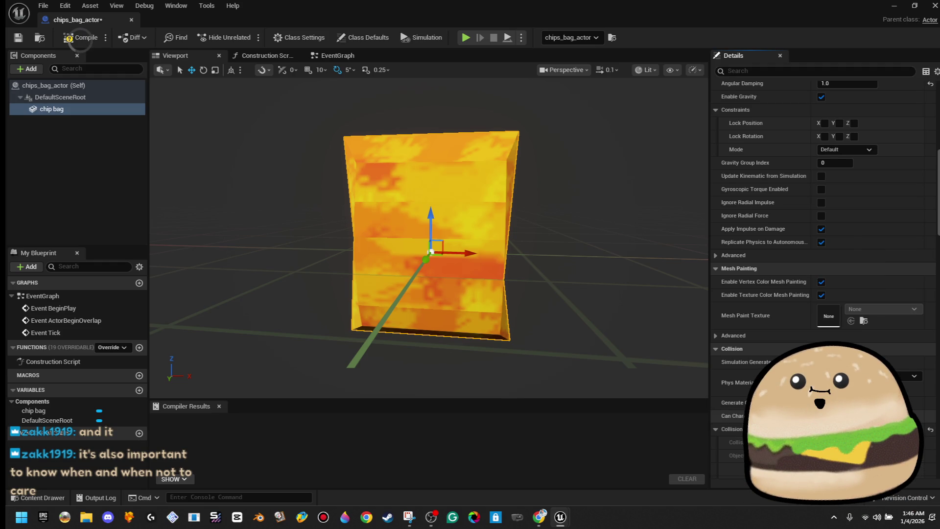
{"action": "scroll", "coordinate": [823, 265], "scroll_direction": "up", "scroll_amount": 15}
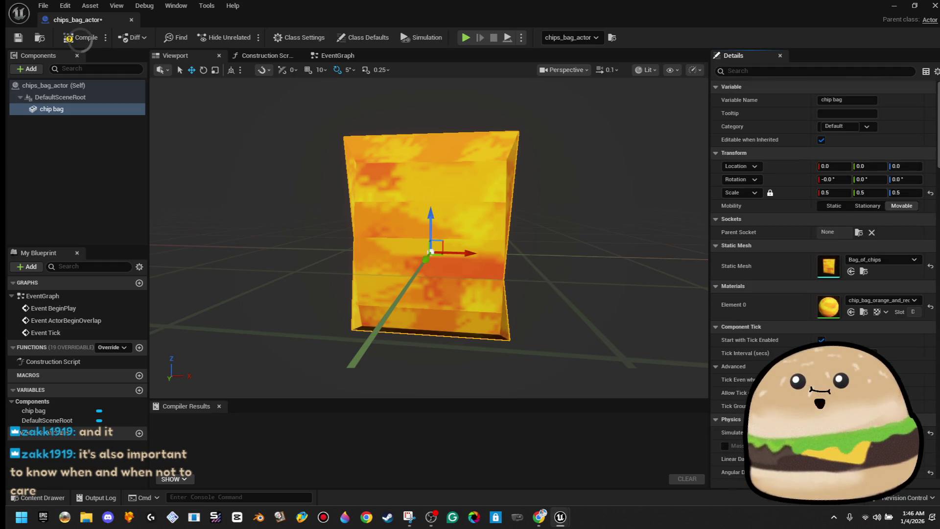
Open the Bag_of_chips mesh and set its Collision Complexity to Project Default.
{"action": "double_click", "coordinate": [826, 265]}
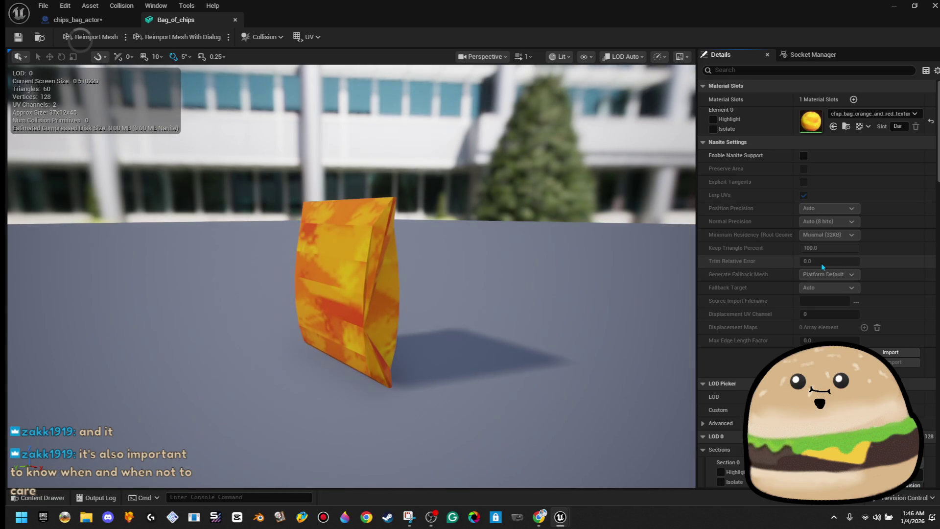
{"action": "scroll", "coordinate": [874, 377], "scroll_direction": "down", "scroll_amount": 10}
{"action": "scroll", "coordinate": [875, 381], "scroll_direction": "down", "scroll_amount": 4}
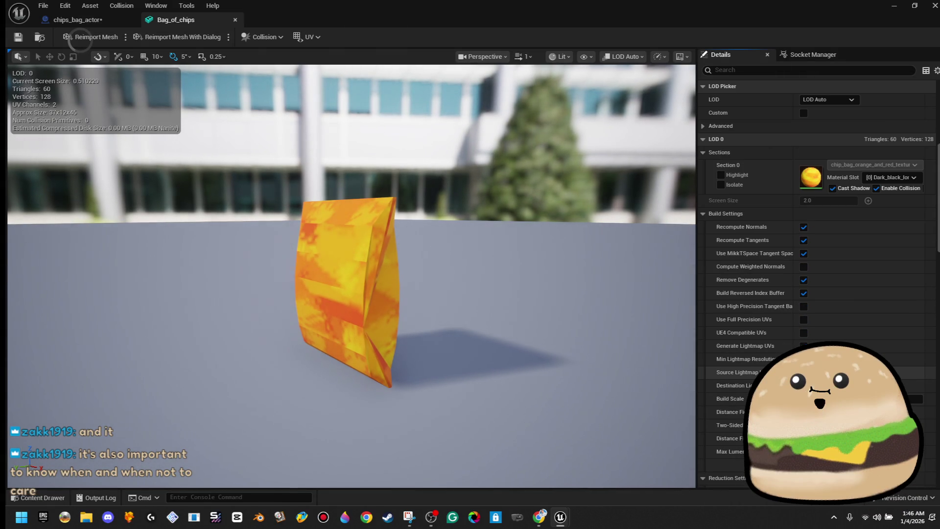
{"action": "scroll", "coordinate": [881, 362], "scroll_direction": "down", "scroll_amount": 13}
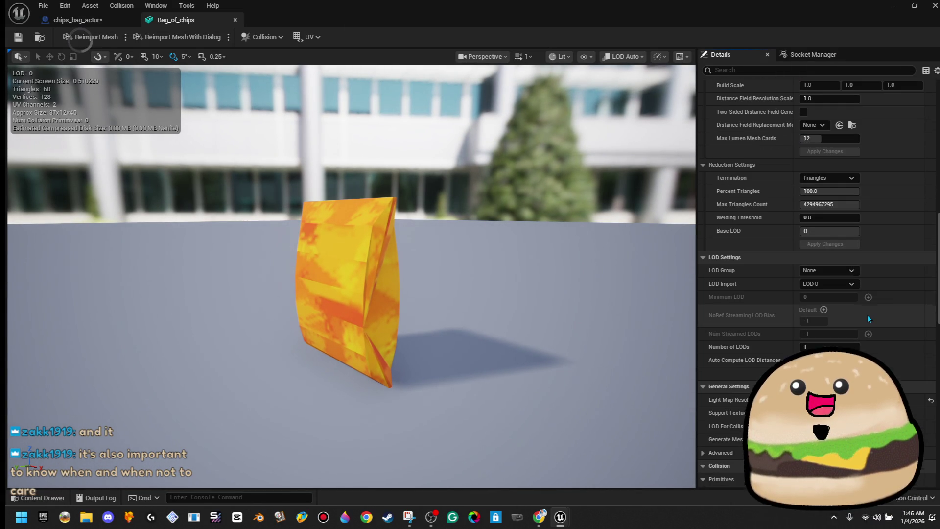
{"action": "scroll", "coordinate": [866, 312], "scroll_direction": "down", "scroll_amount": 3}
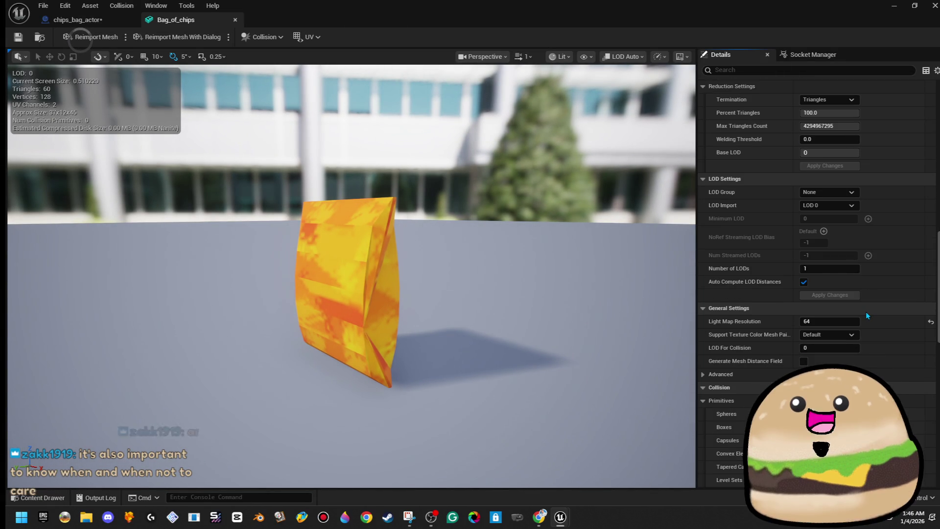
{"action": "scroll", "coordinate": [866, 311], "scroll_direction": "up", "scroll_amount": 4}
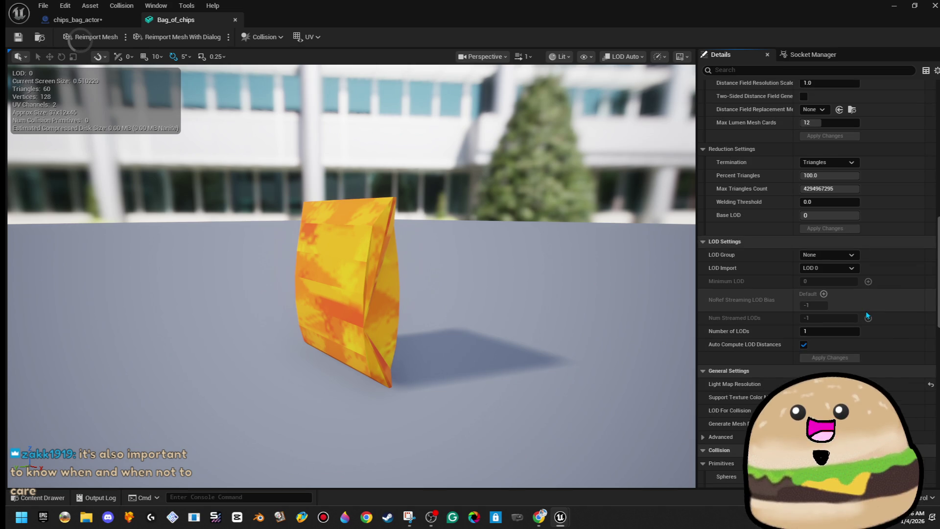
{"action": "scroll", "coordinate": [866, 310], "scroll_direction": "up", "scroll_amount": 3}
{"action": "scroll", "coordinate": [866, 310], "scroll_direction": "down", "scroll_amount": 15}
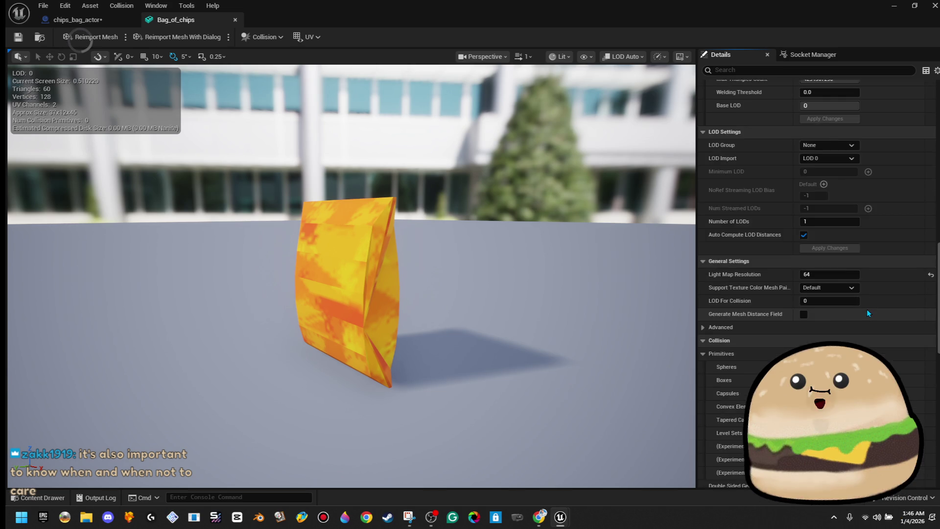
{"action": "scroll", "coordinate": [866, 309], "scroll_direction": "down", "scroll_amount": 1}
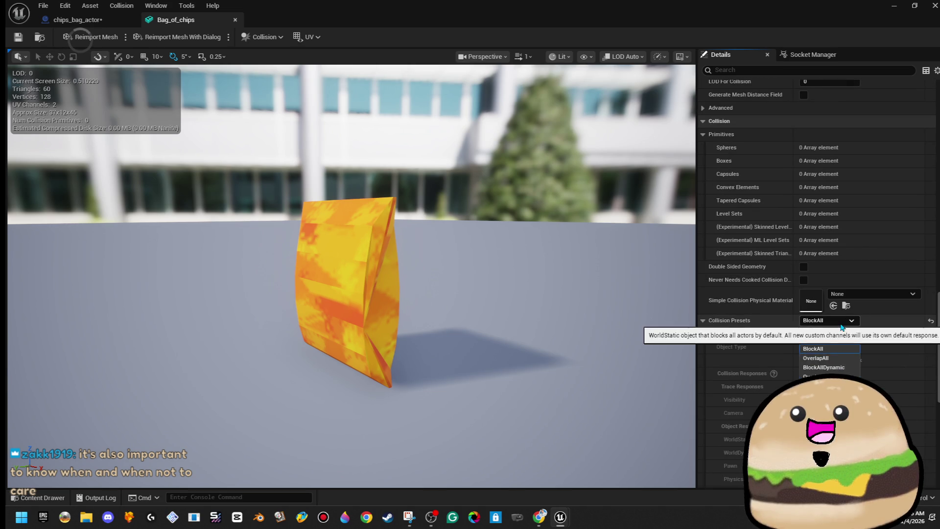
{"action": "scroll", "coordinate": [872, 224], "scroll_direction": "down", "scroll_amount": 12}
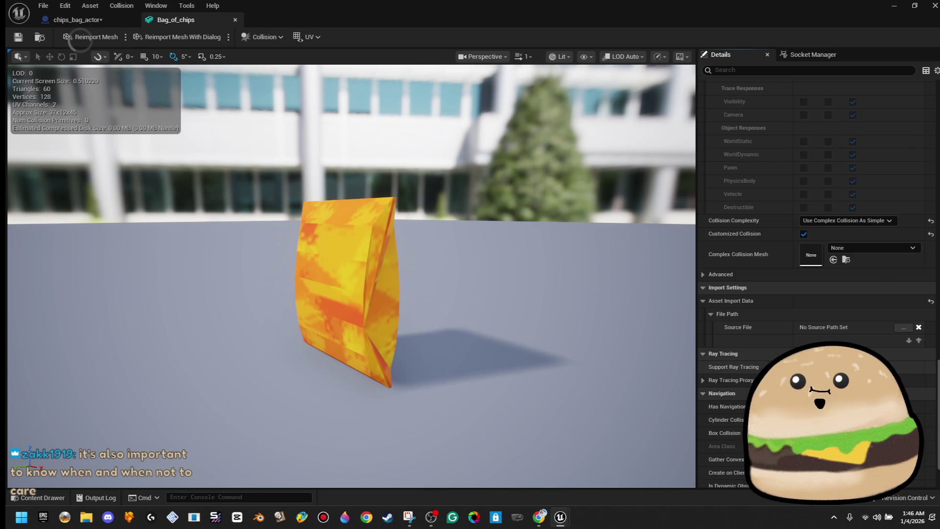
{"action": "left_click", "coordinate": [872, 224]}
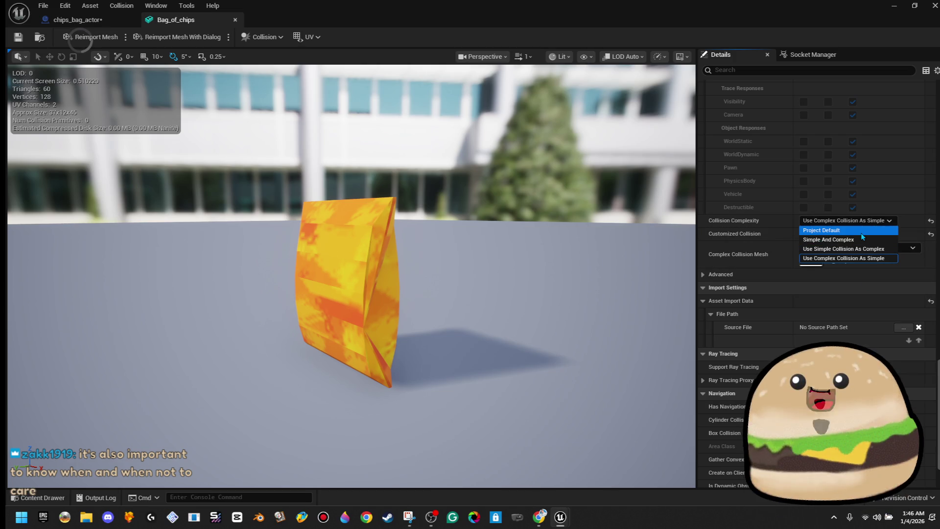
{"action": "left_click", "coordinate": [861, 233]}
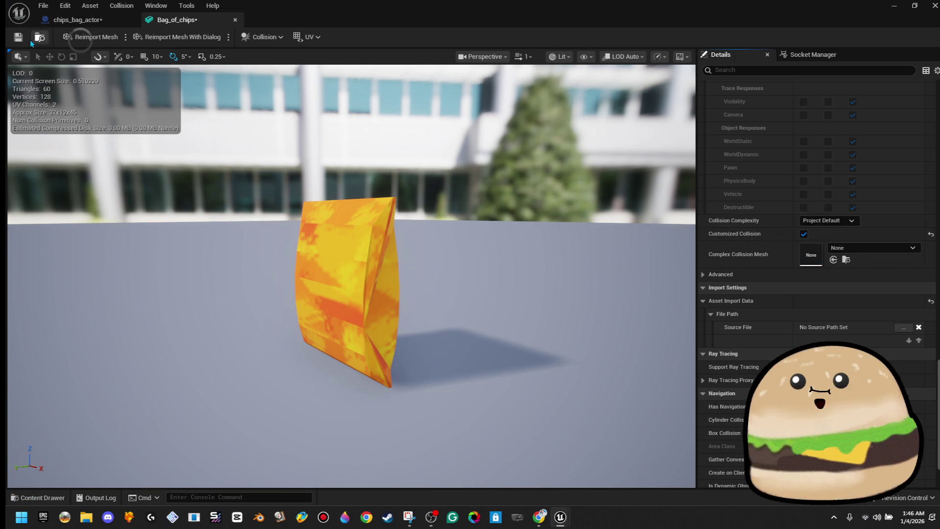
Generate a simplified convex collision for the bag, then close the mesh editor.
{"action": "left_click", "coordinate": [121, 5]}
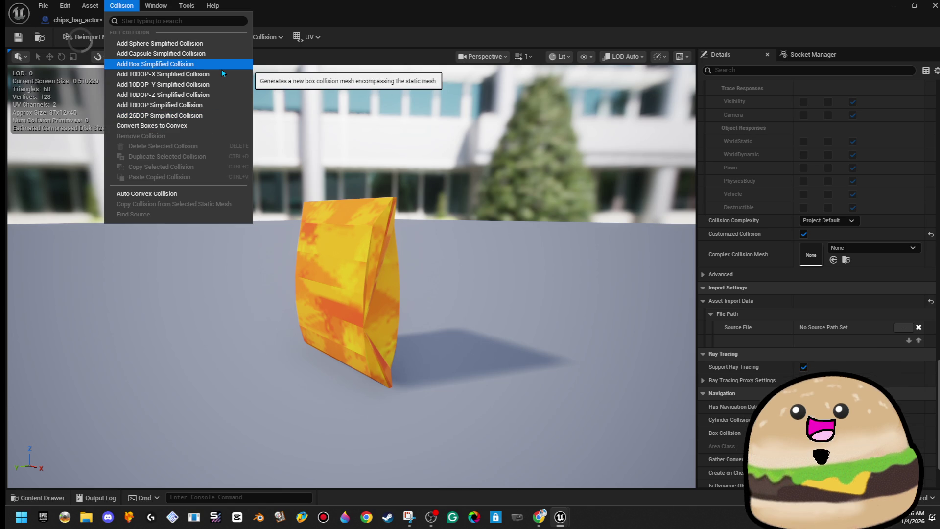
{"action": "left_click", "coordinate": [192, 194]}
{"action": "left_click_drag", "start_coordinate": [459, 334], "coordinate": [402, 335]}
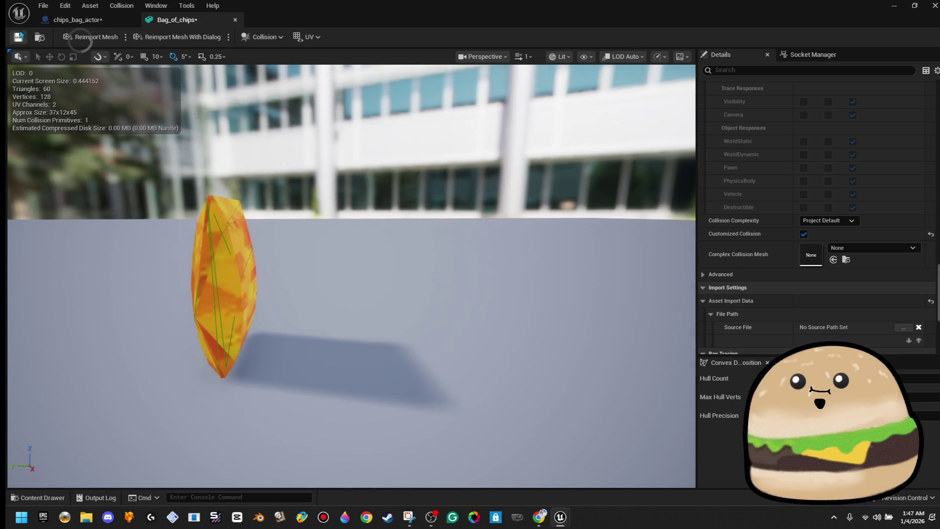
{"action": "left_click", "coordinate": [235, 20]}
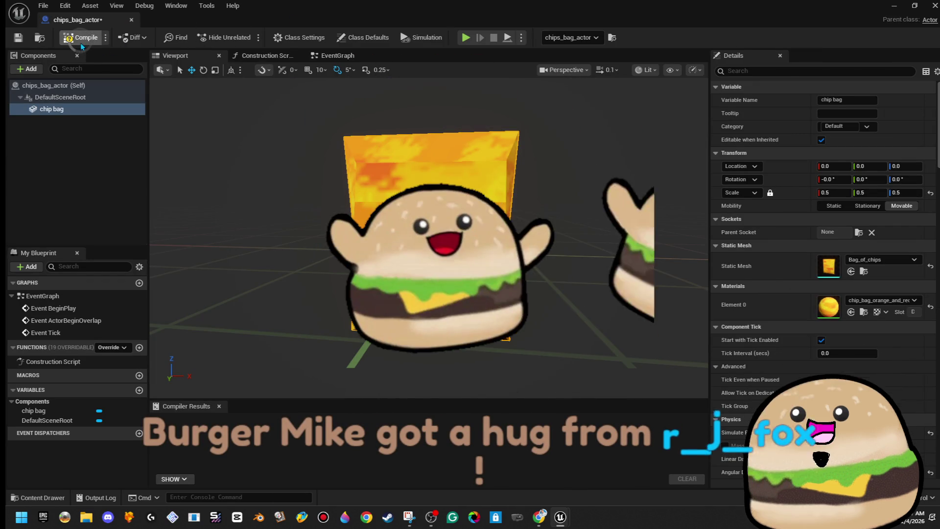
Compile and save chips_bag_actor, then close its Blueprint tab.
{"action": "left_click", "coordinate": [82, 43]}
{"action": "left_click", "coordinate": [18, 38]}
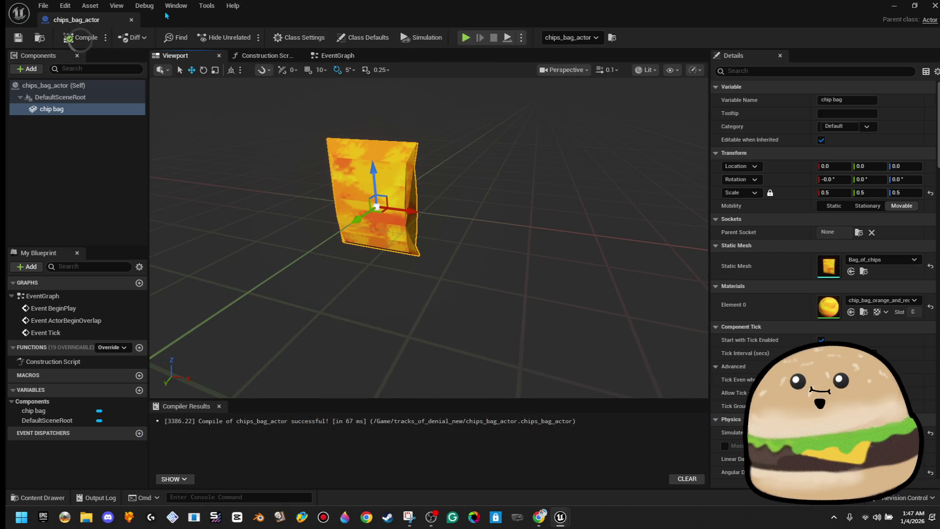
{"action": "left_click", "coordinate": [131, 21]}
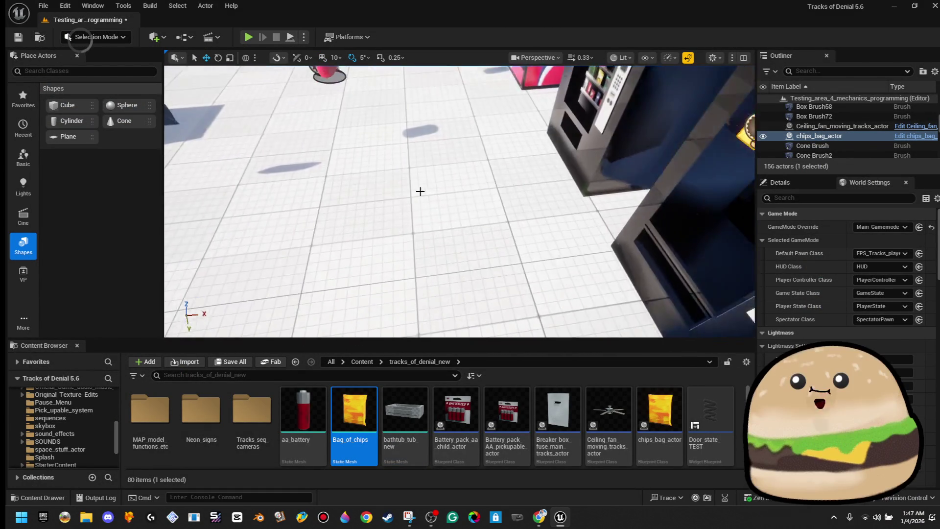
Run a short Alt+P play test of the level and stop it.
{"action": "right_click", "coordinate": [404, 194]}
{"action": "key", "text": "Escape"}
{"action": "key", "text": "alt+p"}
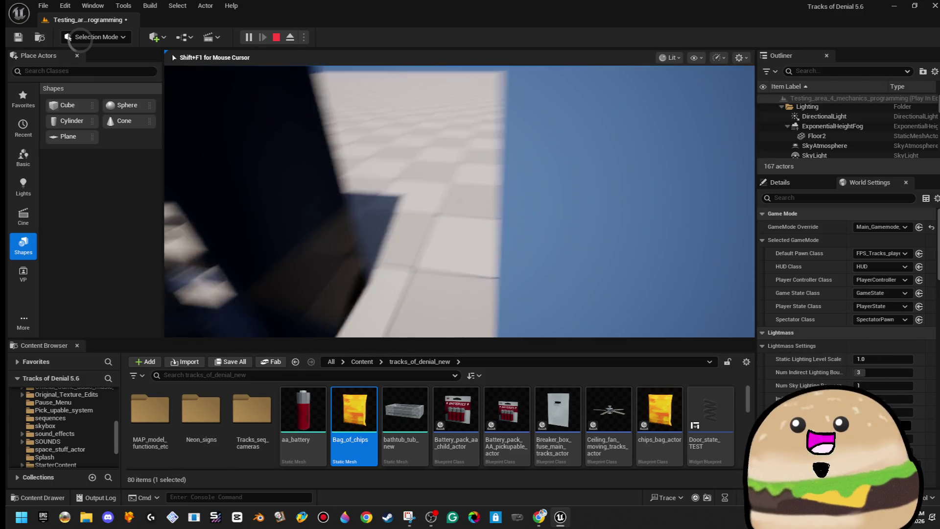
{"action": "key", "text": "Escape"}
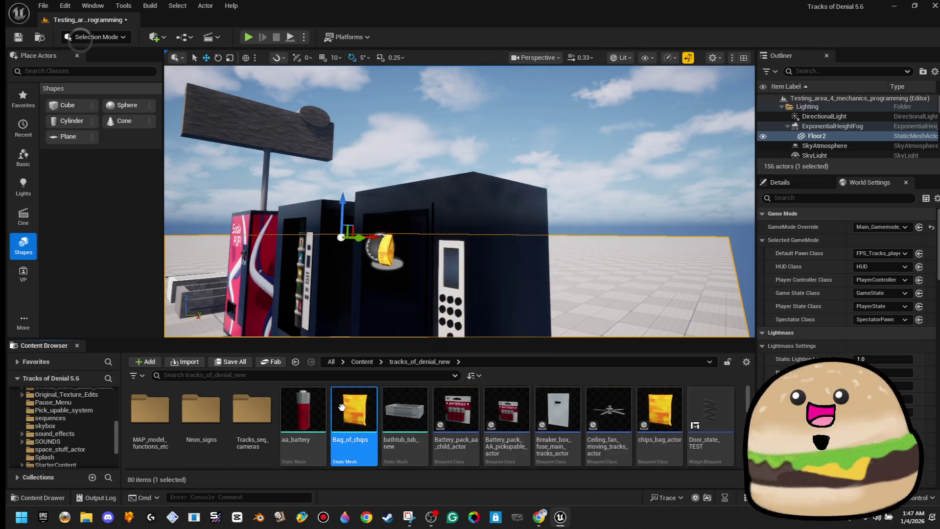
Focus the chips bag and Alt-drag copies along the shelf, making chips_bag_actor2 and chips_bag_actor3.
{"action": "double_click", "coordinate": [667, 422]}
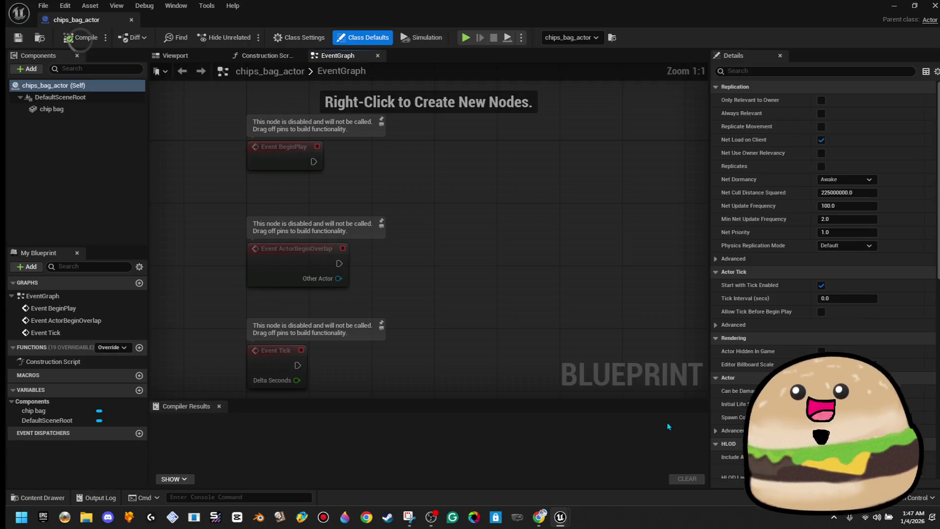
{"action": "left_click", "coordinate": [133, 20]}
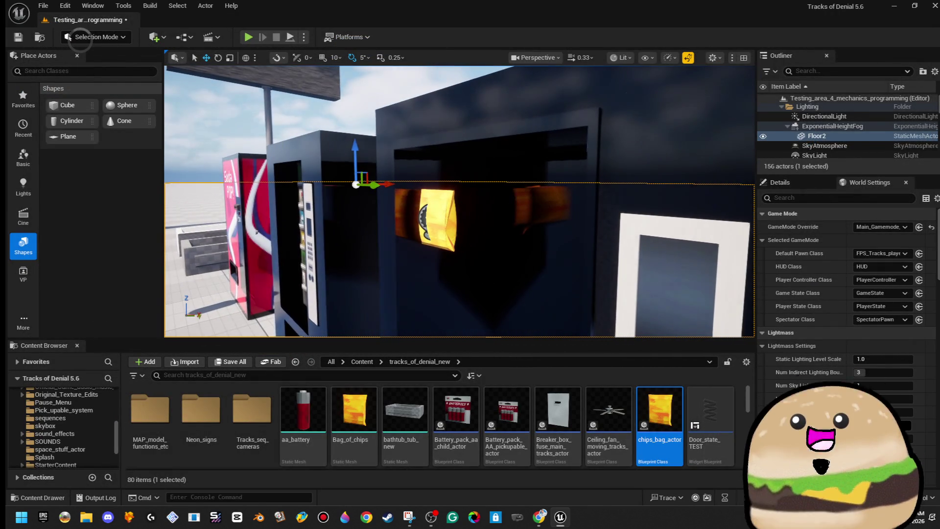
{"action": "key", "text": "f"}
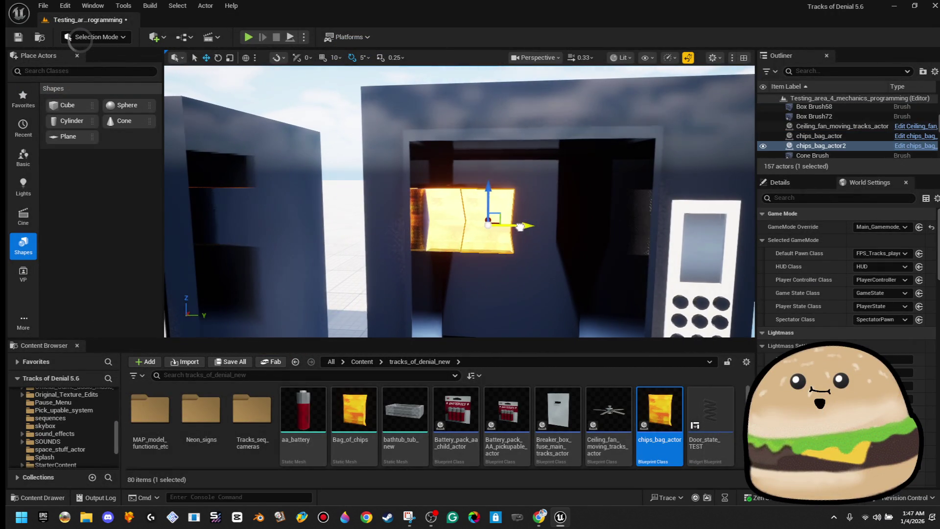
{"action": "left_click_drag", "start_coordinate": [553, 226], "coordinate": [611, 228], "text": "alt"}
{"action": "scroll", "coordinate": [619, 228], "scroll_direction": "down", "scroll_amount": 10}
{"action": "right_click", "coordinate": [429, 180]}
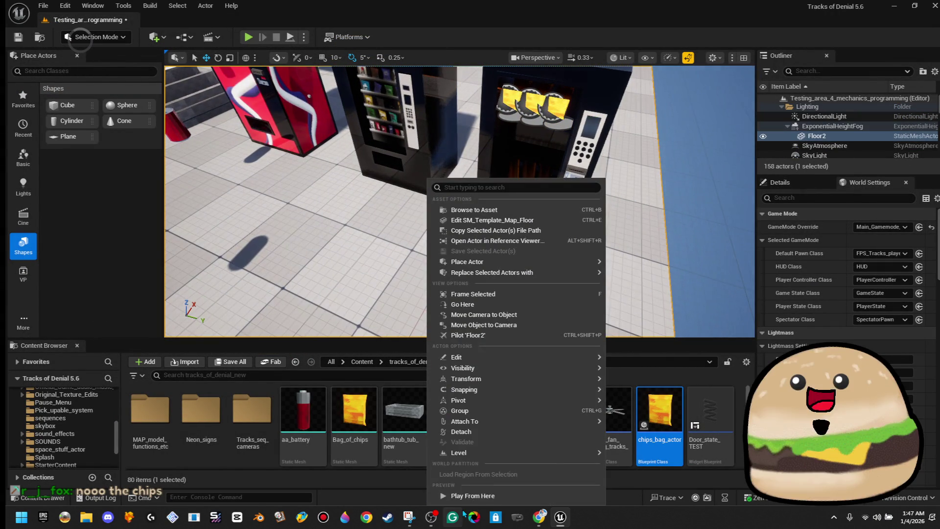
Play from the floor spot full-screen, walking into the chip bags to knock them across the floor.
{"action": "left_click", "coordinate": [472, 496]}
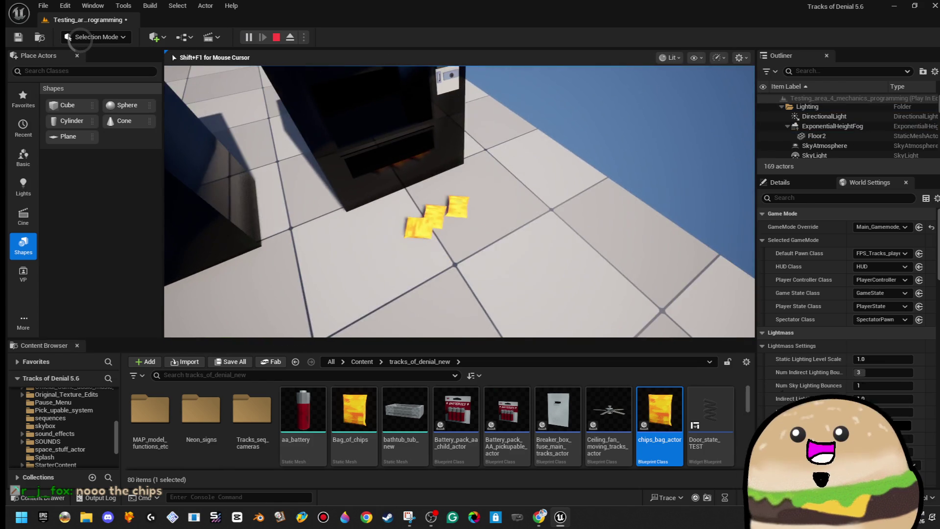
{"action": "key", "text": "w"}
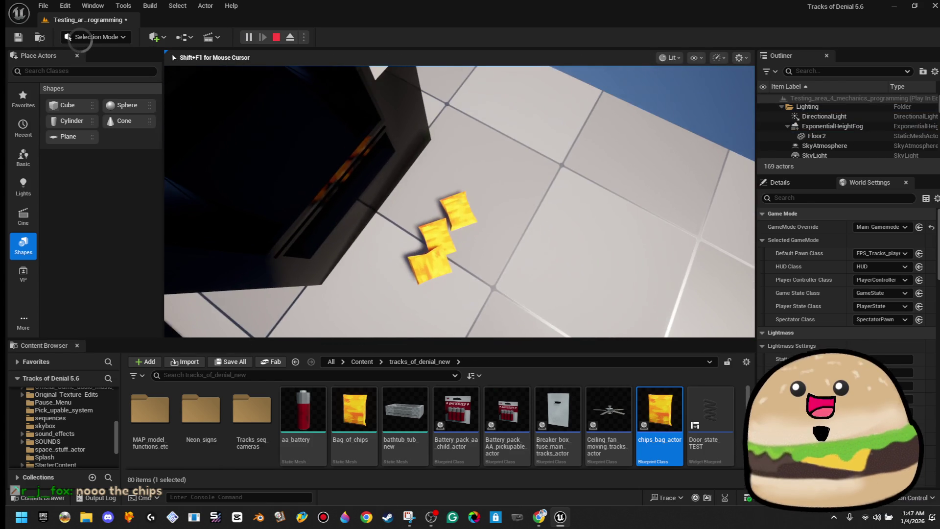
{"action": "key", "text": "F11"}
{"action": "key", "text": "w"}
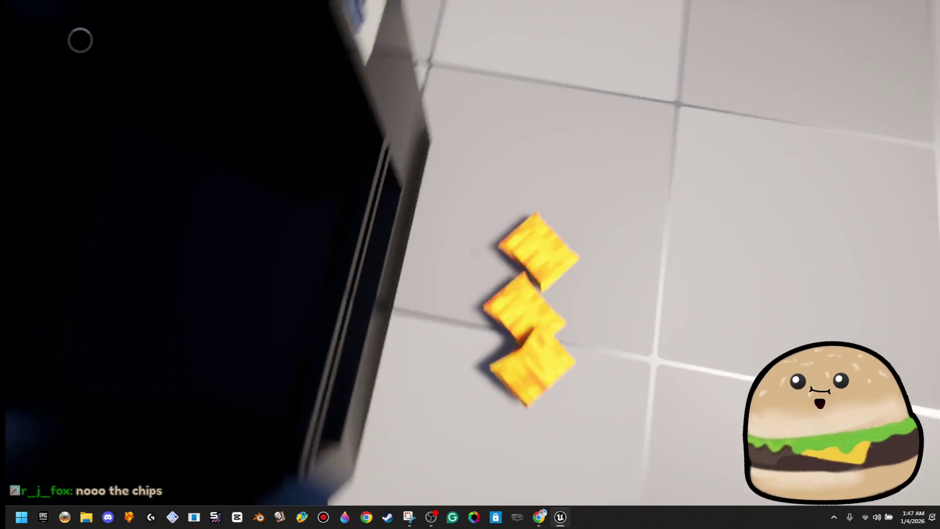
{"action": "key", "text": "w"}
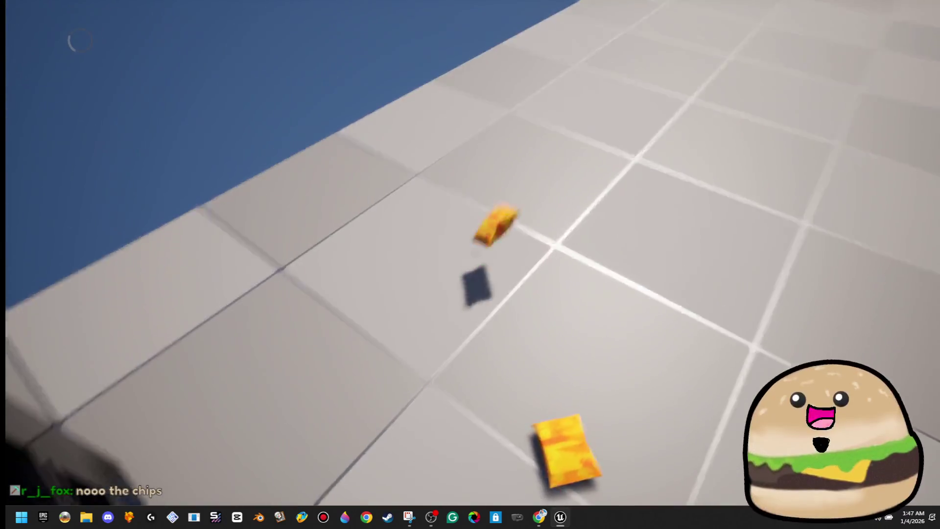
{"action": "key", "text": "w"}
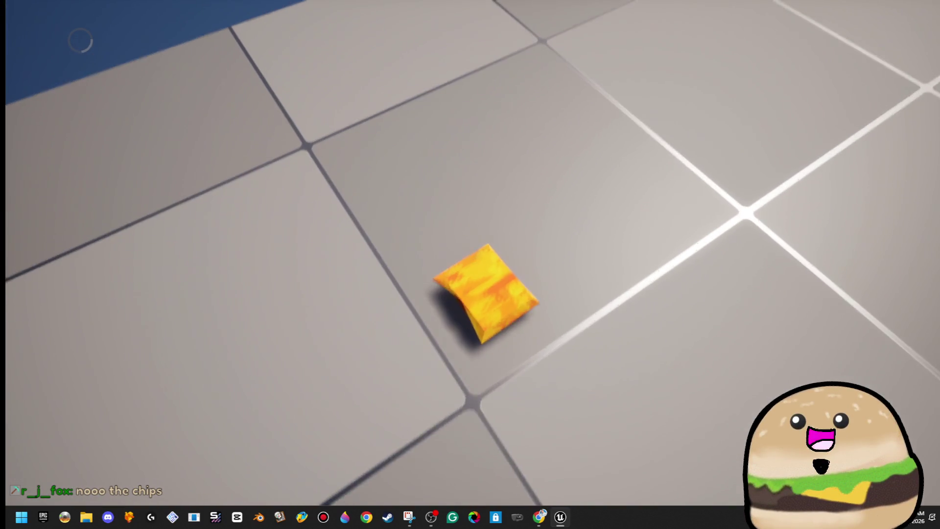
{"action": "key", "text": "w"}
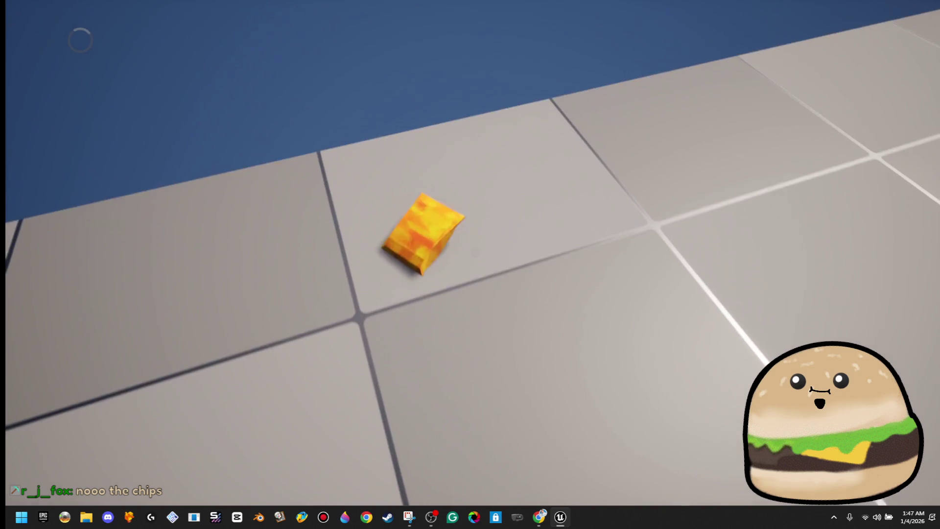
{"action": "key", "text": "w"}
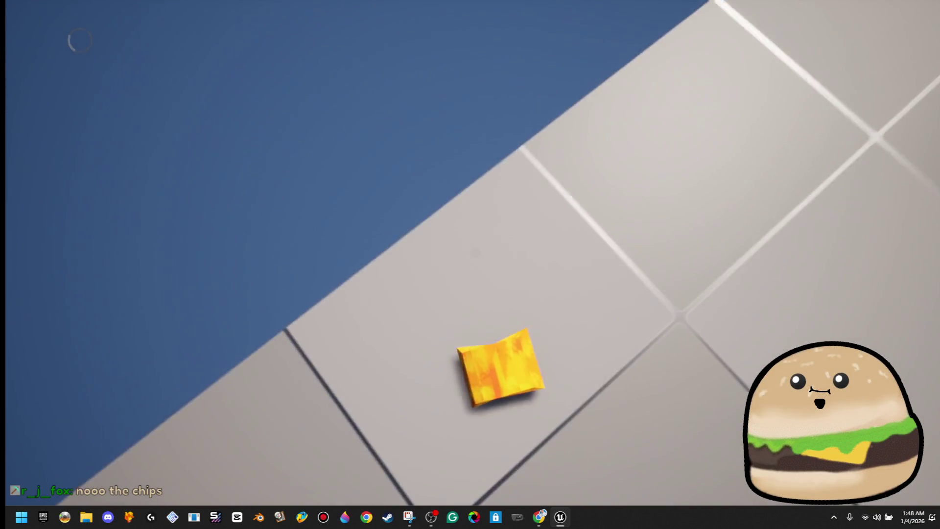
{"action": "key", "text": "w"}
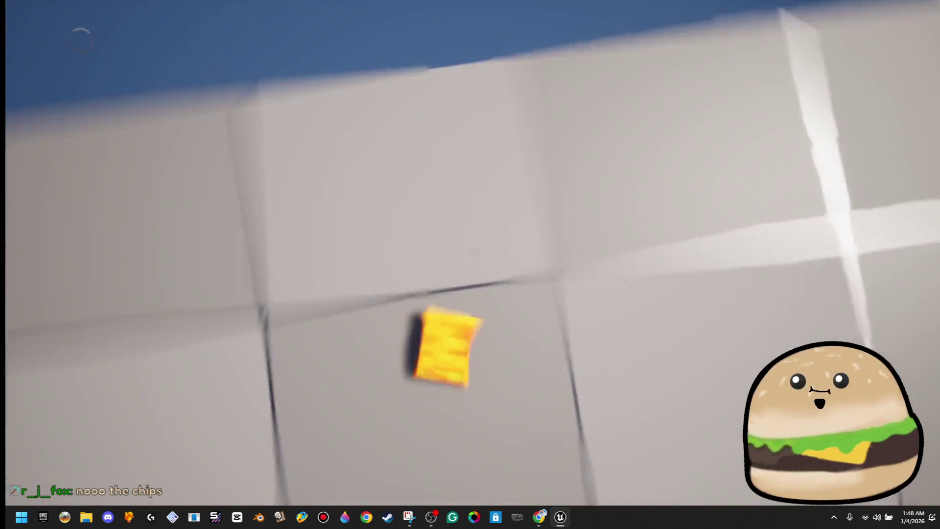
{"action": "key", "text": "w"}
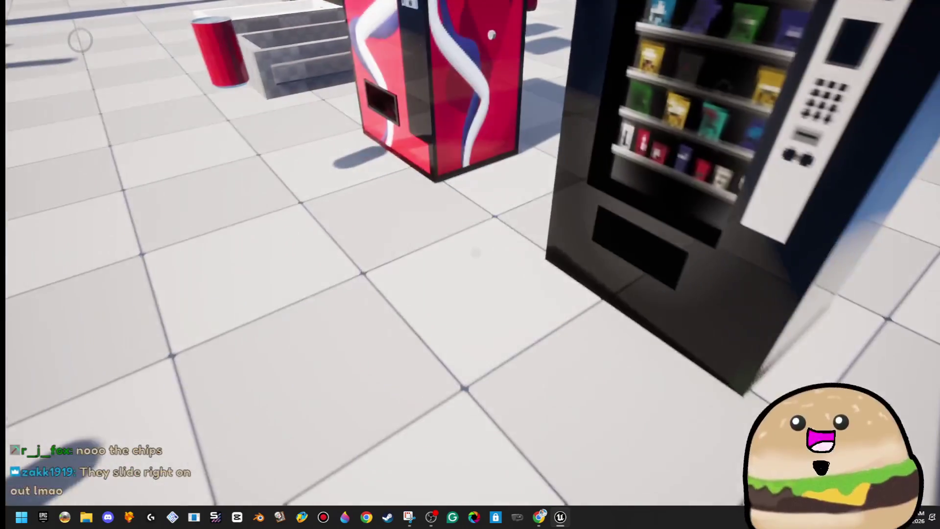
Restart play from a floor spot near the machines, visit the soda machine, then exit with F8.
{"action": "key", "text": "F8"}
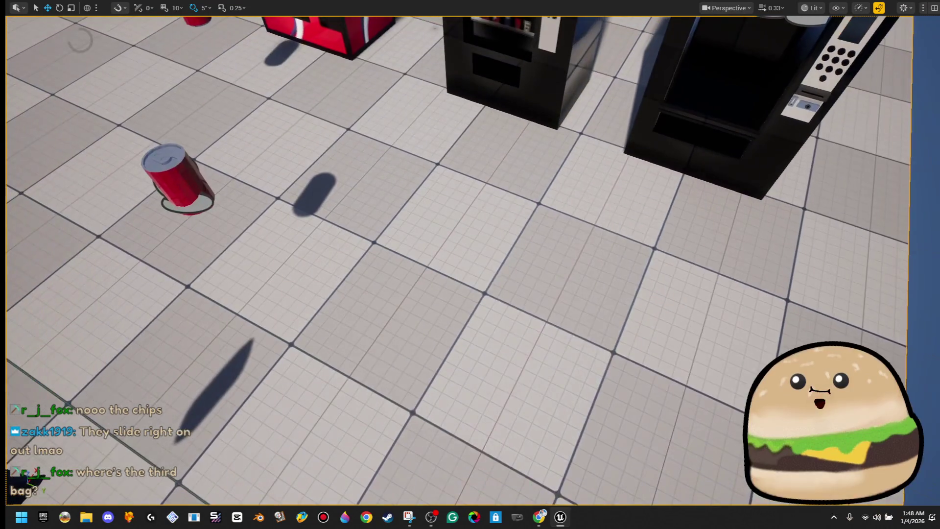
{"action": "right_click", "coordinate": [483, 269]}
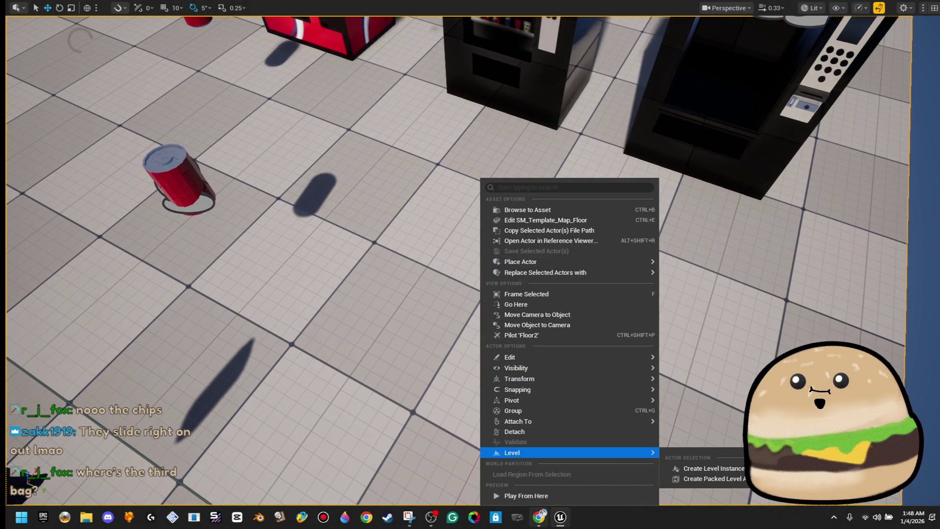
{"action": "left_click", "coordinate": [587, 498]}
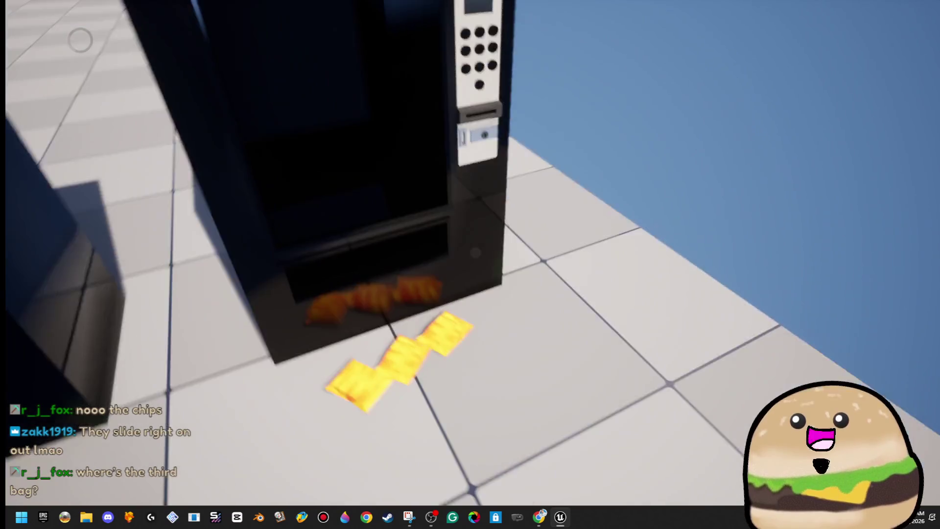
{"action": "key", "text": "s"}
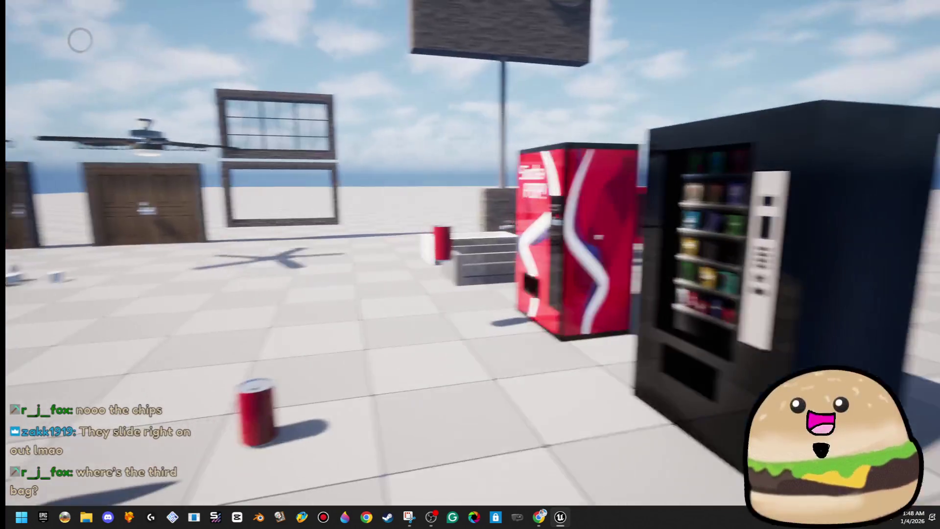
{"action": "key", "text": "w"}
{"action": "key", "text": "e"}
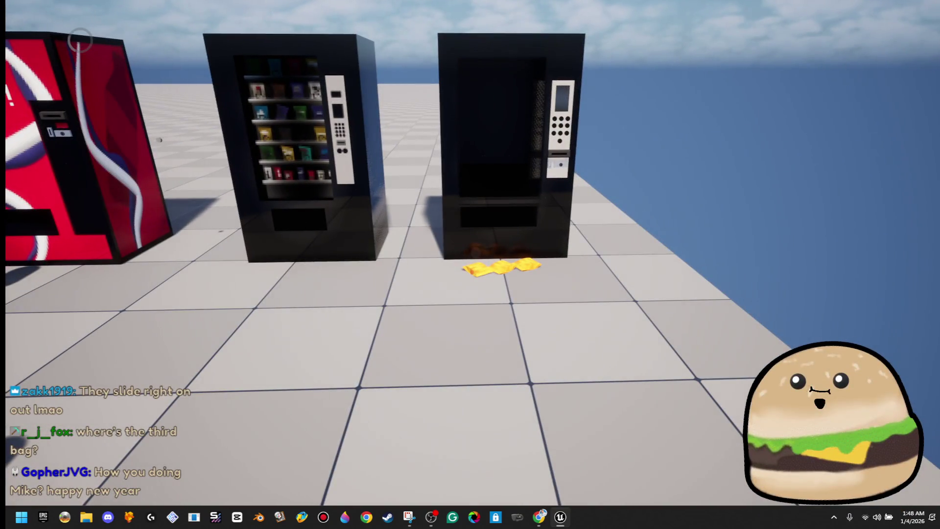
{"action": "key", "text": "F8"}
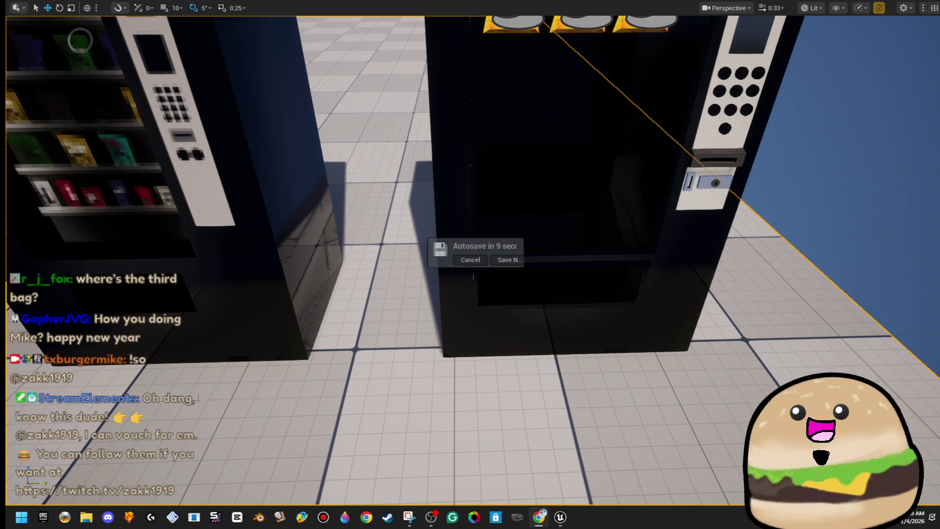
Delete the vending machine's window box.
{"action": "key", "text": "f"}
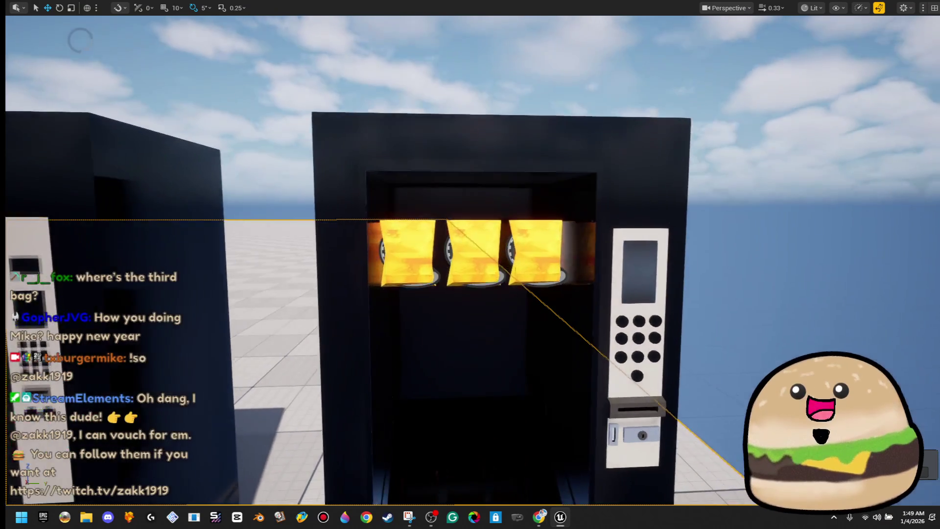
{"action": "key", "text": "Delete"}
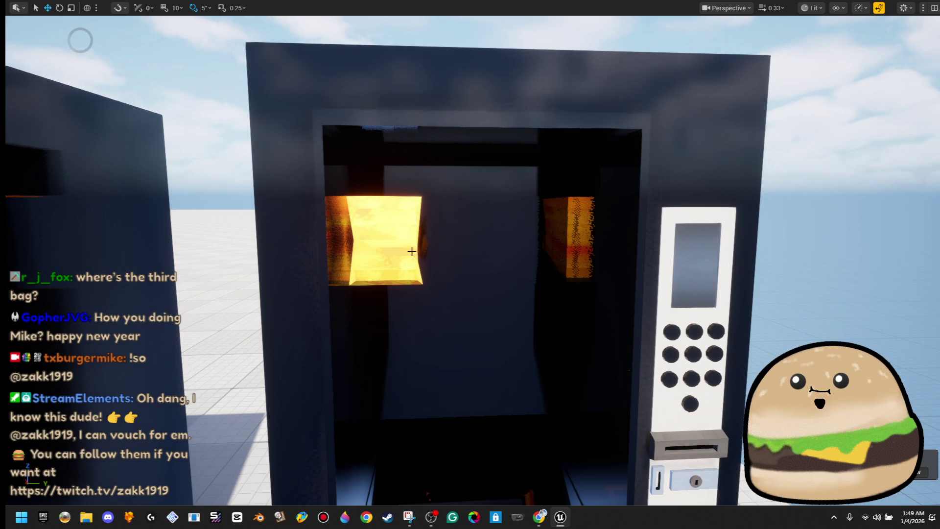
{"action": "left_click_drag", "start_coordinate": [408, 250], "coordinate": [417, 258]}
{"action": "key", "text": "F11"}
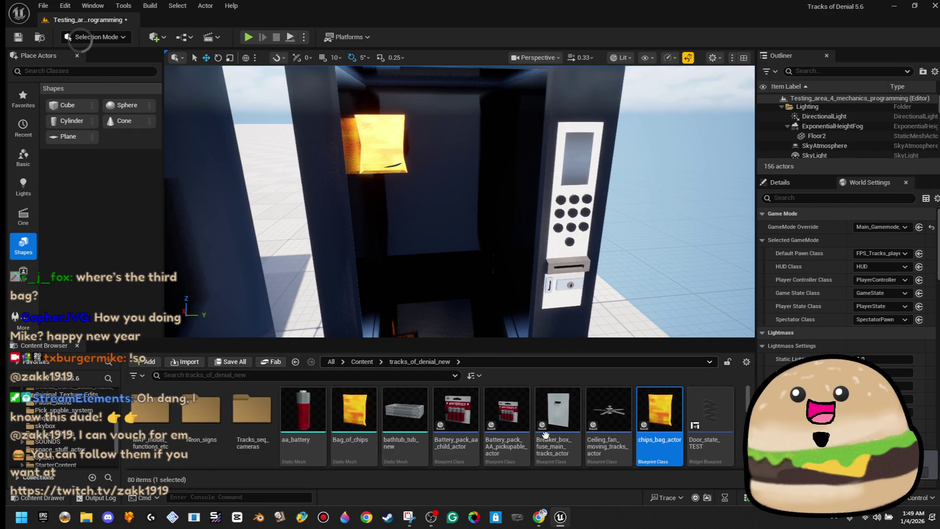
Duplicate the chips bag beside the first on the shelf, then play from the floor.
{"action": "double_click", "coordinate": [662, 419]}
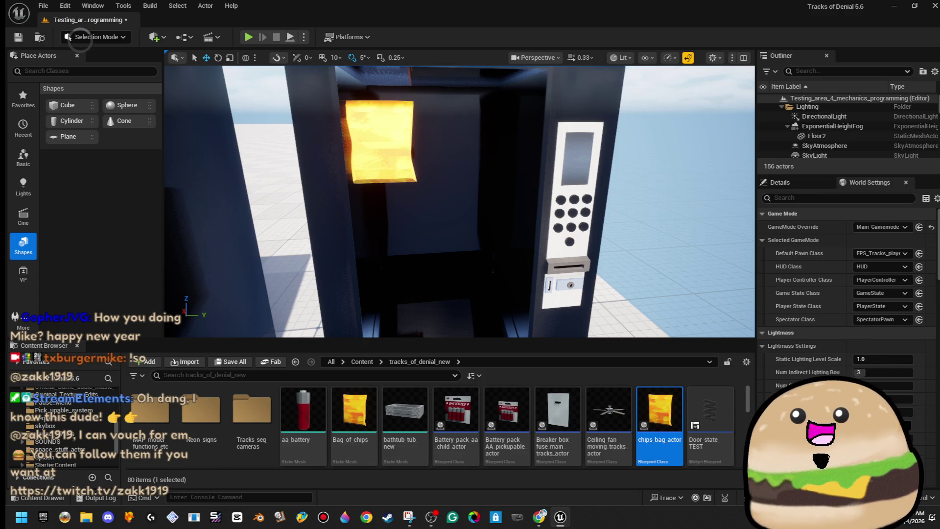
{"action": "scroll", "coordinate": [549, 181], "scroll_direction": "up", "scroll_amount": 5}
{"action": "left_click", "coordinate": [394, 177]}
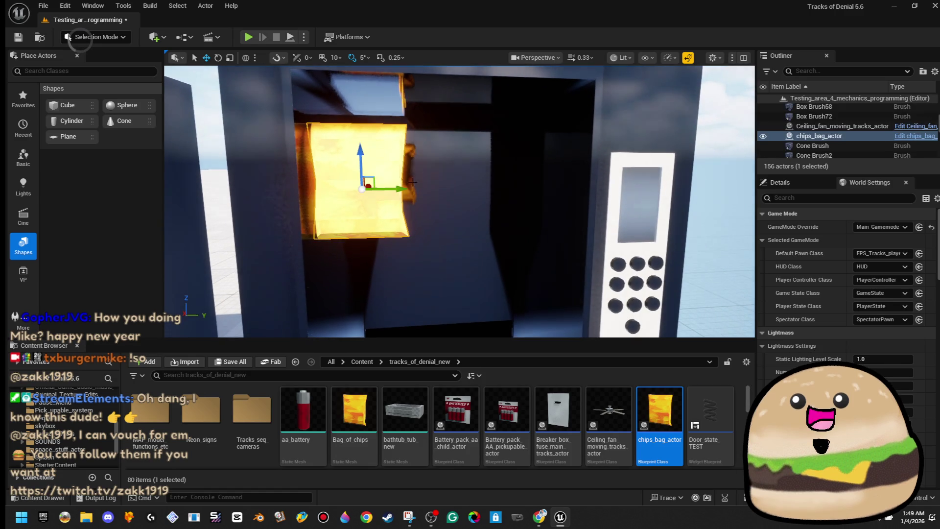
{"action": "left_click_drag", "start_coordinate": [396, 189], "coordinate": [511, 193]}
{"action": "scroll", "coordinate": [459, 174], "scroll_direction": "down", "scroll_amount": 5}
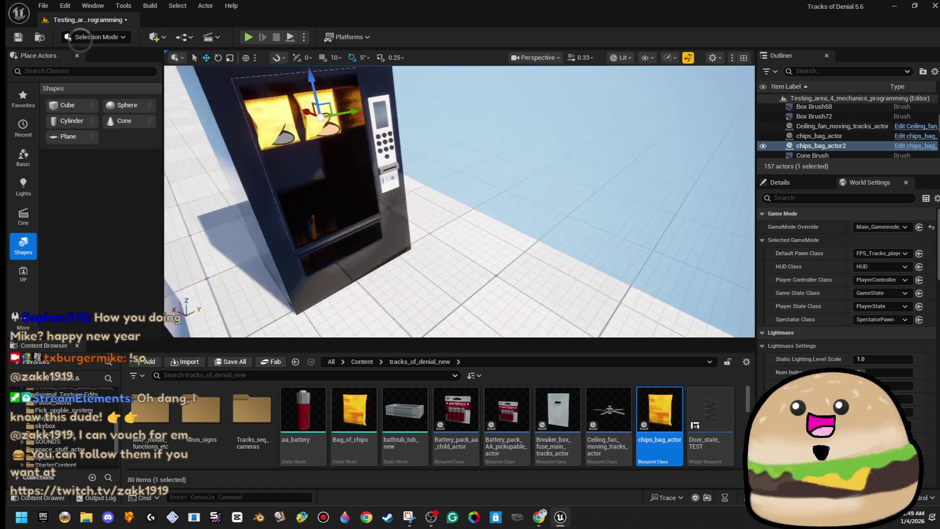
{"action": "right_click", "coordinate": [463, 179]}
{"action": "left_click", "coordinate": [563, 496]}
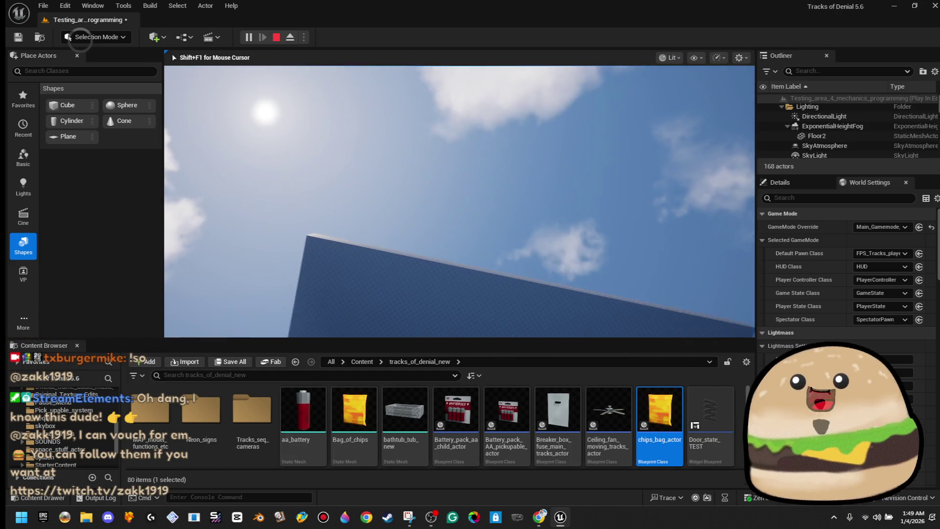
End the play session and fly the editor view back over the vending machines and floor.
{"action": "key", "text": "Escape"}
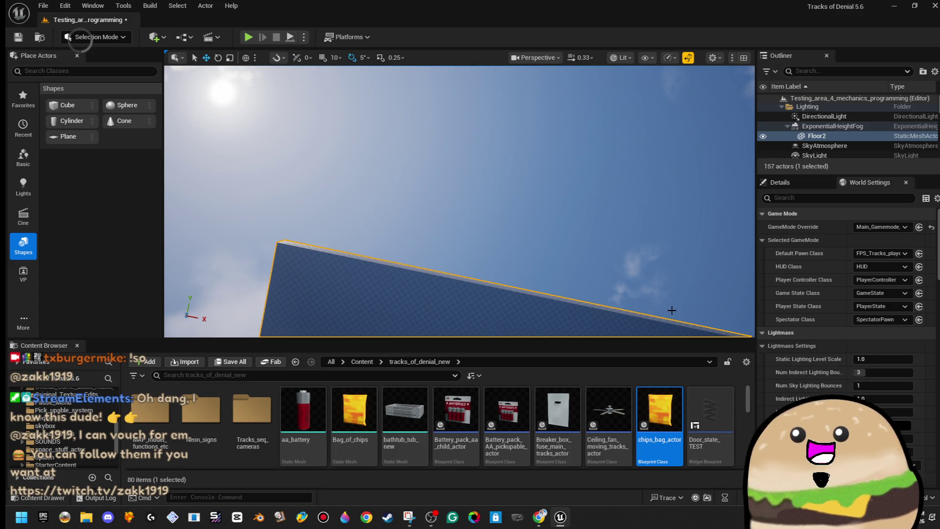
{"action": "mouse_move", "coordinate": [459, 201]}
{"action": "left_mouse_down"}
{"action": "mouse_move", "coordinate": [460, 147]}
{"action": "mouse_move", "coordinate": [459, 196]}
{"action": "mouse_move", "coordinate": [436, 206]}
{"action": "left_mouse_up"}
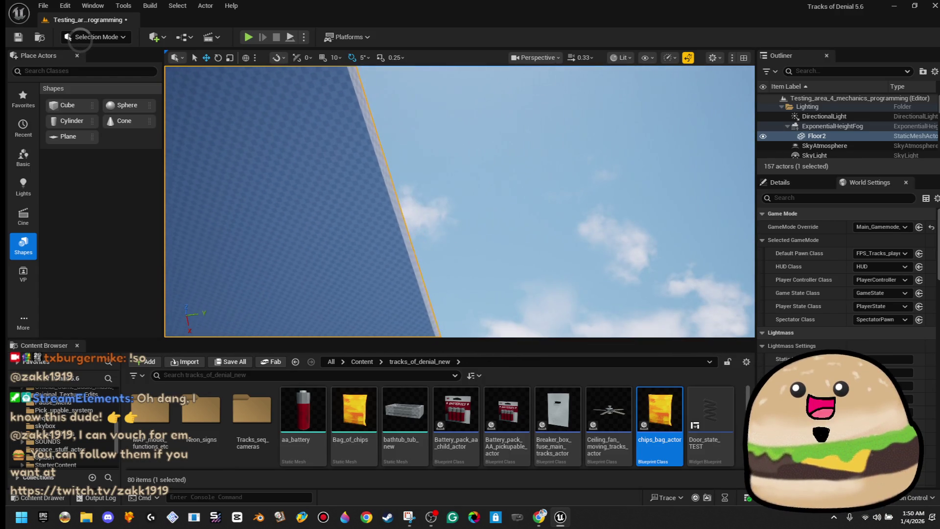
{"action": "mouse_move", "coordinate": [436, 206]}
{"action": "left_mouse_down"}
{"action": "mouse_move", "coordinate": [401, 213]}
{"action": "mouse_move", "coordinate": [424, 211]}
{"action": "left_mouse_up"}
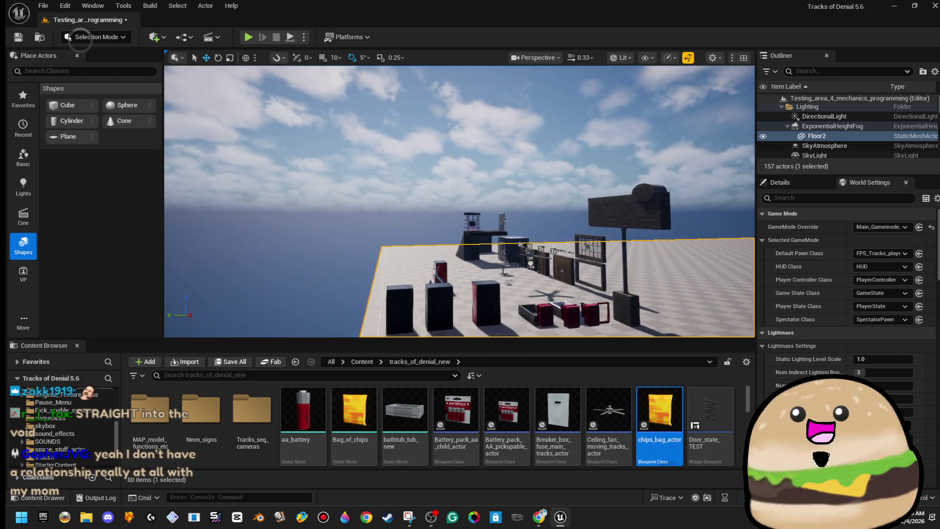
{"action": "left_click_drag", "start_coordinate": [424, 211], "coordinate": [428, 210]}
{"action": "mouse_move", "coordinate": [685, 313]}
{"action": "left_mouse_down"}
{"action": "mouse_move", "coordinate": [675, 303]}
{"action": "mouse_move", "coordinate": [685, 313]}
{"action": "left_mouse_up"}
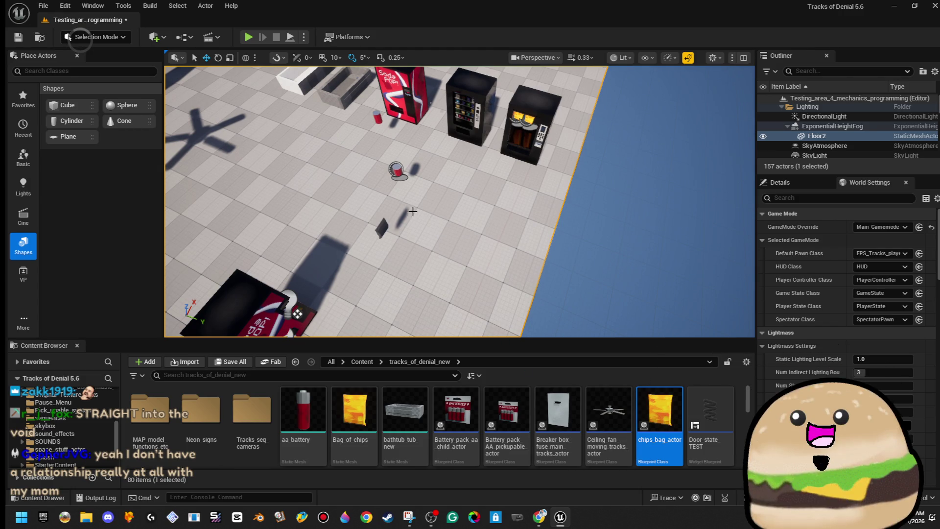
{"action": "right_click", "coordinate": [437, 179]}
{"action": "mouse_move", "coordinate": [537, 455]}
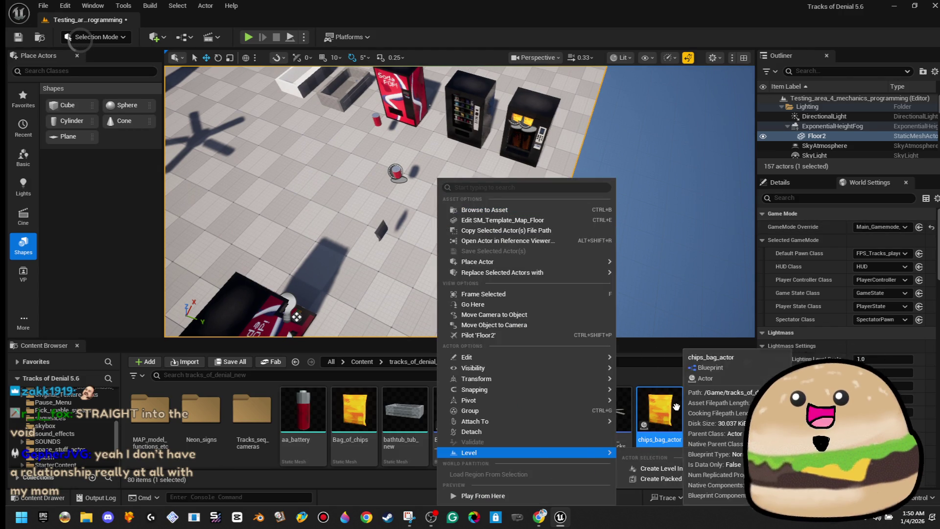
{"action": "left_click", "coordinate": [676, 407]}
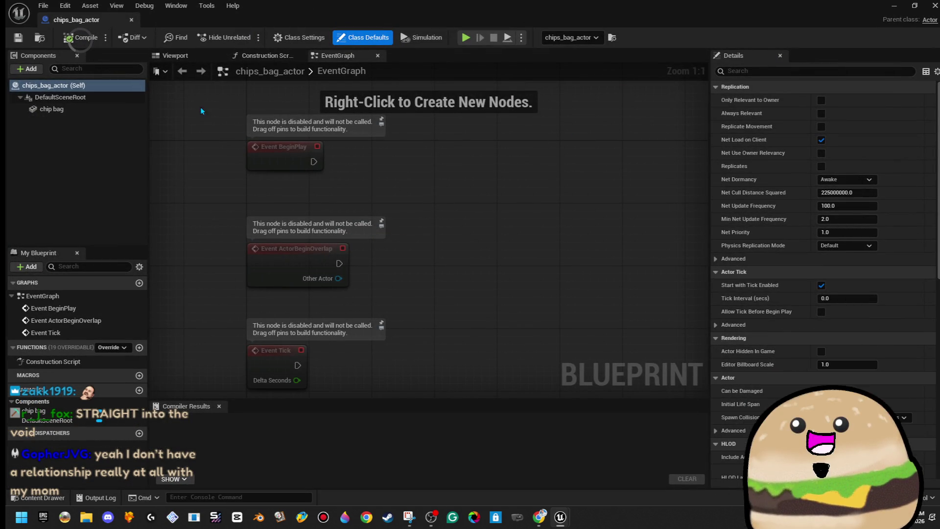
Set the chips_bag_actor chip bag mesh's Collision Preset to Ragdoll, compile, and close the Blueprint.
{"action": "left_click", "coordinate": [49, 109]}
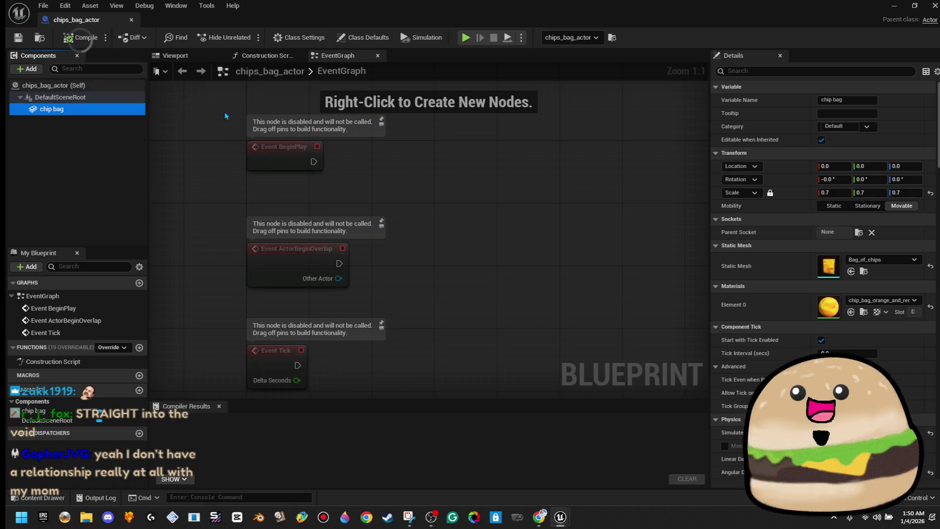
{"action": "left_click", "coordinate": [117, 86]}
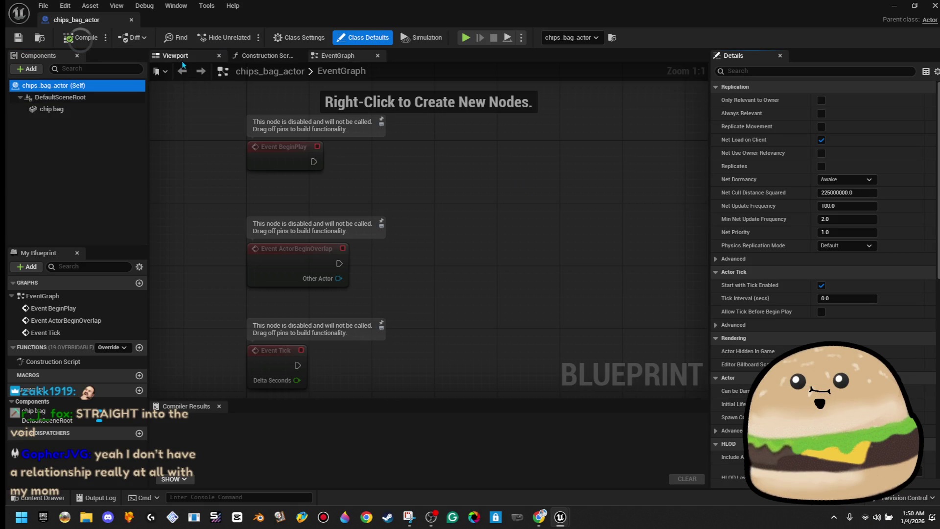
{"action": "left_click", "coordinate": [429, 232]}
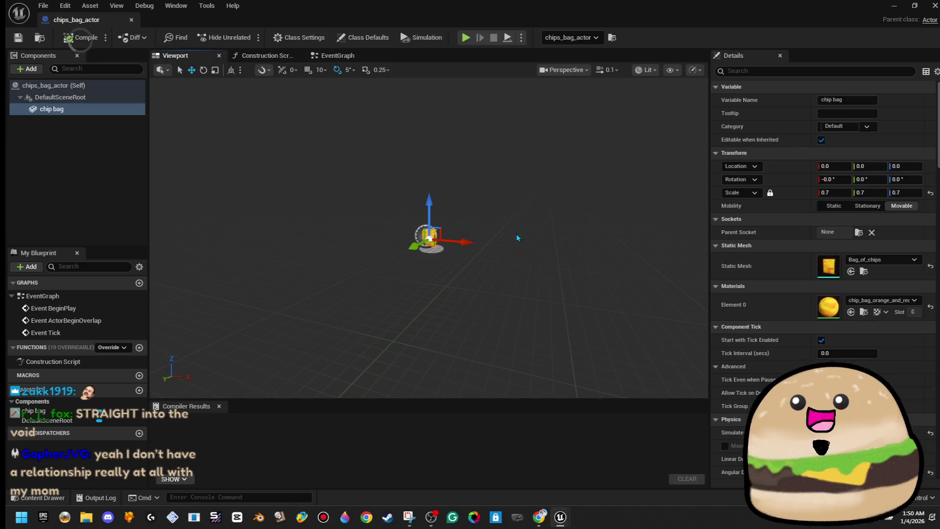
{"action": "scroll", "coordinate": [766, 189], "scroll_direction": "down", "scroll_amount": 10}
{"action": "scroll", "coordinate": [883, 364], "scroll_direction": "down", "scroll_amount": 10}
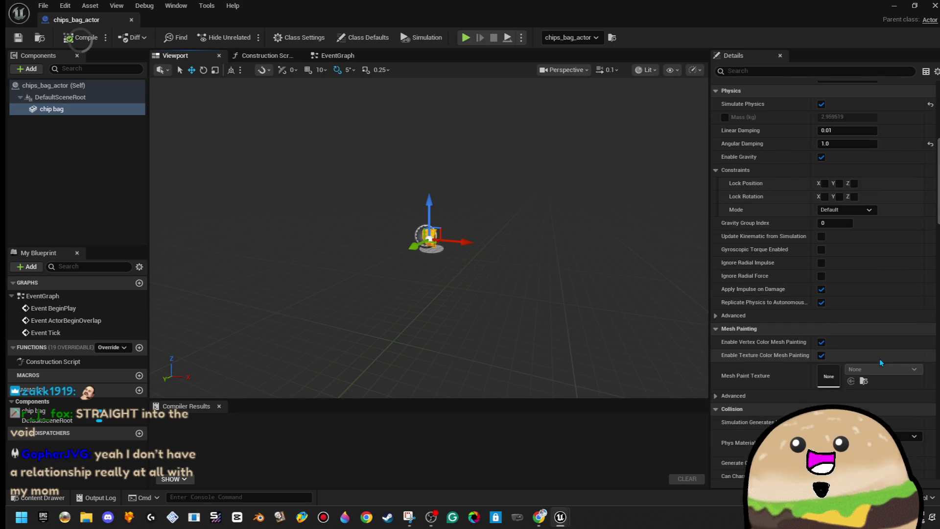
{"action": "left_click", "coordinate": [862, 377]}
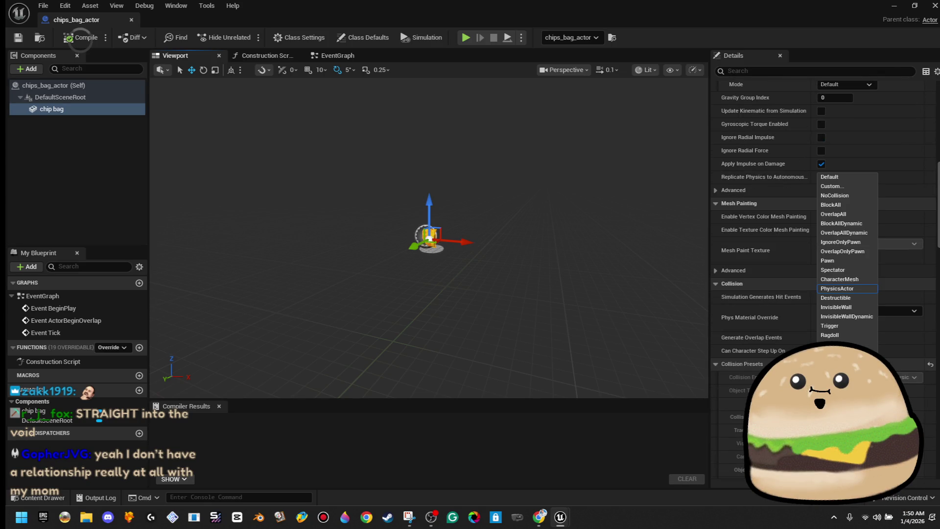
{"action": "left_click", "coordinate": [856, 335]}
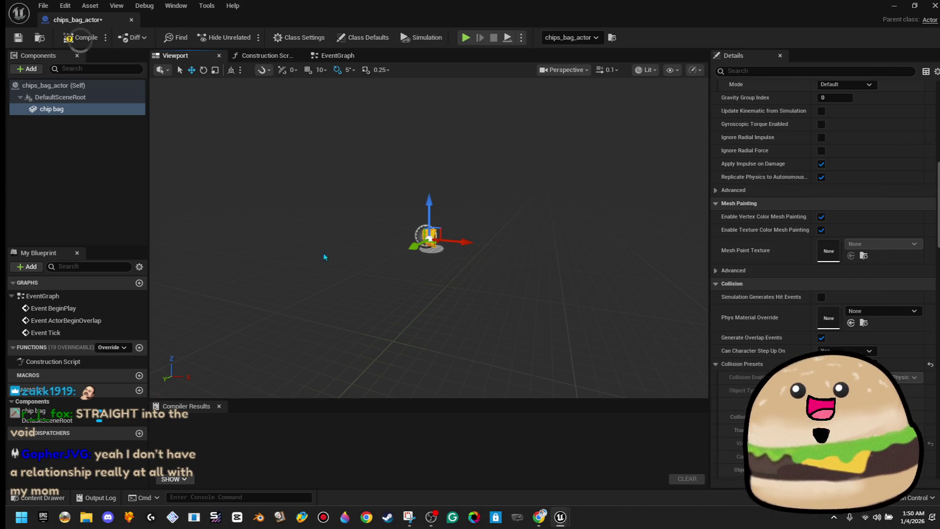
{"action": "left_click", "coordinate": [81, 37]}
{"action": "left_click", "coordinate": [131, 20]}
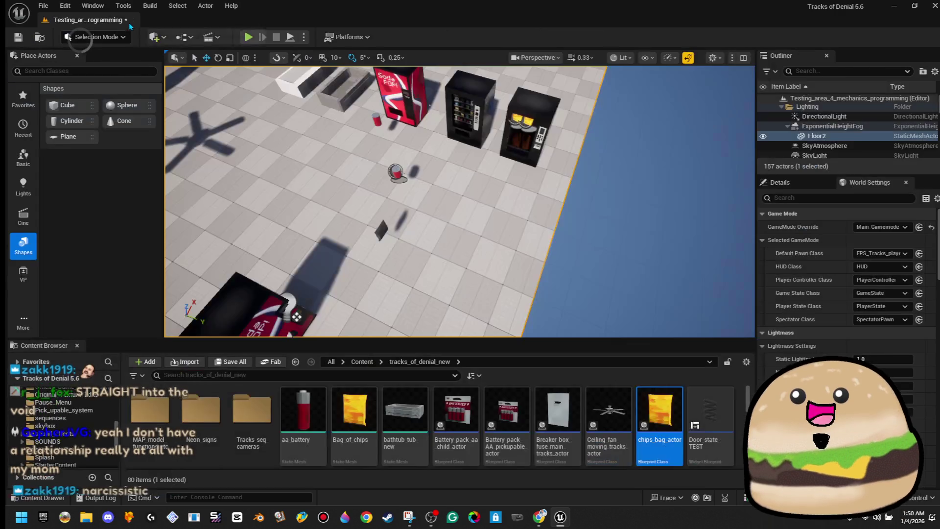
Save the level.
{"action": "right_click", "coordinate": [481, 224]}
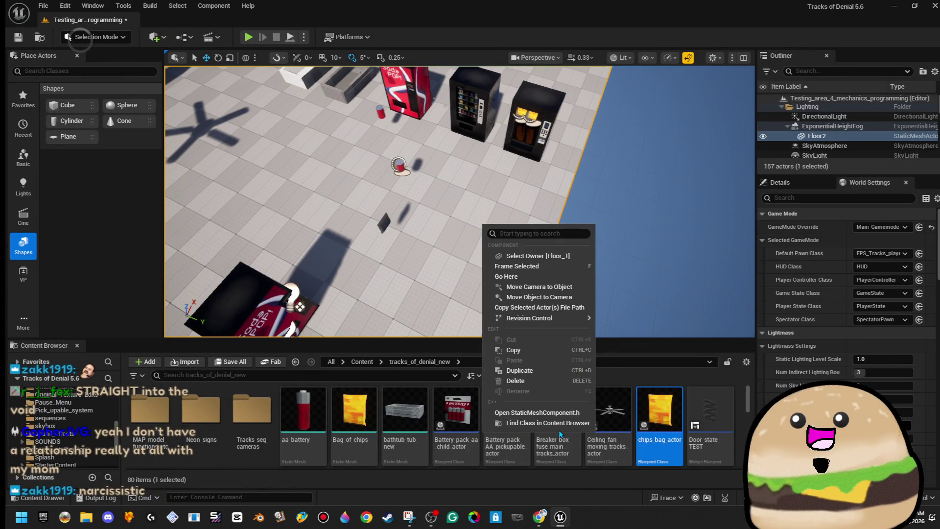
{"action": "right_click", "coordinate": [426, 239]}
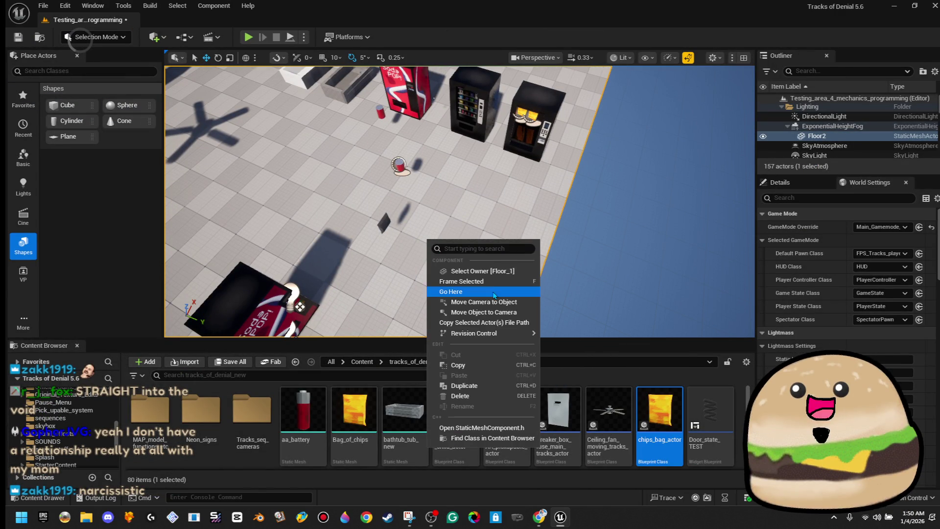
{"action": "left_click", "coordinate": [448, 179]}
{"action": "mouse_move", "coordinate": [470, 183]}
{"action": "left_mouse_down"}
{"action": "mouse_move", "coordinate": [470, 205]}
{"action": "mouse_move", "coordinate": [494, 177]}
{"action": "mouse_move", "coordinate": [479, 197]}
{"action": "left_mouse_up"}
{"action": "right_click", "coordinate": [469, 161]}
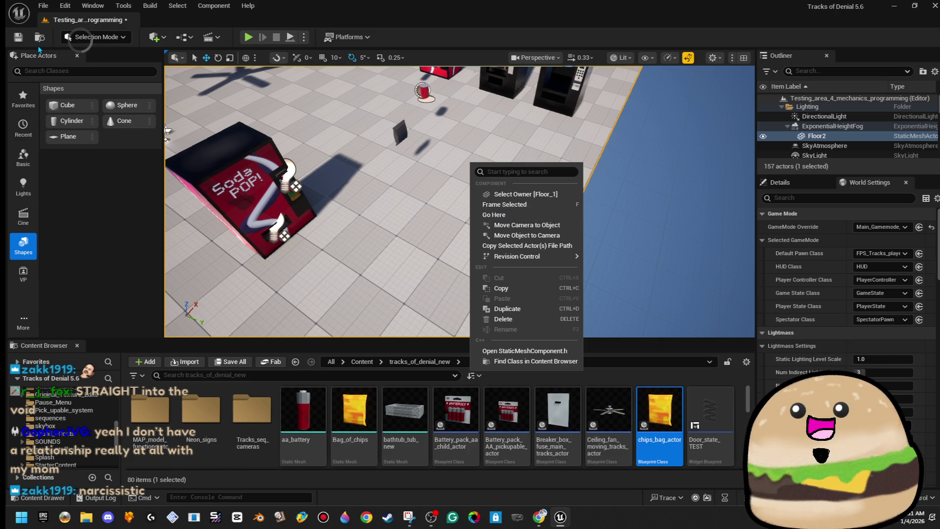
{"action": "left_click", "coordinate": [21, 43]}
Make the 3D viewport taller and start a Play-In-Editor test of the level.
{"action": "right_click", "coordinate": [528, 208]}
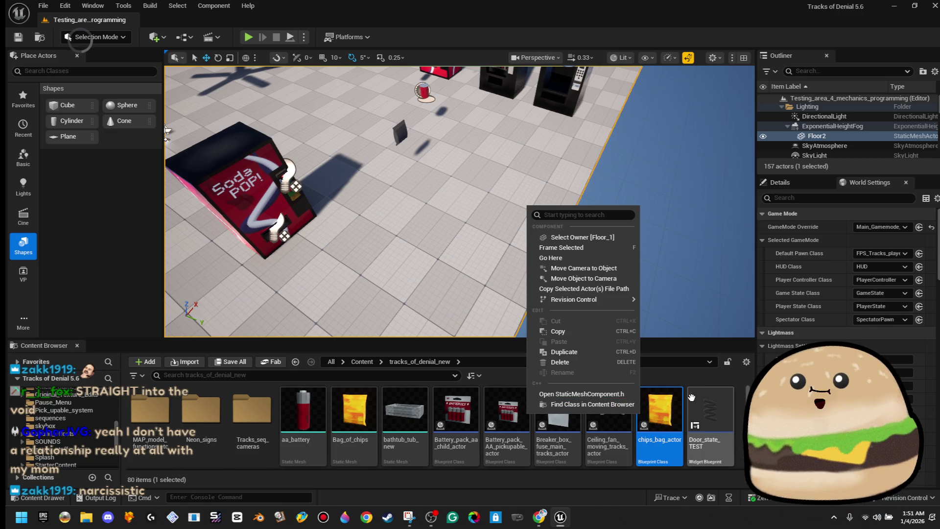
{"action": "left_click", "coordinate": [591, 402]}
{"action": "scroll", "coordinate": [494, 185], "scroll_direction": "up", "scroll_amount": 1}
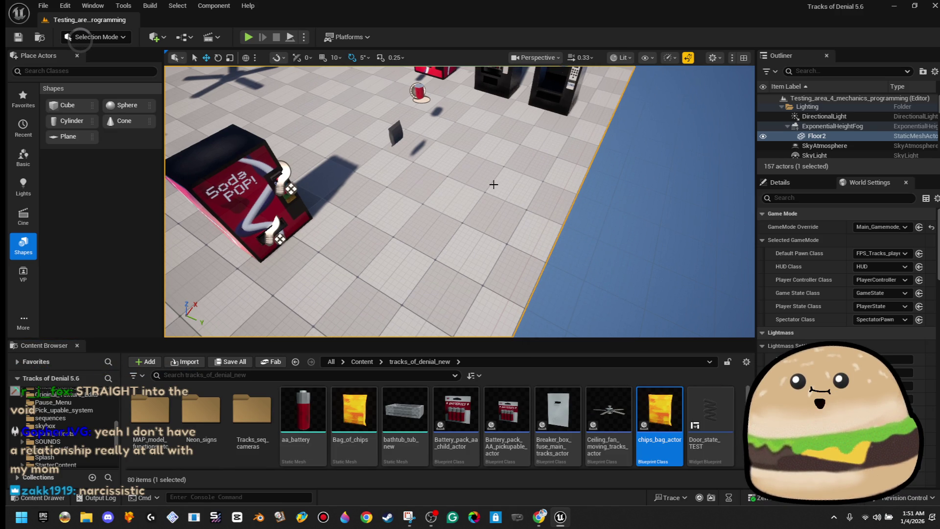
{"action": "right_click", "coordinate": [485, 158]}
{"action": "key", "text": "Escape"}
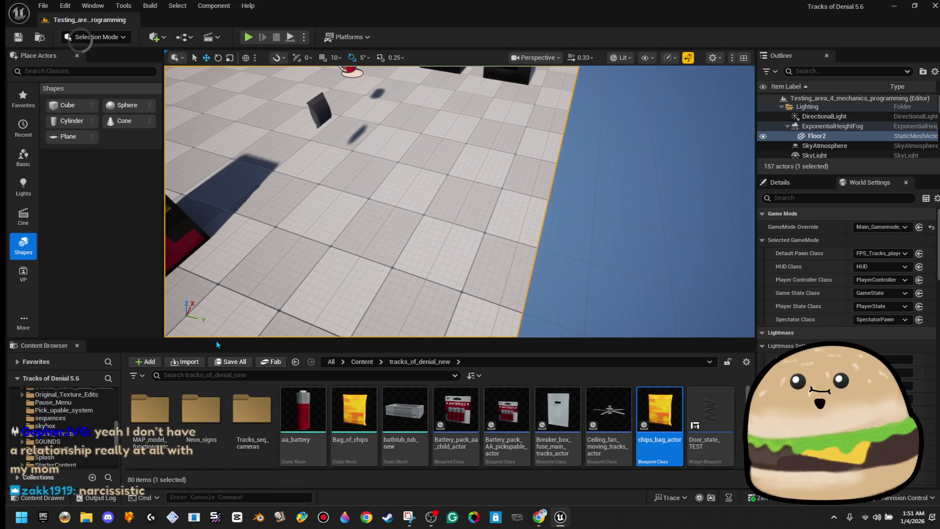
{"action": "left_click_drag", "start_coordinate": [216, 346], "coordinate": [216, 369]}
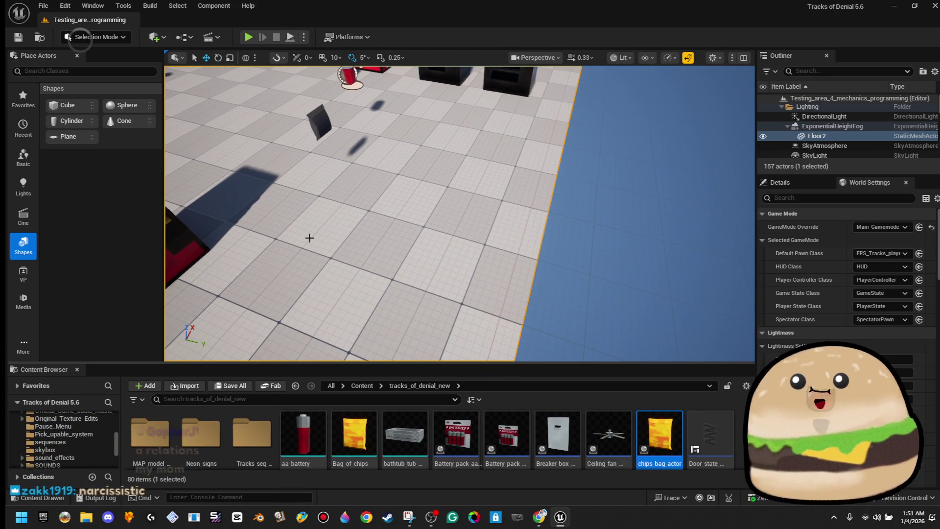
{"action": "right_click", "coordinate": [327, 181]}
{"action": "left_click", "coordinate": [448, 141]}
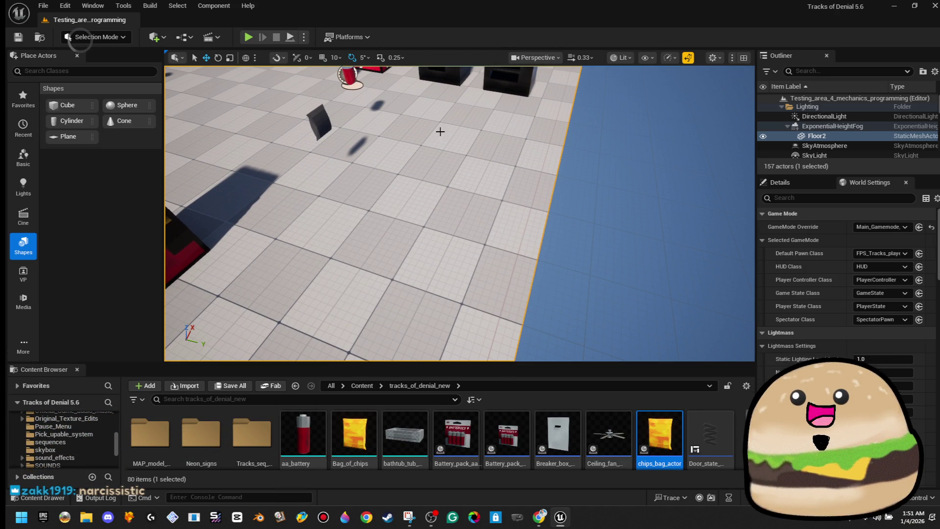
{"action": "left_click", "coordinate": [248, 37]}
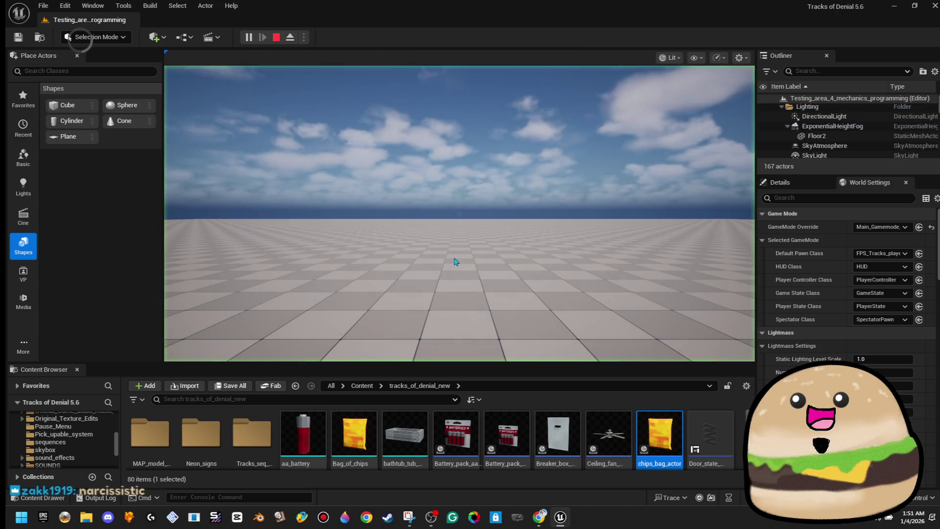
Stop the running test, Play From Here on the floor, then stop again.
{"action": "key", "text": "Escape"}
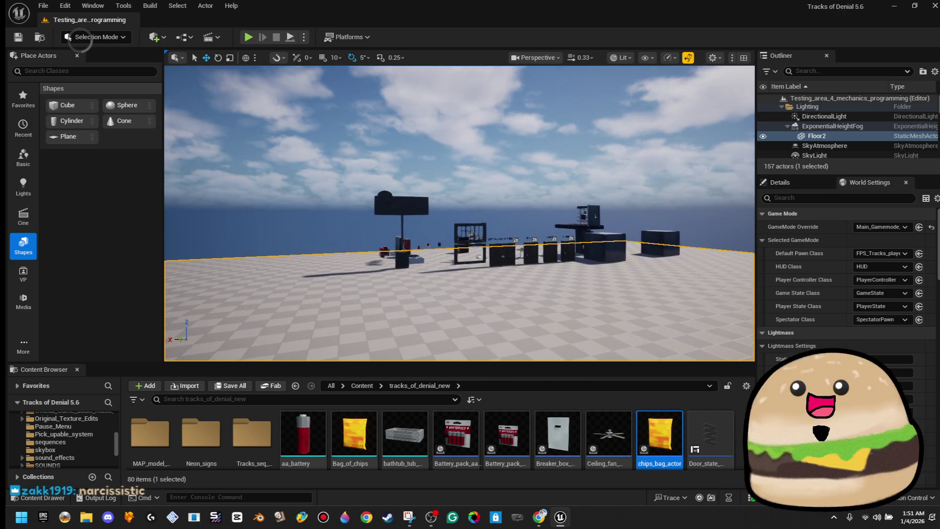
{"action": "right_click", "coordinate": [443, 251]}
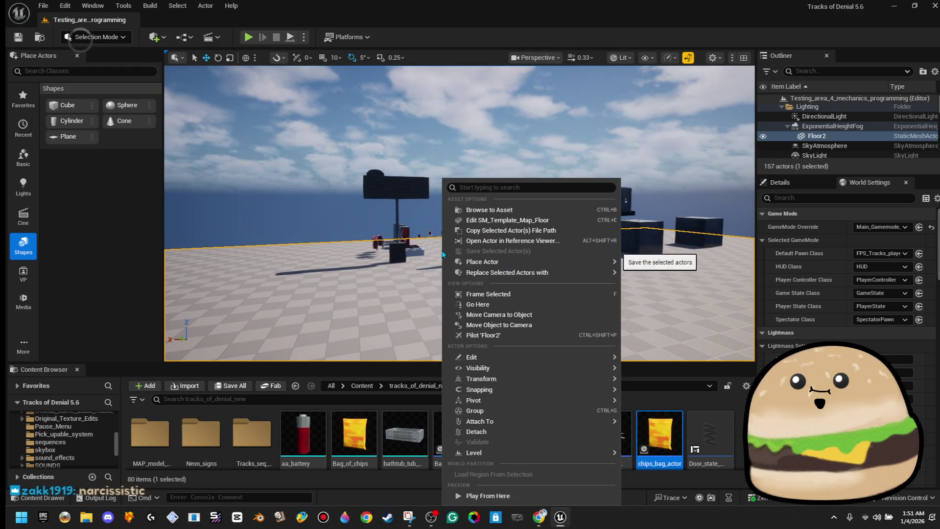
{"action": "left_click", "coordinate": [501, 496]}
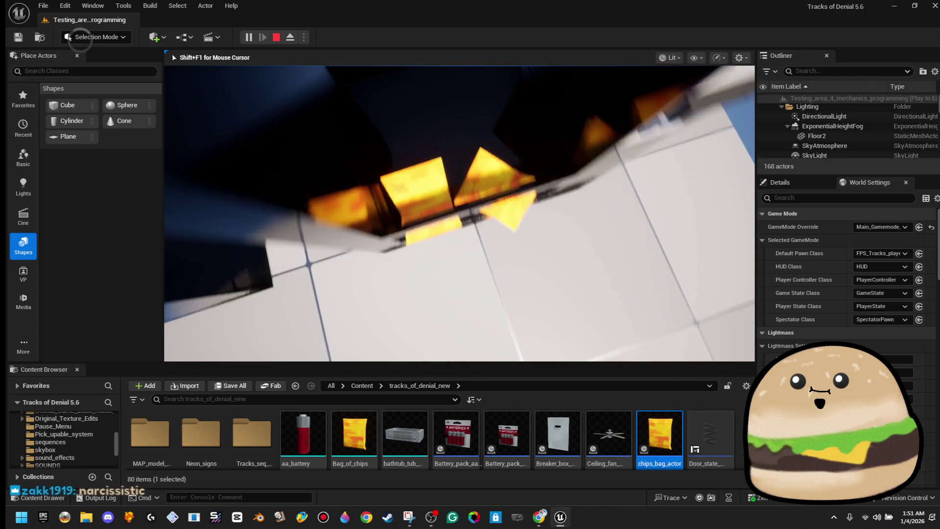
{"action": "key", "text": "Escape"}
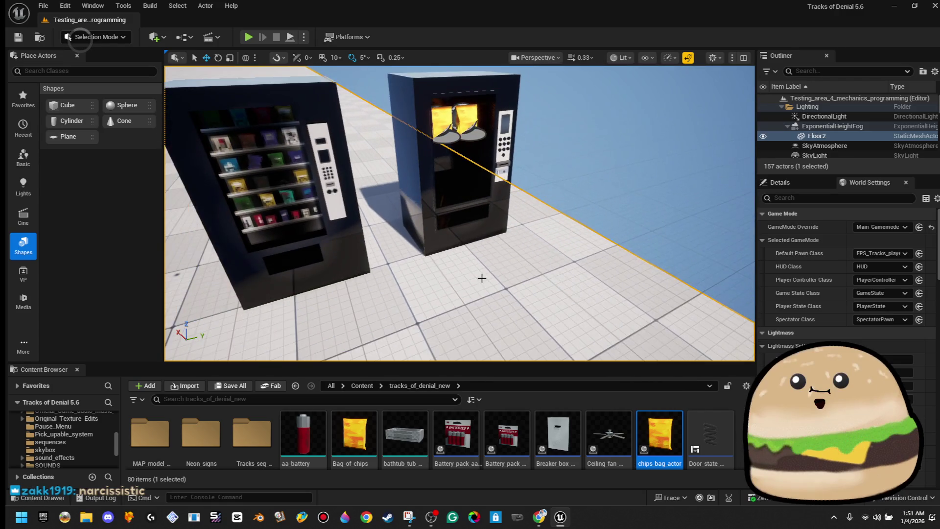
Play From Here beside the vending machines to watch the bags drop, then select the right chip bag.
{"action": "right_click", "coordinate": [484, 180]}
{"action": "left_click", "coordinate": [548, 496]}
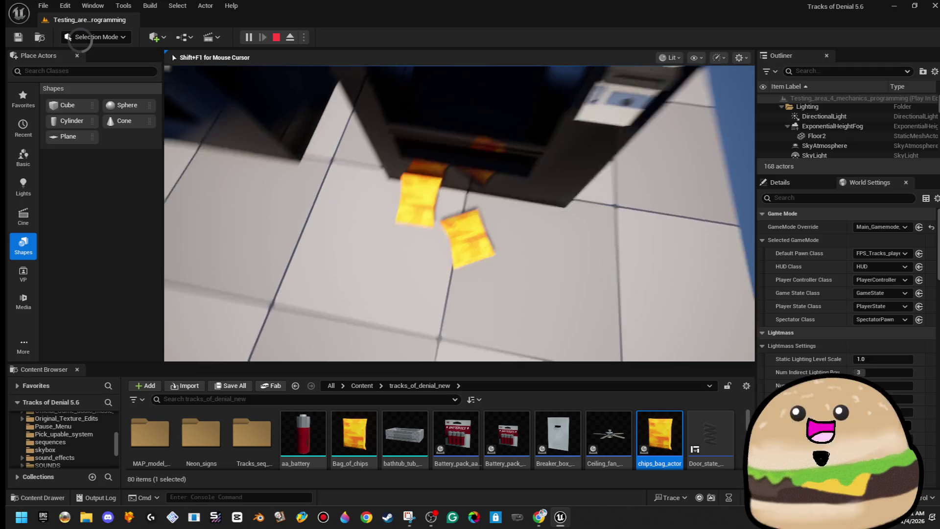
{"action": "key", "text": "Escape"}
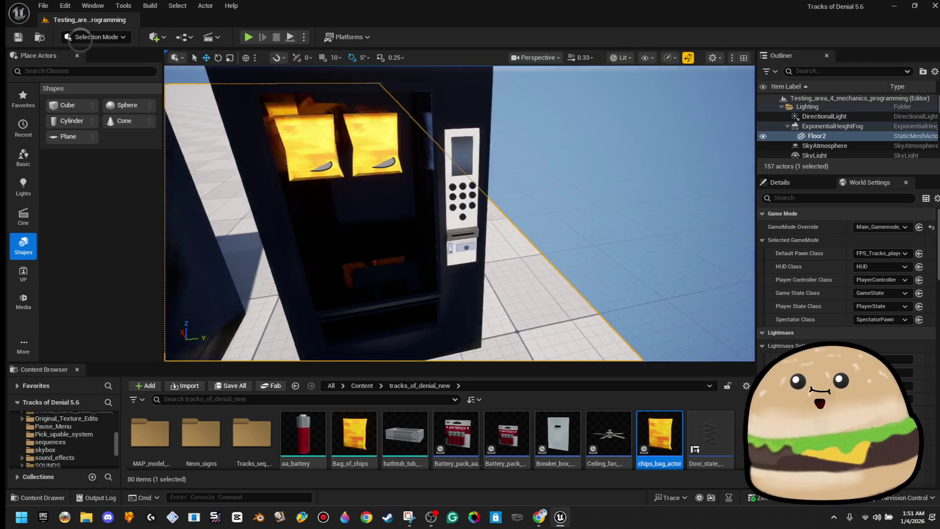
{"action": "scroll", "coordinate": [360, 234], "scroll_direction": "up", "scroll_amount": 8}
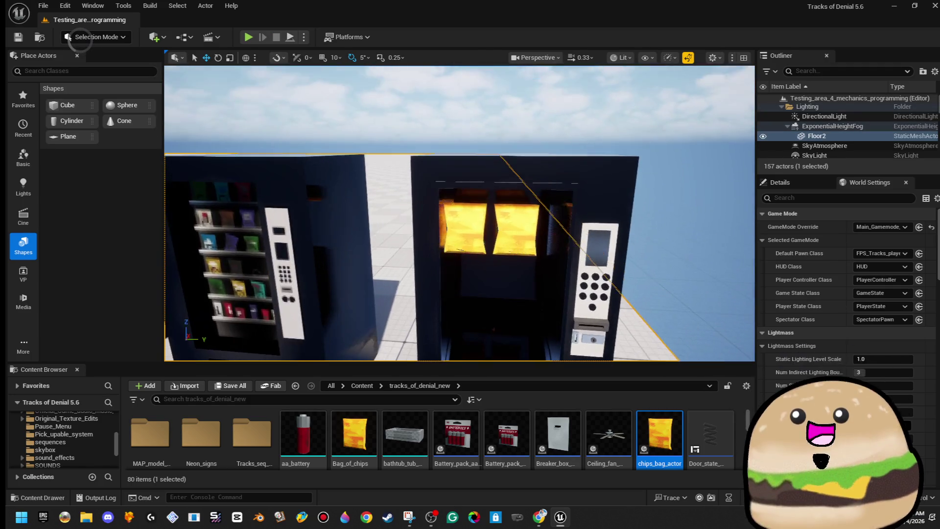
{"action": "left_click", "coordinate": [567, 225]}
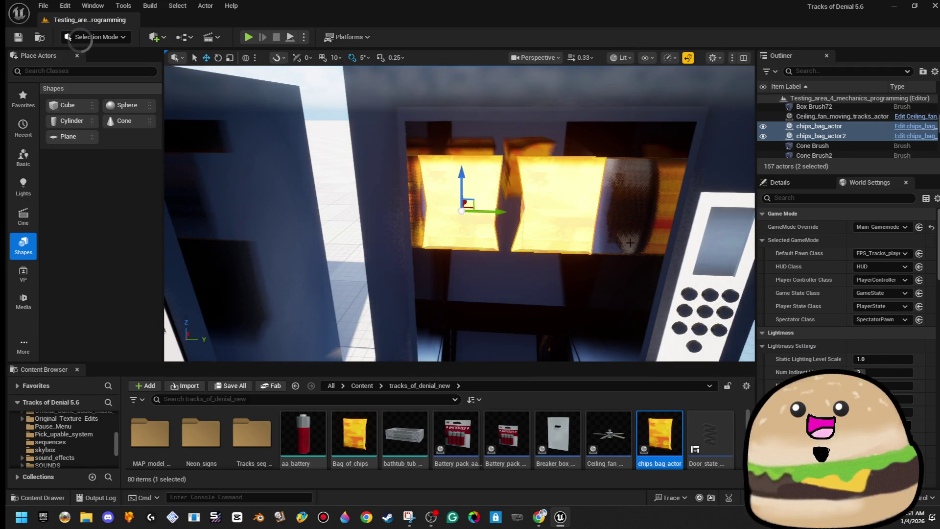
Frame the chip bags, then place a Box geometry brush from More > Geometry beside the vending machines.
{"action": "mouse_move", "coordinate": [506, 208]}
{"action": "left_mouse_down"}
{"action": "mouse_move", "coordinate": [494, 245]}
{"action": "mouse_move", "coordinate": [489, 206]}
{"action": "left_mouse_up"}
{"action": "key", "text": "f"}
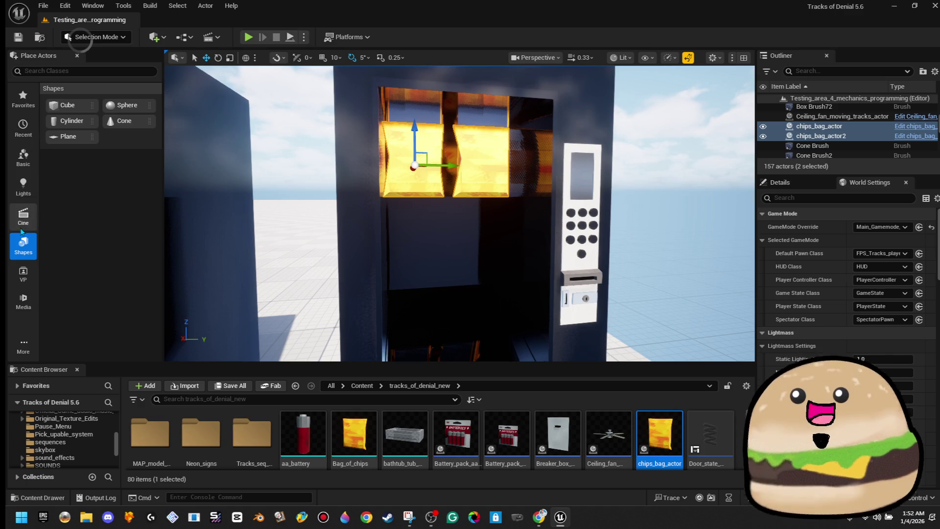
{"action": "left_click", "coordinate": [20, 346]}
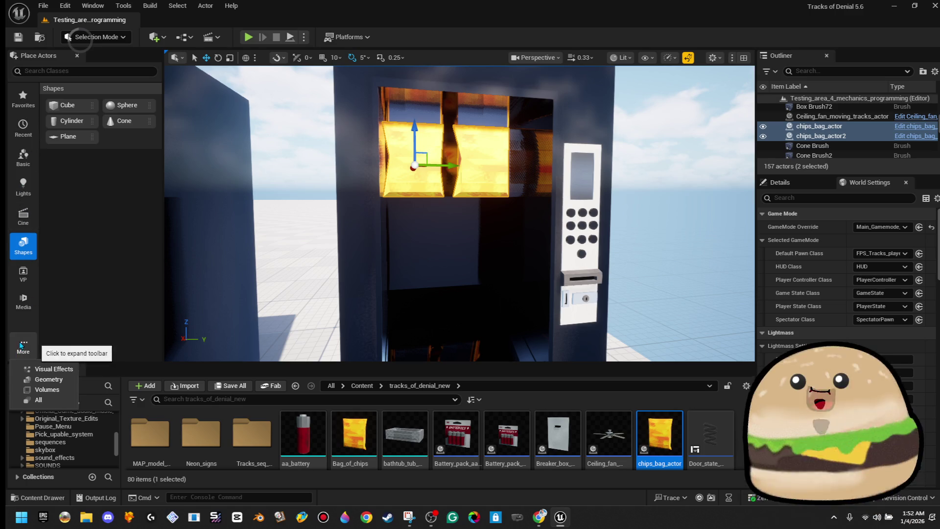
{"action": "left_click", "coordinate": [68, 384]}
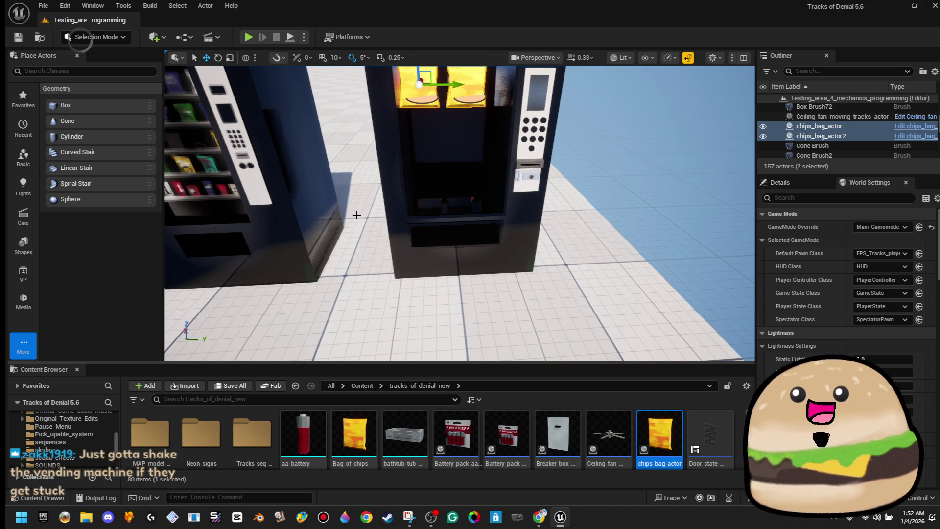
{"action": "mouse_move", "coordinate": [89, 106]}
{"action": "left_mouse_down"}
{"action": "mouse_move", "coordinate": [460, 199]}
{"action": "mouse_move", "coordinate": [462, 183]}
{"action": "mouse_move", "coordinate": [460, 203]}
{"action": "left_mouse_up"}
{"action": "key", "text": "f"}
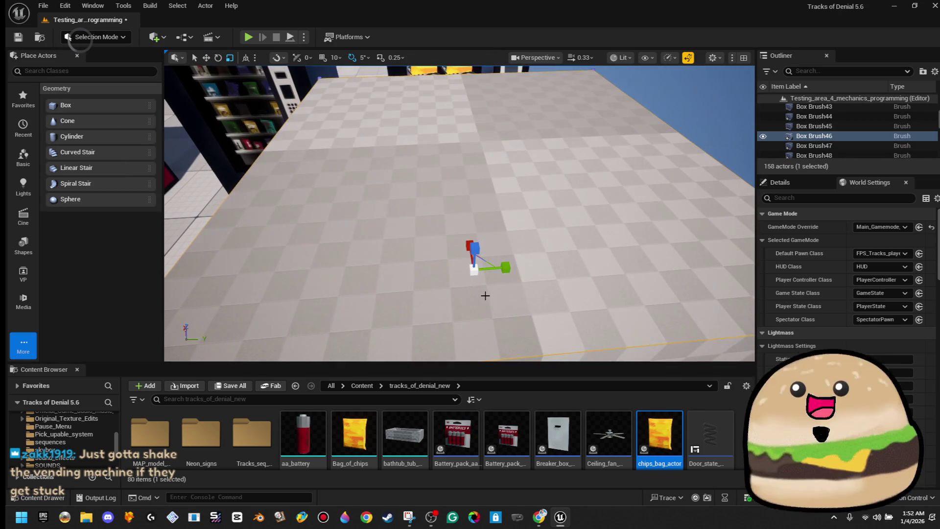
Shrink Box Brush46 to a small cube, move it into the vending machine, and widen it across the compartment.
{"action": "left_click_drag", "start_coordinate": [478, 257], "coordinate": [471, 263]}
{"action": "key", "text": "w"}
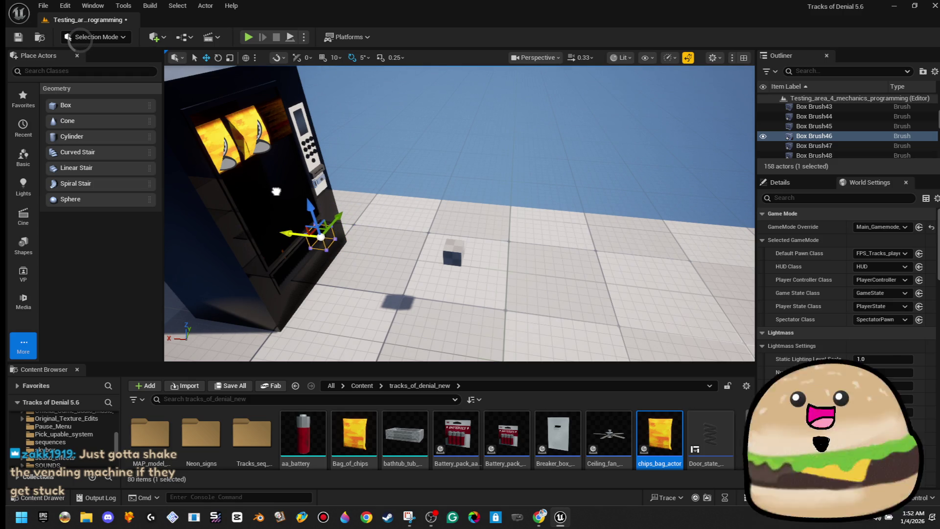
{"action": "left_click_drag", "start_coordinate": [347, 176], "coordinate": [336, 135]}
{"action": "left_click_drag", "start_coordinate": [354, 255], "coordinate": [358, 233]}
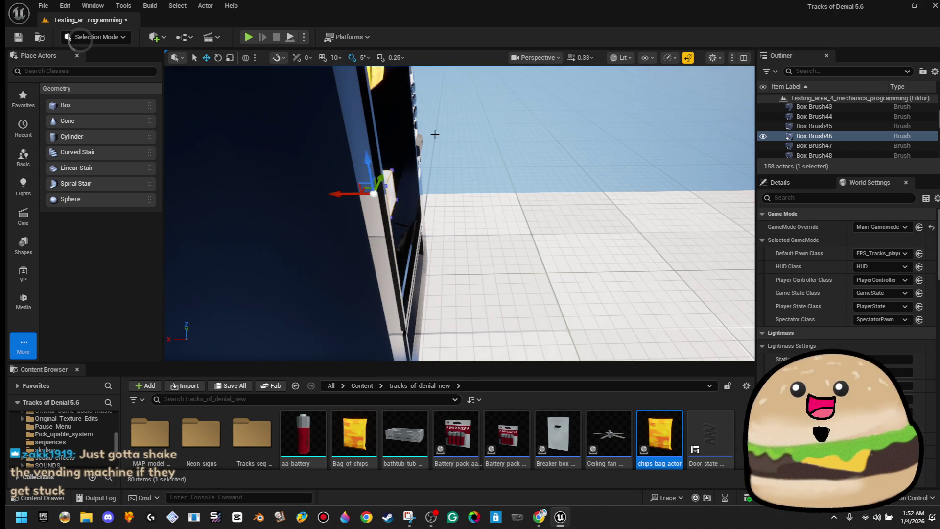
{"action": "key", "text": "f"}
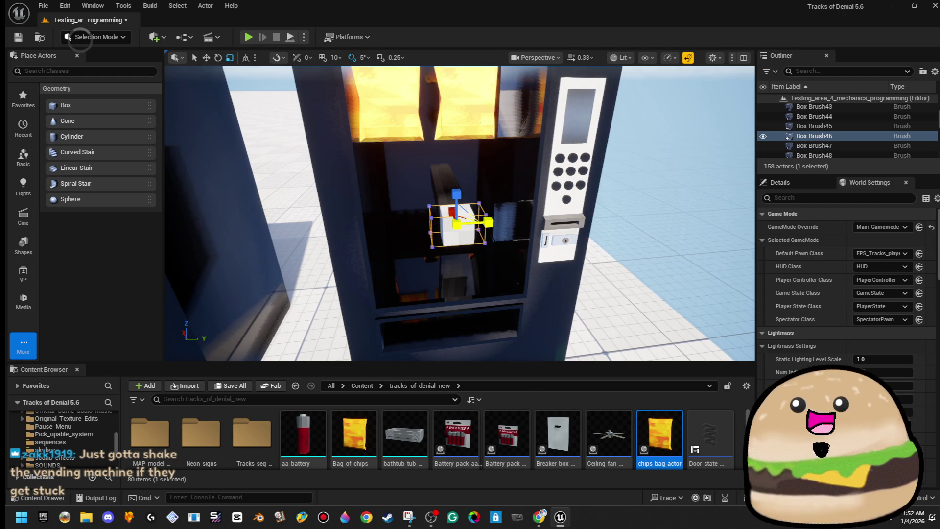
{"action": "key", "text": "w"}
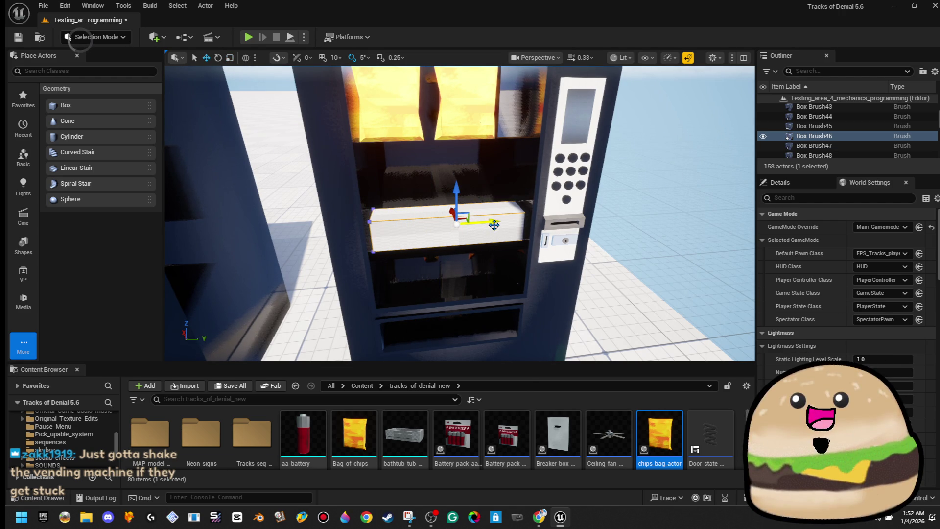
Stretch the shelf box further along X inside the vending machine.
{"action": "mouse_move", "coordinate": [481, 226]}
{"action": "left_mouse_down"}
{"action": "mouse_move", "coordinate": [499, 241]}
{"action": "mouse_move", "coordinate": [485, 207]}
{"action": "mouse_move", "coordinate": [481, 241]}
{"action": "left_mouse_up"}
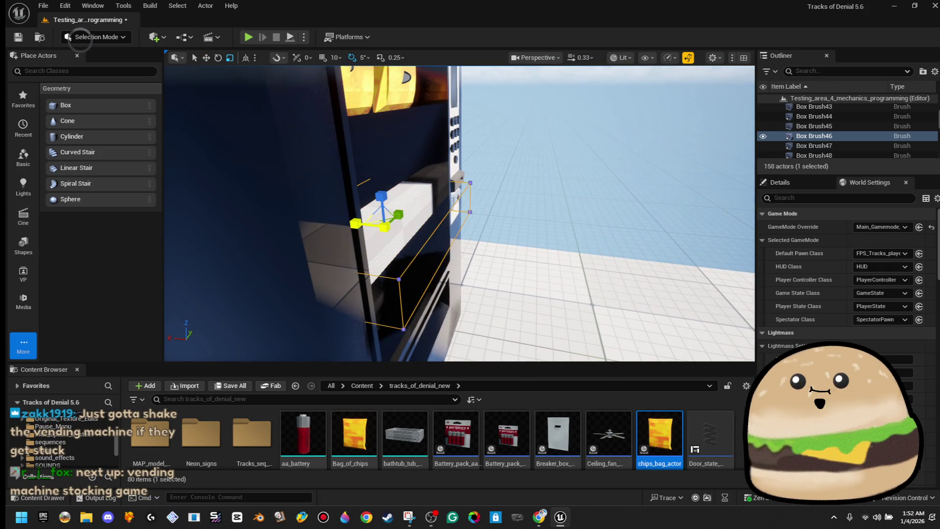
{"action": "mouse_move", "coordinate": [481, 241]}
{"action": "left_mouse_down"}
{"action": "mouse_move", "coordinate": [468, 221]}
{"action": "mouse_move", "coordinate": [390, 213]}
{"action": "left_mouse_up"}
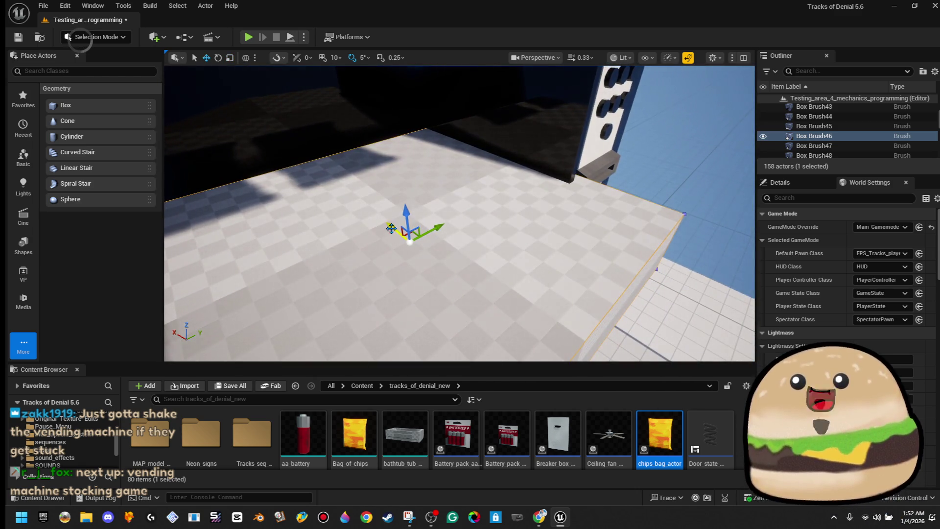
{"action": "scroll", "coordinate": [368, 195], "scroll_direction": "down", "scroll_amount": 3}
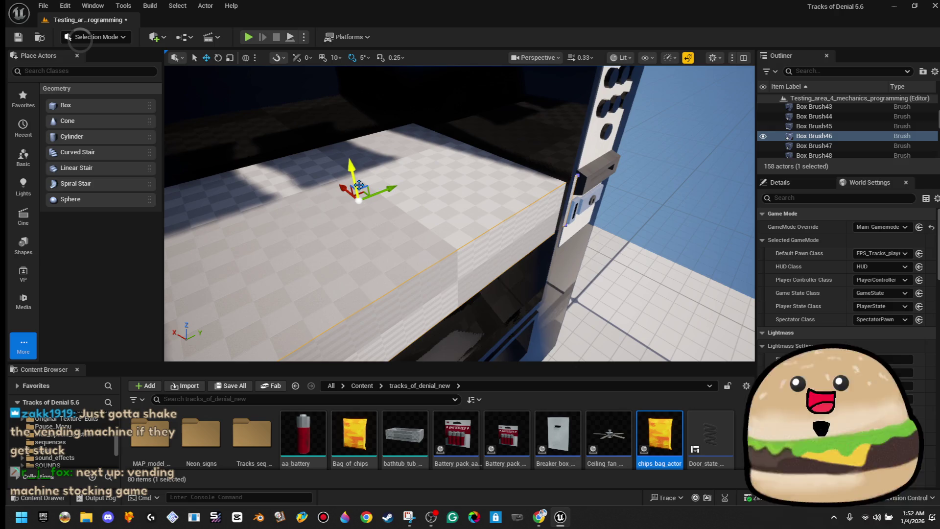
{"action": "key", "text": "r"}
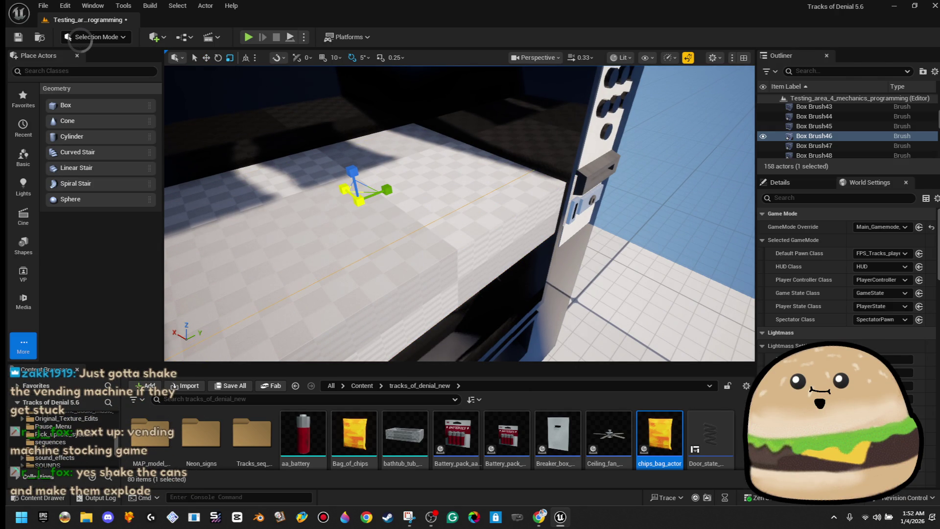
{"action": "left_click_drag", "start_coordinate": [345, 188], "coordinate": [404, 170]}
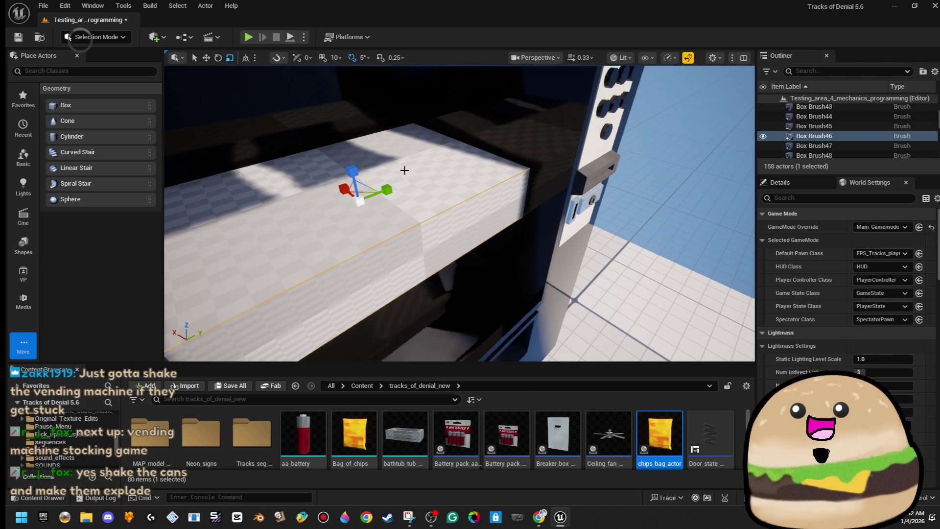
{"action": "key", "text": "f"}
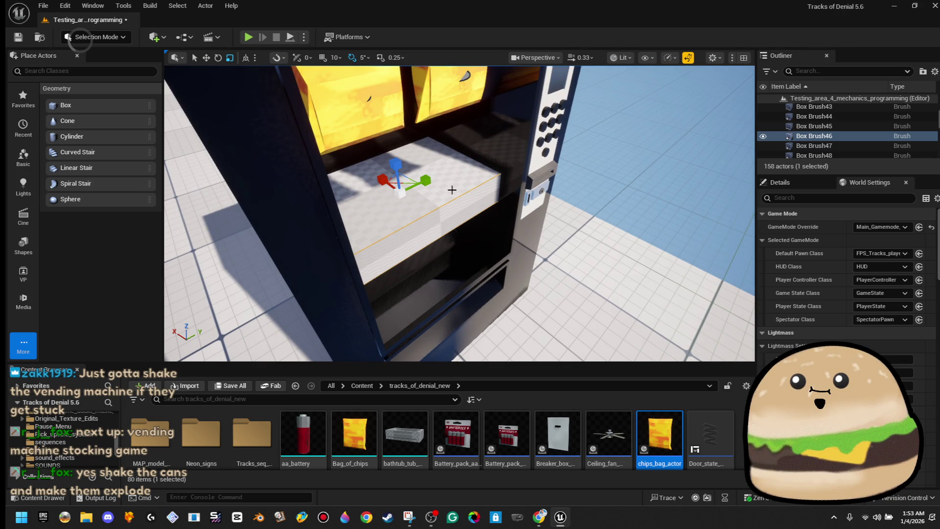
{"action": "mouse_move", "coordinate": [452, 189]}
{"action": "left_mouse_down"}
{"action": "mouse_move", "coordinate": [454, 166]}
{"action": "mouse_move", "coordinate": [538, 250]}
{"action": "left_mouse_up"}
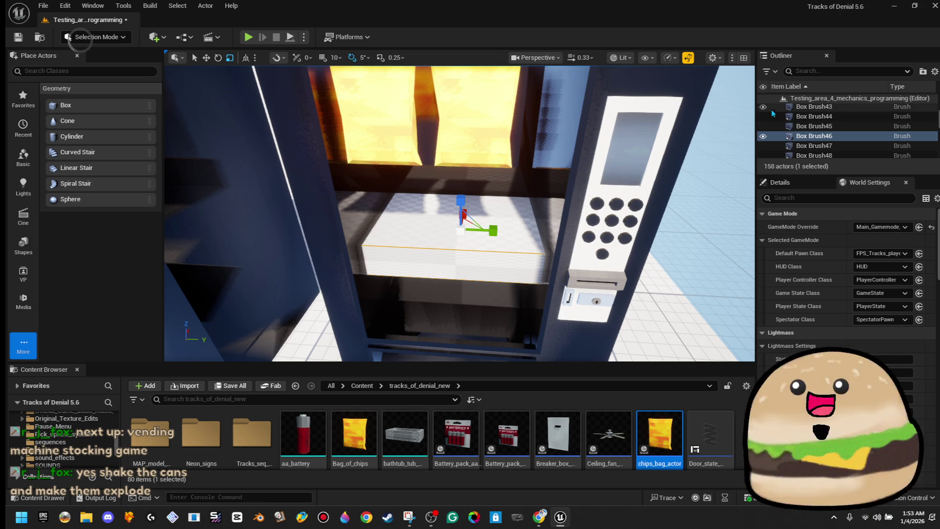
Unlock proportional scaling and set the shelf's Z scale to 0.03.
{"action": "left_click", "coordinate": [791, 188]}
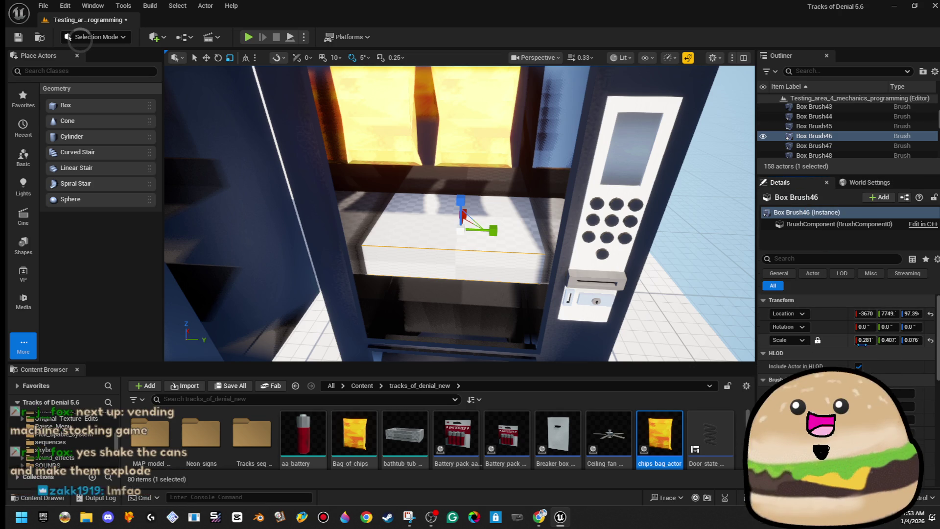
{"action": "left_click", "coordinate": [817, 341]}
{"action": "left_click", "coordinate": [911, 340]}
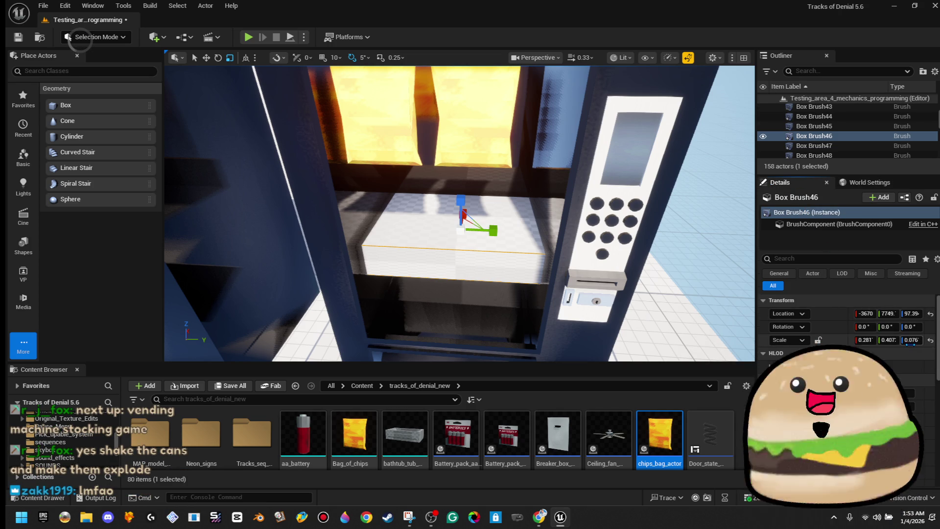
{"action": "type", "text": "0.03"}
{"action": "key", "text": "Return"}
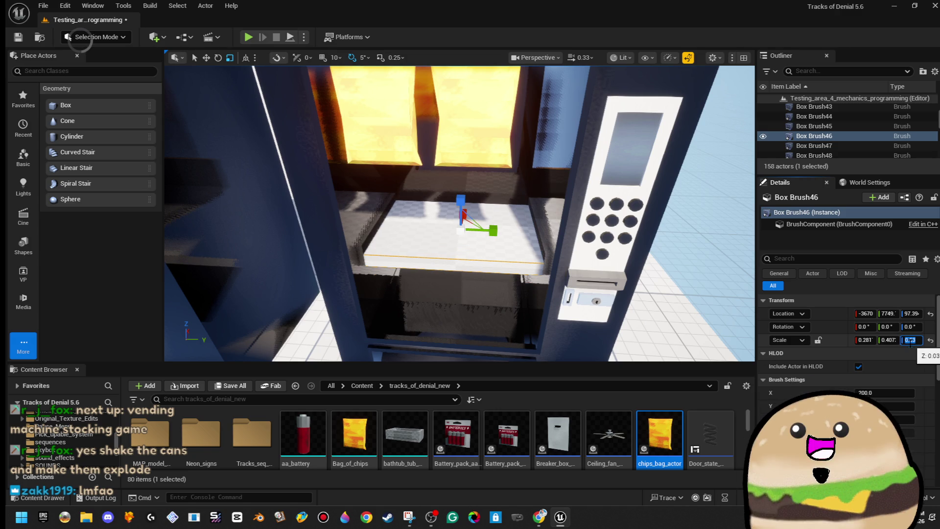
Raise the thin shelf up beneath the chip bags and tilt it to 30 degrees.
{"action": "left_click_drag", "start_coordinate": [550, 321], "coordinate": [466, 309]}
{"action": "key", "text": "w"}
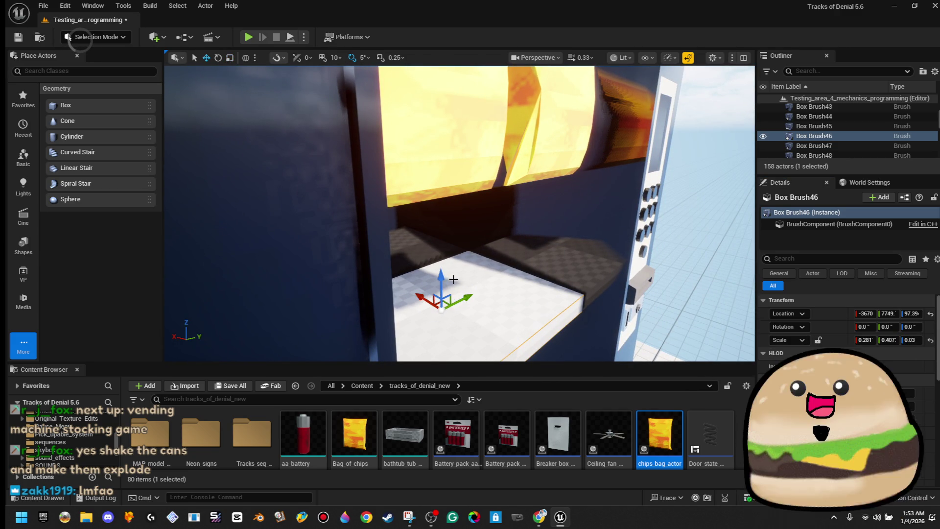
{"action": "mouse_move", "coordinate": [442, 280]}
{"action": "left_mouse_down"}
{"action": "mouse_move", "coordinate": [439, 127]}
{"action": "mouse_move", "coordinate": [475, 178]}
{"action": "mouse_move", "coordinate": [434, 186]}
{"action": "mouse_move", "coordinate": [434, 201]}
{"action": "mouse_move", "coordinate": [437, 176]}
{"action": "left_mouse_up"}
{"action": "key", "text": "e"}
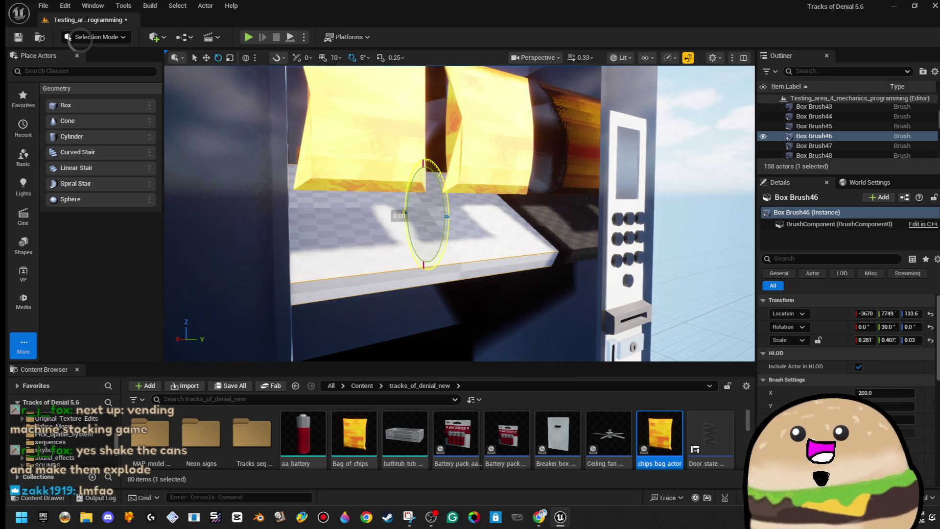
Ease the shelf tilt back to 25 degrees.
{"action": "left_click_drag", "start_coordinate": [436, 182], "coordinate": [437, 182]}
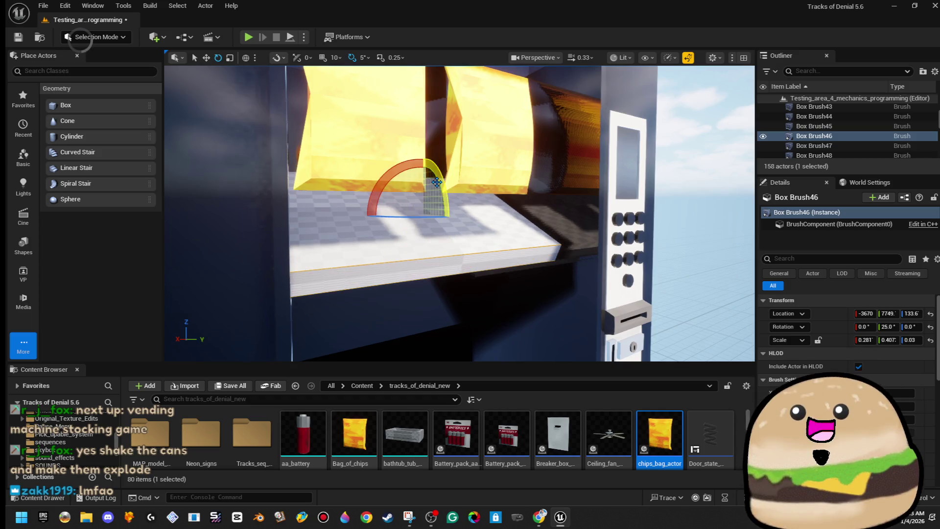
{"action": "scroll", "coordinate": [464, 196], "scroll_direction": "down", "scroll_amount": 5}
{"action": "key", "text": "w"}
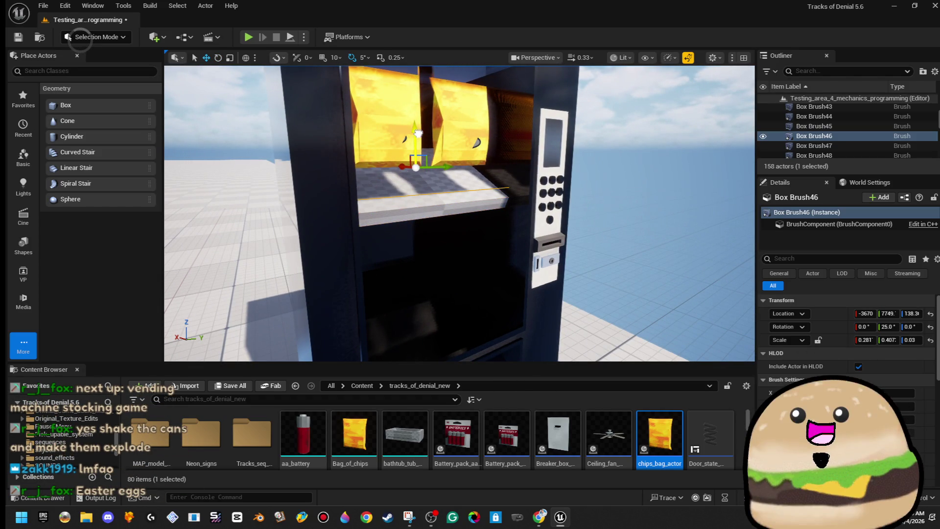
{"action": "scroll", "coordinate": [421, 208], "scroll_direction": "up", "scroll_amount": 10}
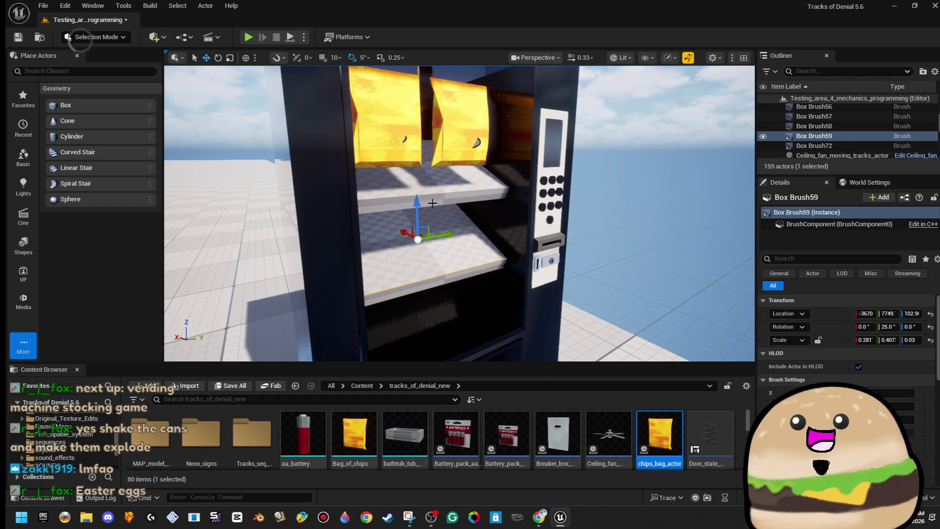
{"action": "scroll", "coordinate": [434, 206], "scroll_direction": "down", "scroll_amount": 10}
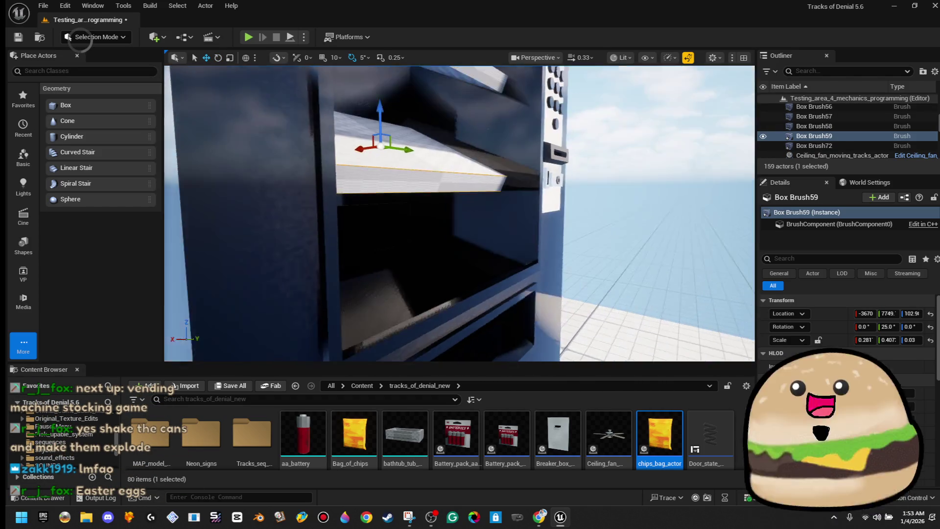
{"action": "scroll", "coordinate": [434, 205], "scroll_direction": "up", "scroll_amount": 5}
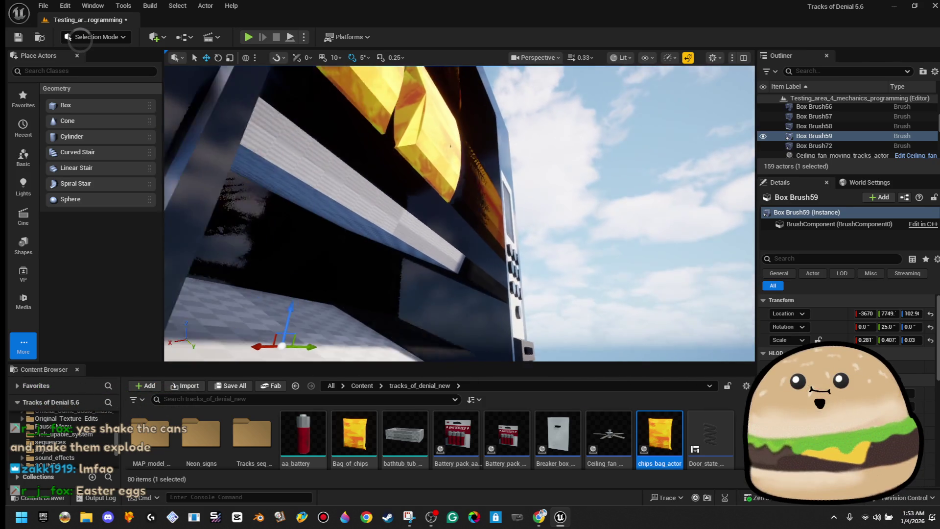
Delete the extra lower shelf copy Box Brush59 and reselect the tilted shelf Box Brush46.
{"action": "key", "text": "Delete"}
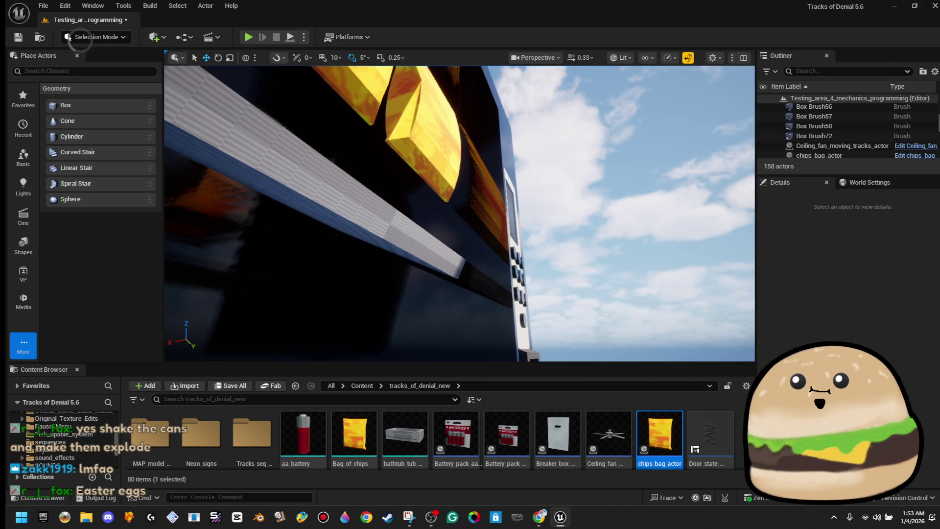
{"action": "left_click", "coordinate": [369, 214]}
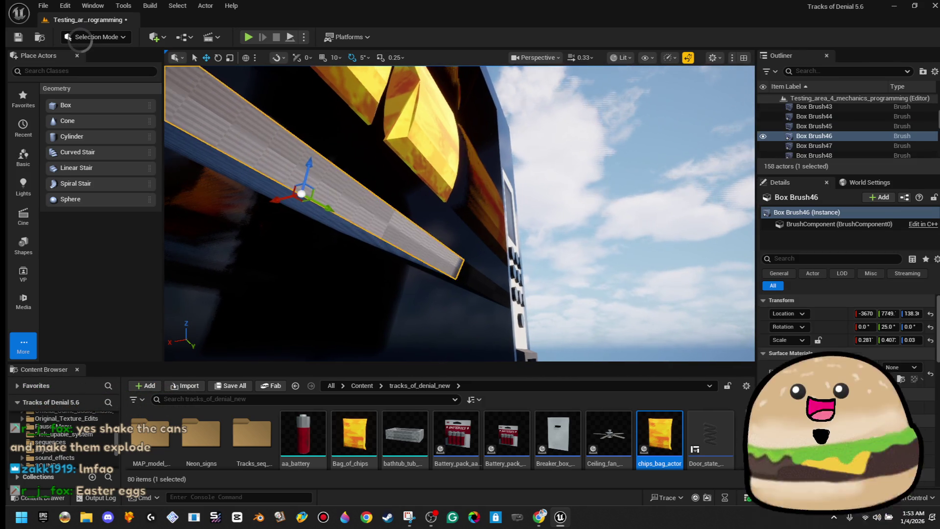
{"action": "key", "text": "w"}
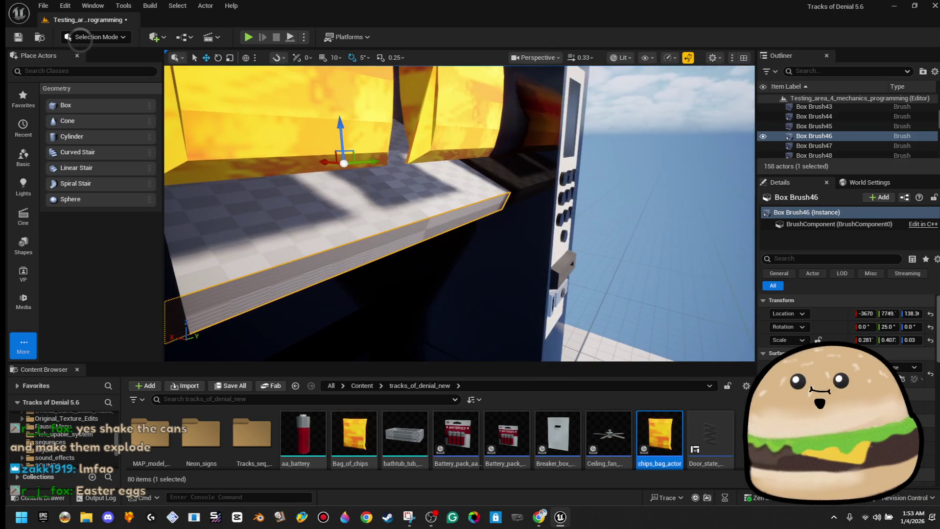
{"action": "key", "text": "w"}
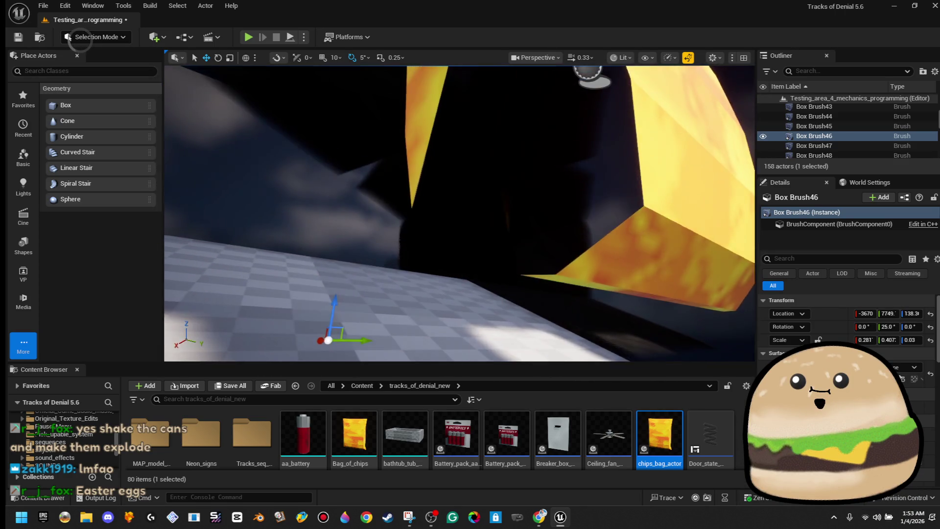
{"action": "key", "text": "w"}
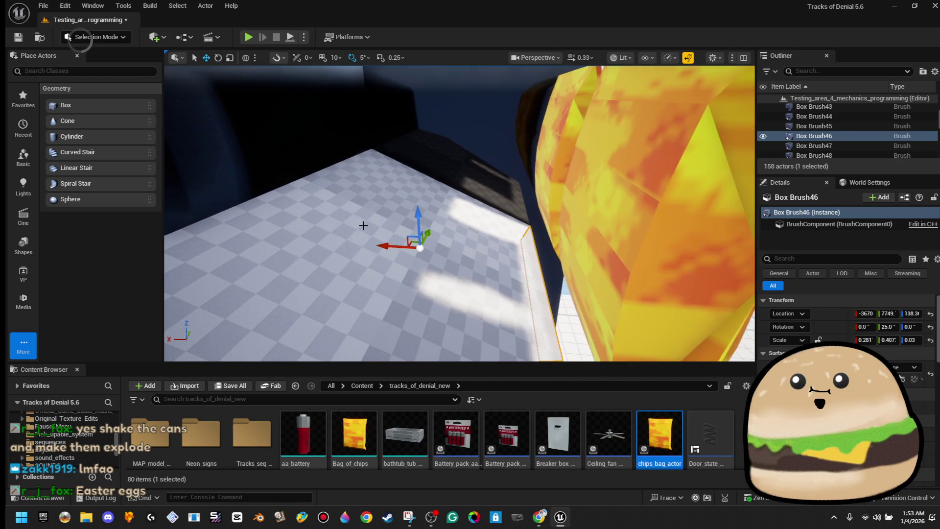
{"action": "key", "text": "w"}
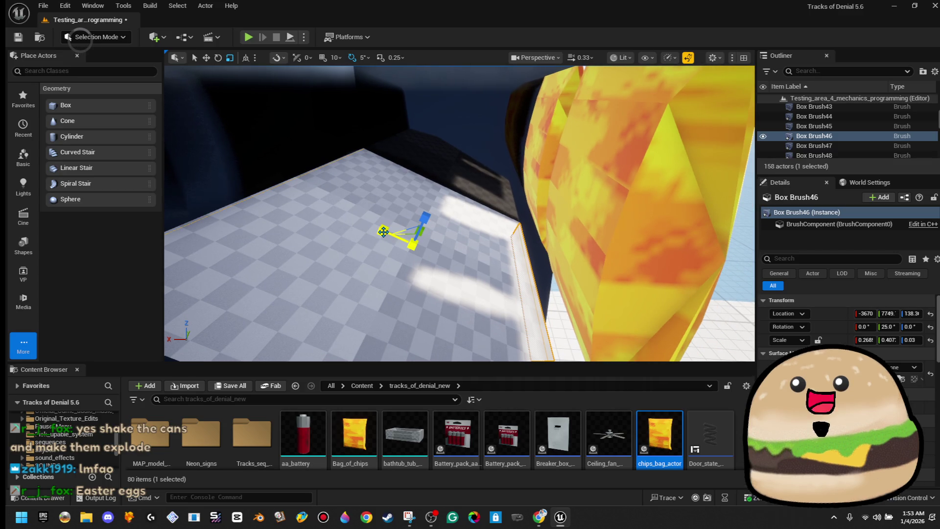
{"action": "key", "text": "w"}
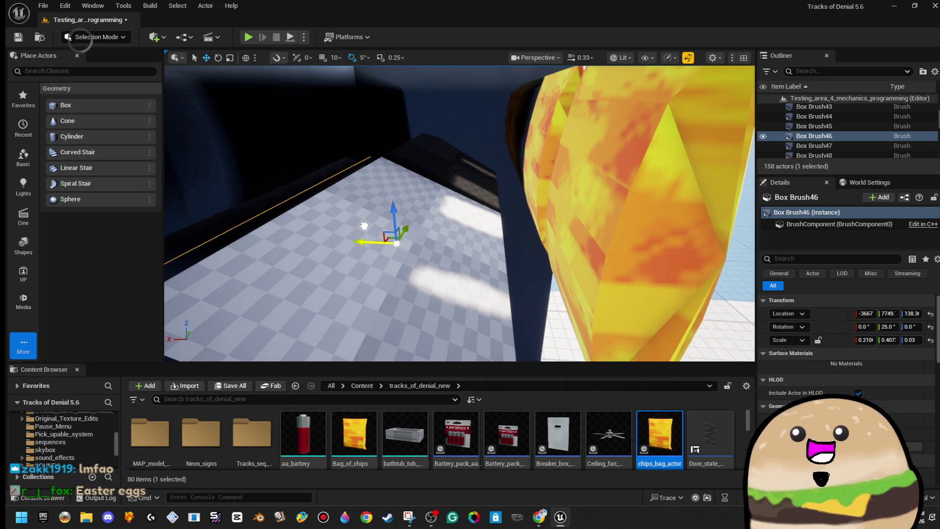
Narrow the shelf's X scale to about 0.247.
{"action": "key", "text": "r"}
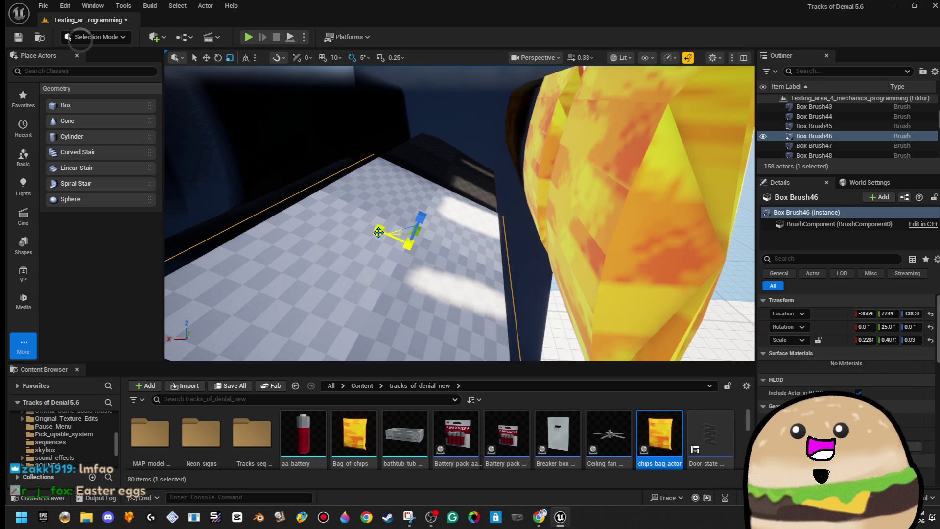
{"action": "key", "text": "w"}
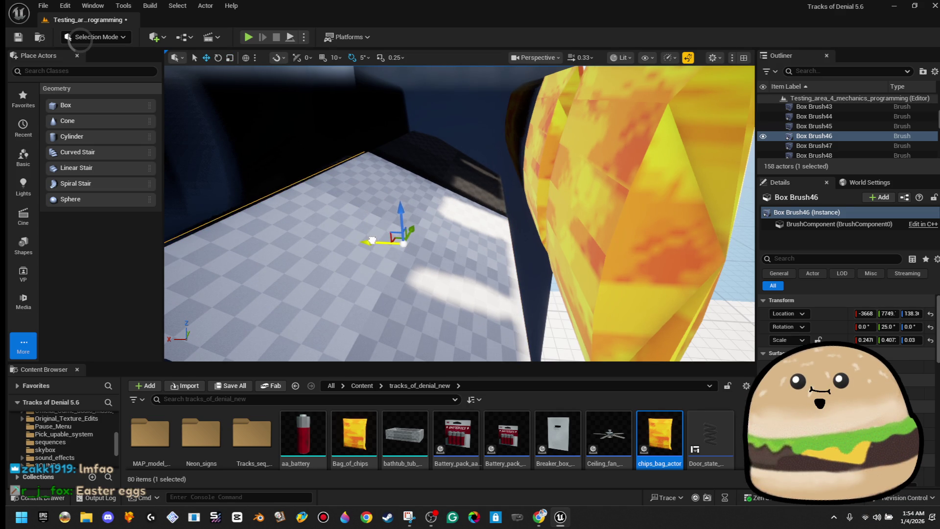
{"action": "left_click_drag", "start_coordinate": [510, 196], "coordinate": [510, 196]}
Select chips_bag_actor2, then Ctrl-add chips_bag_actor to the selection.
{"action": "left_click", "coordinate": [510, 195]}
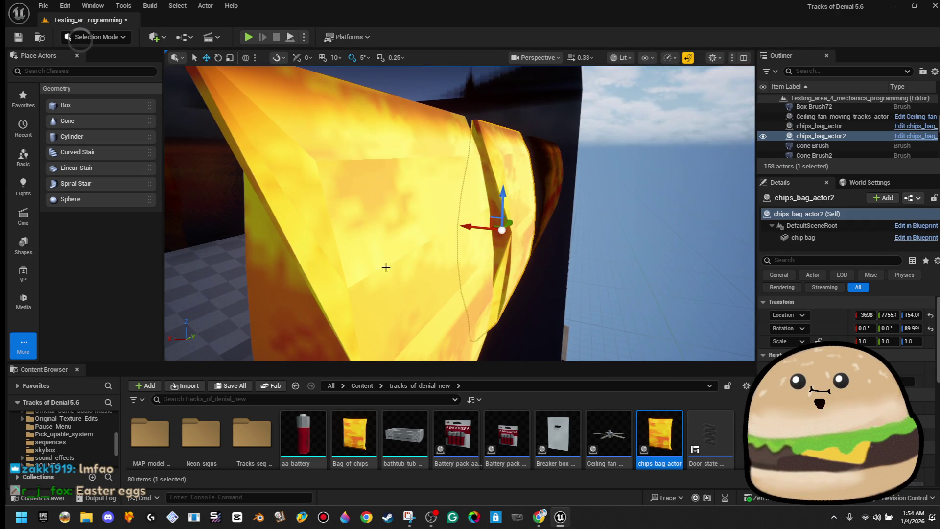
{"action": "mouse_move", "coordinate": [450, 248]}
{"action": "left_mouse_down"}
{"action": "mouse_move", "coordinate": [484, 246]}
{"action": "mouse_move", "coordinate": [424, 248]}
{"action": "mouse_move", "coordinate": [327, 283]}
{"action": "mouse_move", "coordinate": [214, 204]}
{"action": "left_mouse_up"}
{"action": "left_click", "coordinate": [450, 248], "text": "ctrl"}
{"action": "left_click_drag", "start_coordinate": [450, 212], "coordinate": [450, 212]}
{"action": "left_click_drag", "start_coordinate": [487, 181], "coordinate": [563, 243]}
{"action": "right_click", "coordinate": [565, 243]}
Play From Here, walk up to inspect the chip bags resting on the tilted shelf, then stop.
{"action": "left_click", "coordinate": [625, 493]}
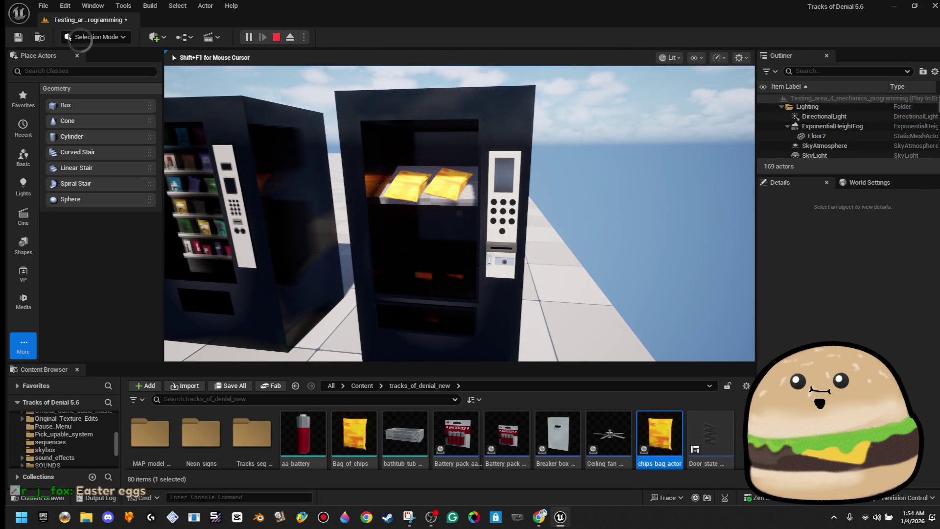
{"action": "key", "text": "w"}
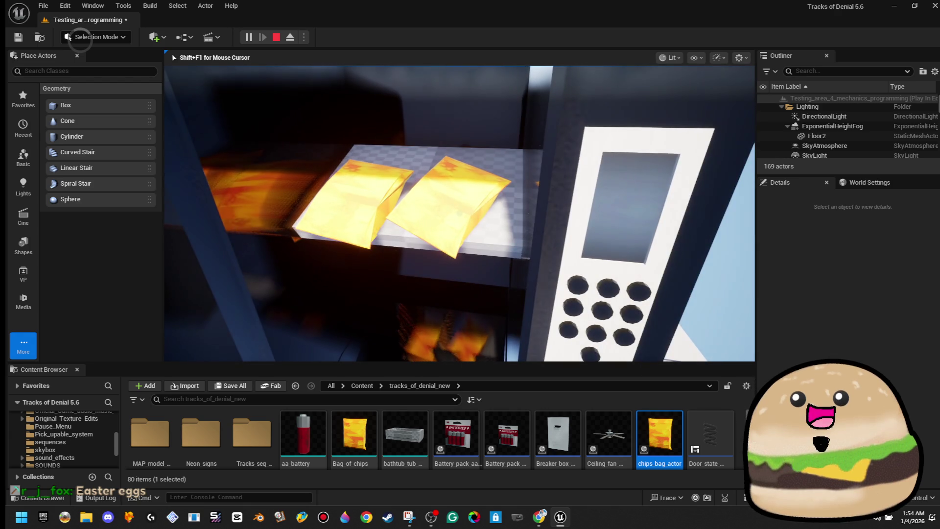
{"action": "key", "text": "w"}
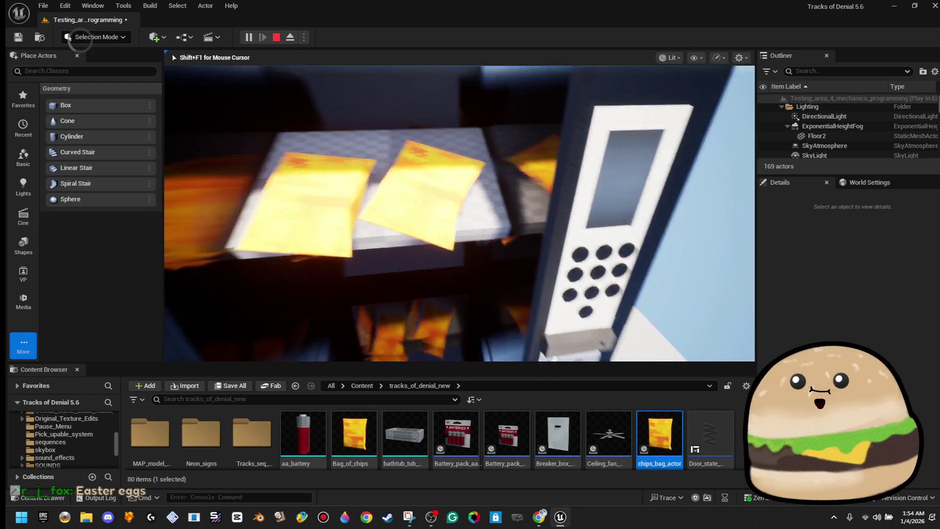
{"action": "key", "text": "s"}
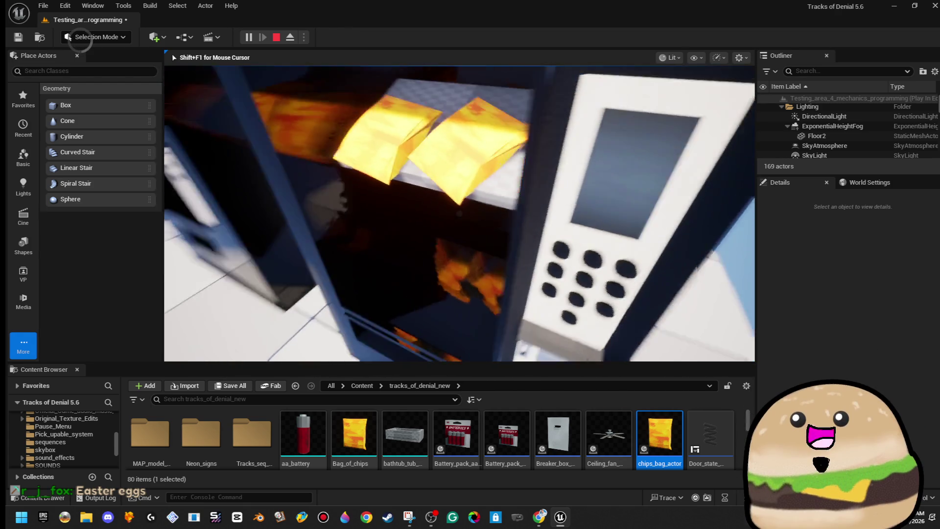
{"action": "key", "text": "Escape"}
{"action": "scroll", "coordinate": [468, 153], "scroll_direction": "up", "scroll_amount": 3}
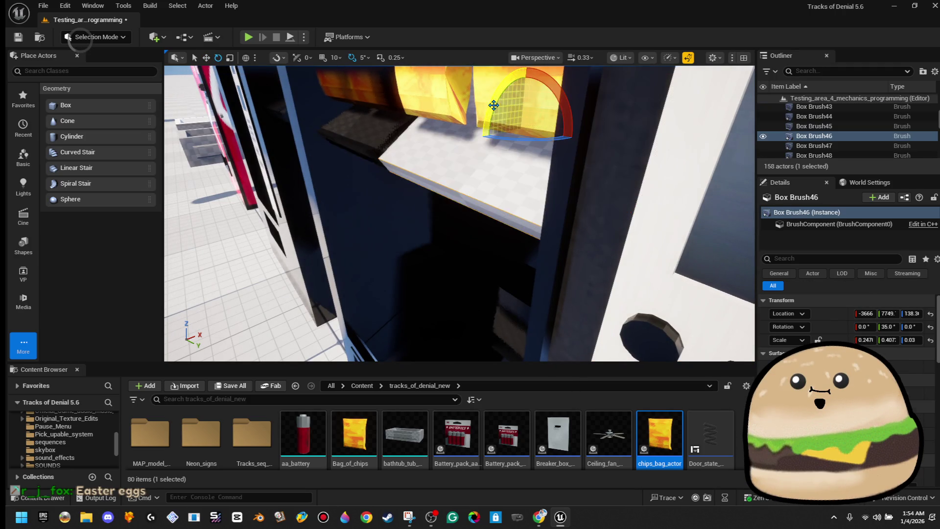
{"action": "right_click", "coordinate": [286, 318]}
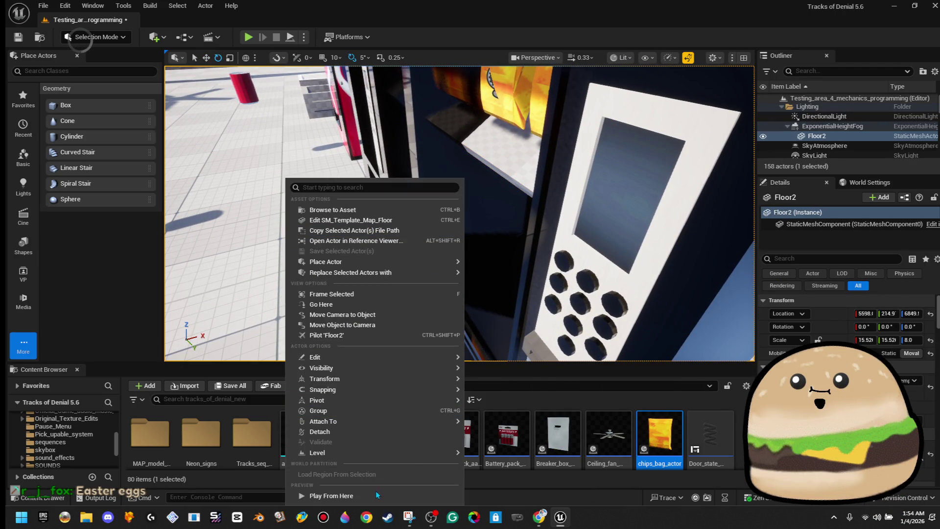
{"action": "left_click", "coordinate": [376, 492]}
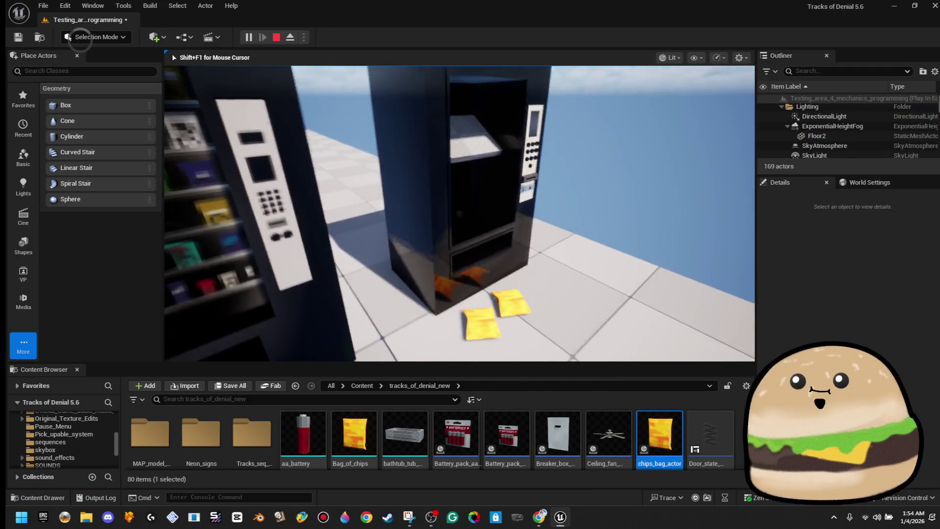
{"action": "key", "text": "Escape"}
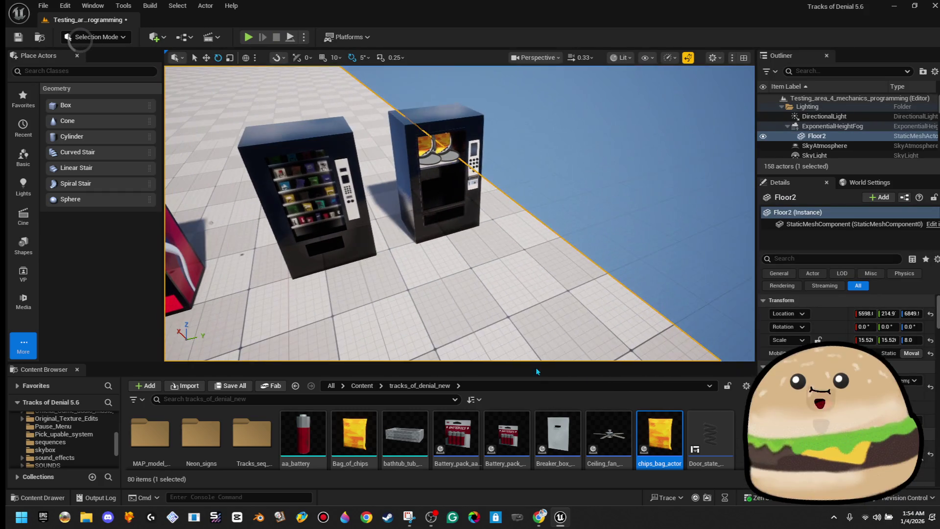
{"action": "right_click", "coordinate": [453, 294]}
{"action": "left_click", "coordinate": [527, 499]}
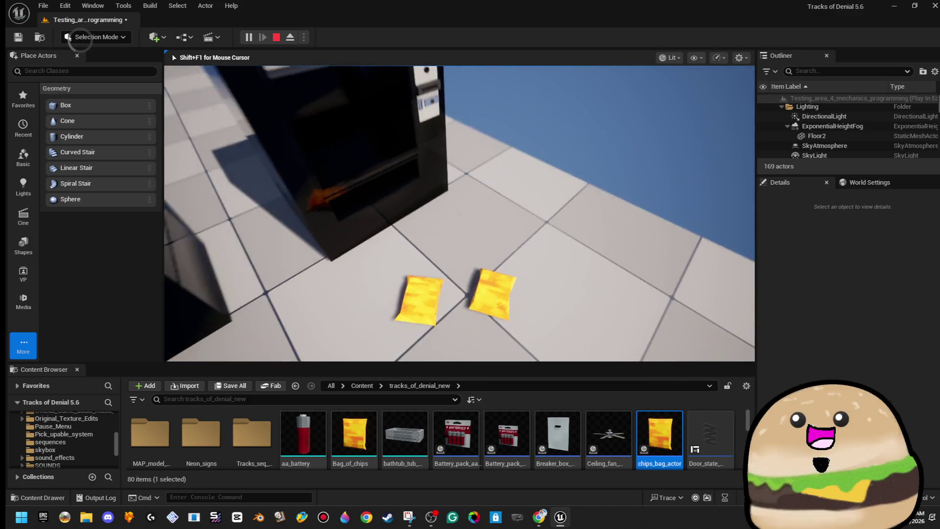
{"action": "key", "text": "Escape"}
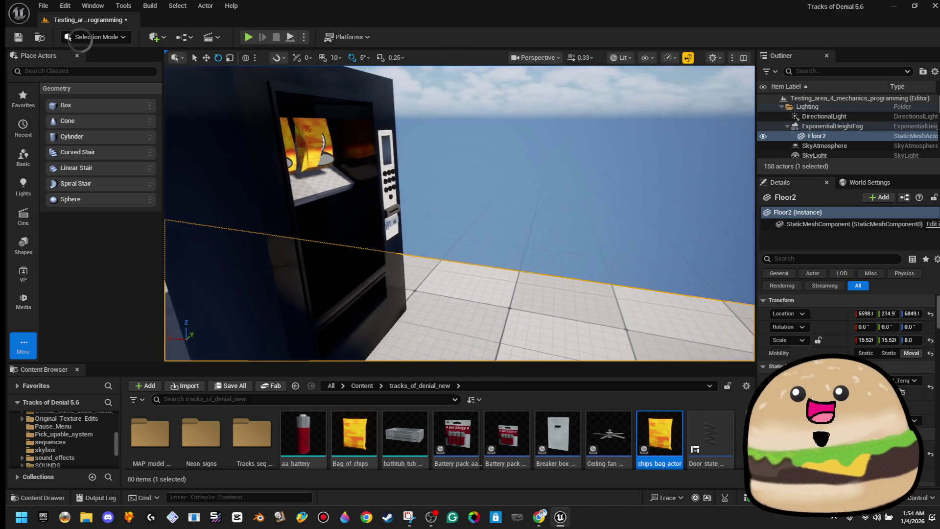
Alt-drag a copy of the top tilted shelf down into the empty lower compartment.
{"action": "left_click", "coordinate": [414, 193]}
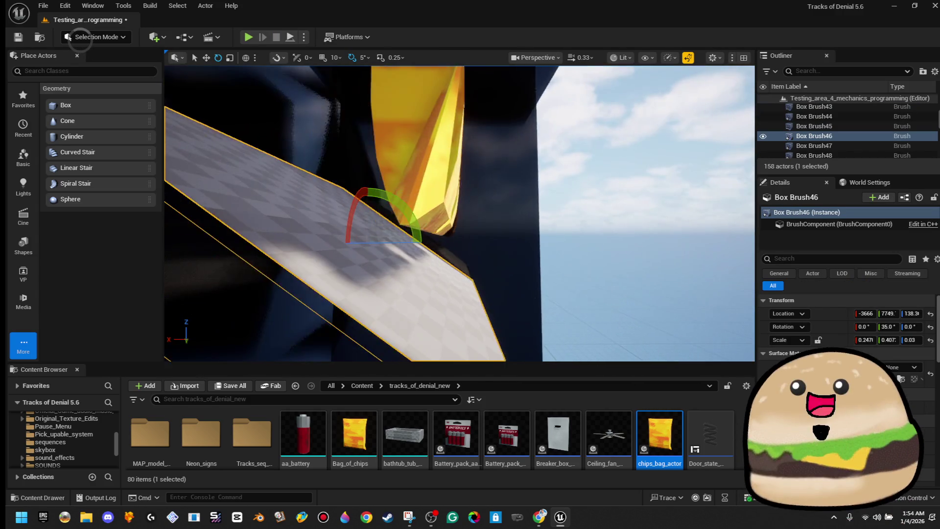
{"action": "key", "text": "w"}
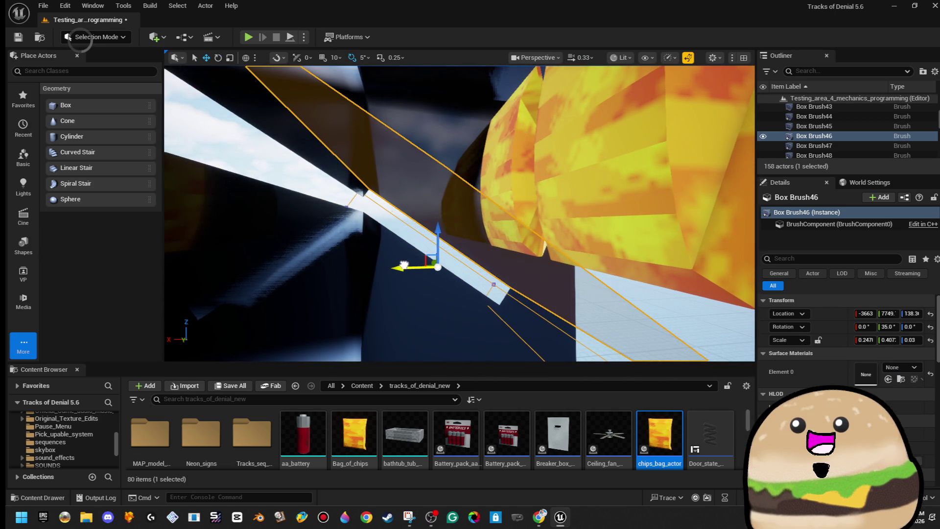
{"action": "mouse_move", "coordinate": [338, 206]}
{"action": "left_mouse_down"}
{"action": "mouse_move", "coordinate": [430, 210]}
{"action": "mouse_move", "coordinate": [401, 209]}
{"action": "mouse_move", "coordinate": [372, 253]}
{"action": "left_mouse_up"}
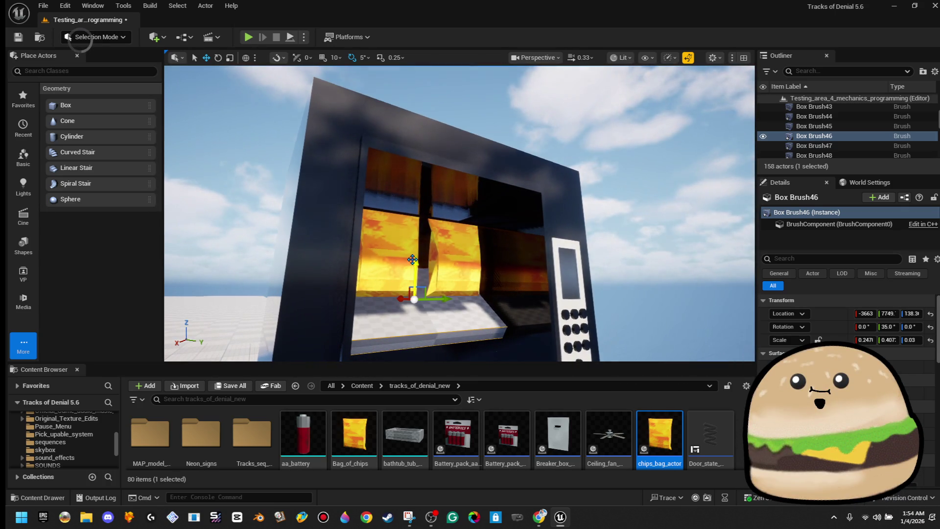
{"action": "mouse_move", "coordinate": [477, 265]}
{"action": "left_mouse_down"}
{"action": "mouse_move", "coordinate": [508, 237]}
{"action": "mouse_move", "coordinate": [515, 243]}
{"action": "mouse_move", "coordinate": [492, 220]}
{"action": "left_mouse_up"}
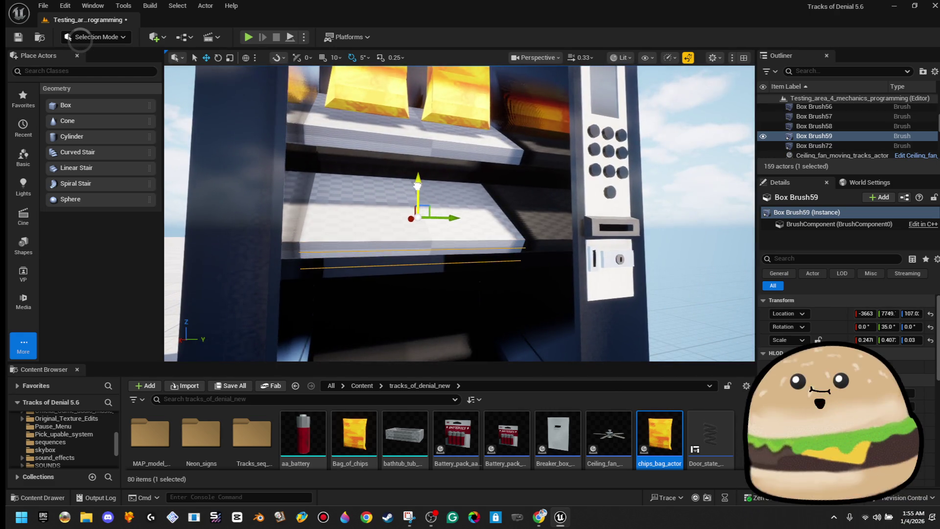
{"action": "left_click_drag", "start_coordinate": [435, 218], "coordinate": [435, 159]}
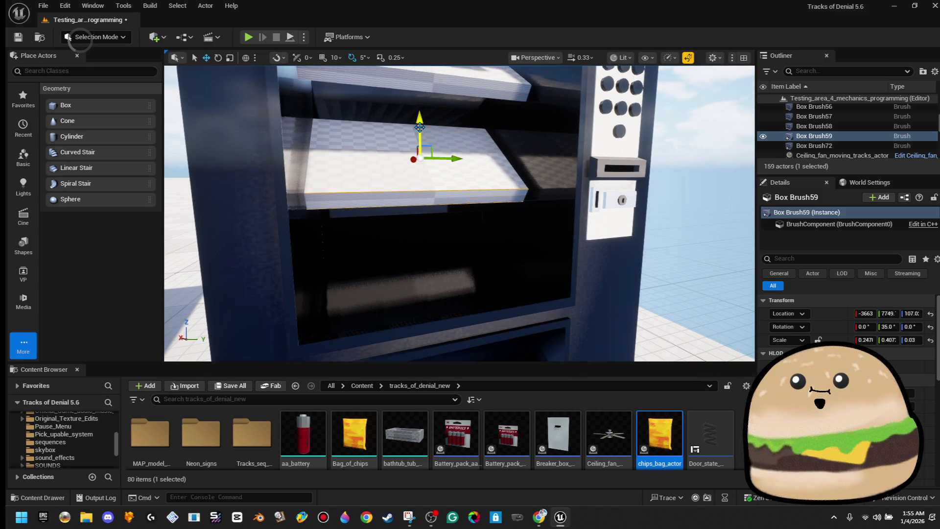
{"action": "left_click_drag", "start_coordinate": [420, 128], "coordinate": [419, 130]}
{"action": "mouse_move", "coordinate": [424, 225]}
{"action": "left_mouse_down"}
{"action": "mouse_move", "coordinate": [435, 304]}
{"action": "mouse_move", "coordinate": [508, 309]}
{"action": "left_mouse_up"}
{"action": "right_click", "coordinate": [494, 309]}
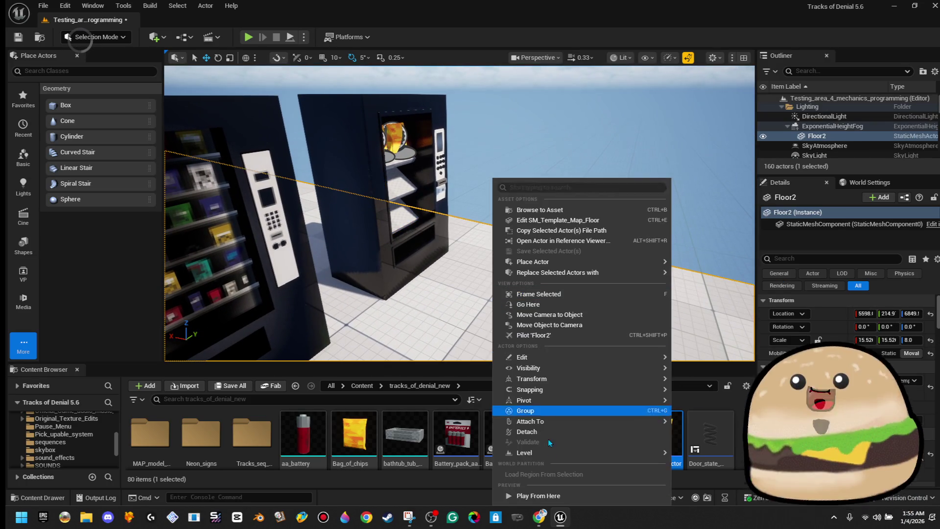
Play-test the level, walking back and forward to view the machine, then select both lower shelves.
{"action": "key", "text": "Escape"}
{"action": "key", "text": "alt+p"}
{"action": "key", "text": "s"}
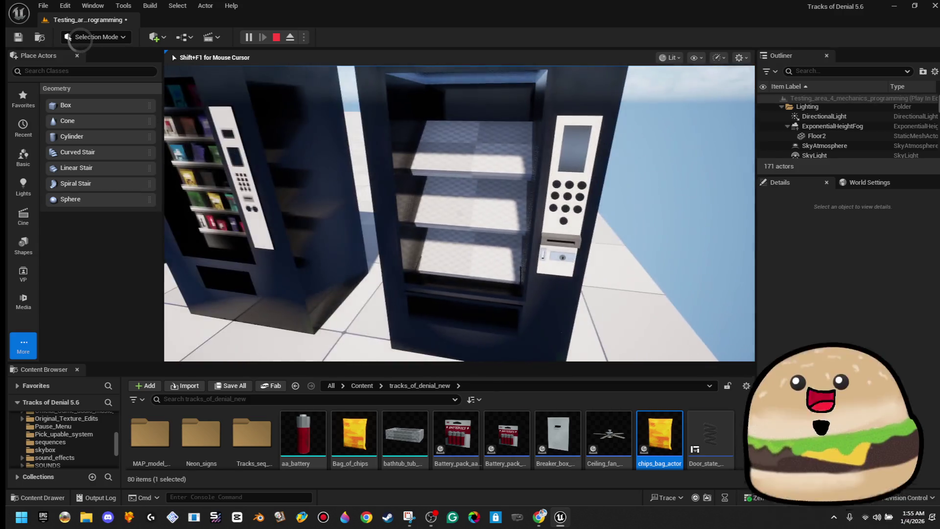
{"action": "key", "text": "s"}
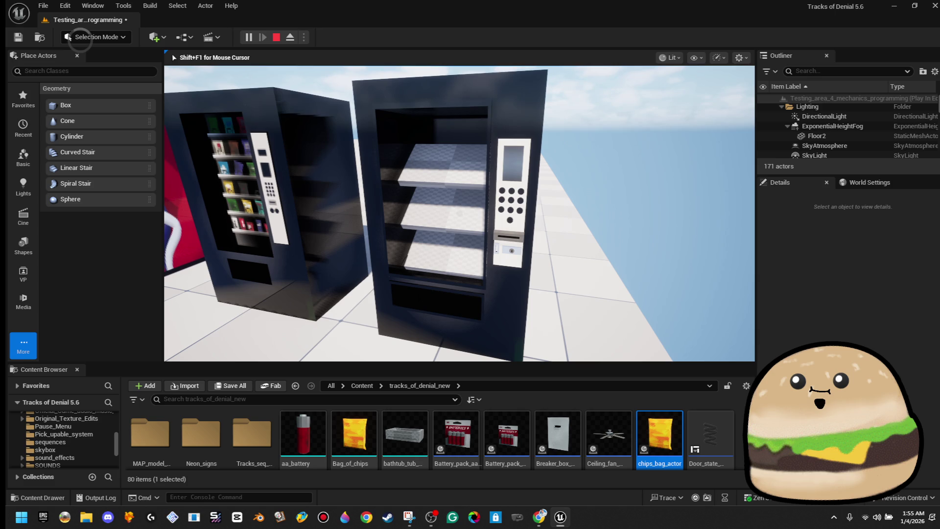
{"action": "key", "text": "w"}
{"action": "key", "text": "Escape"}
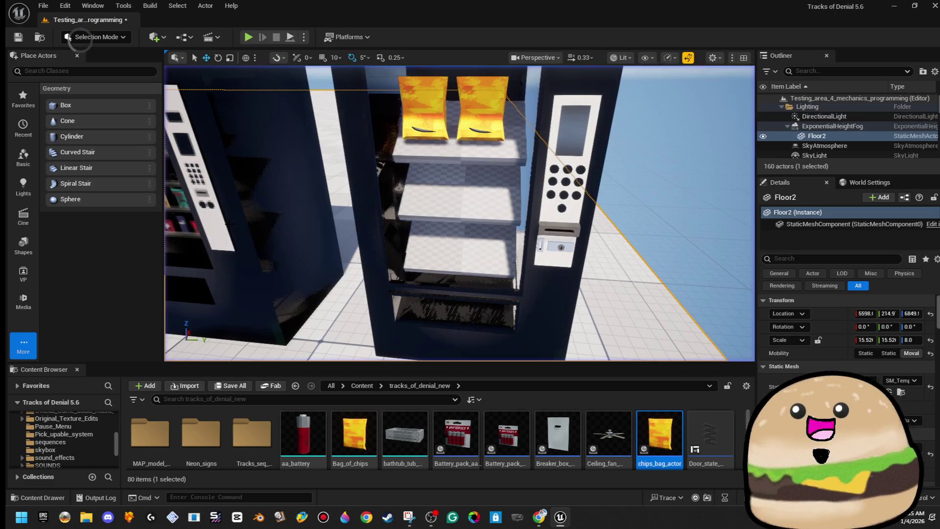
{"action": "left_click", "coordinate": [468, 249]}
{"action": "left_click", "coordinate": [478, 190], "text": "ctrl"}
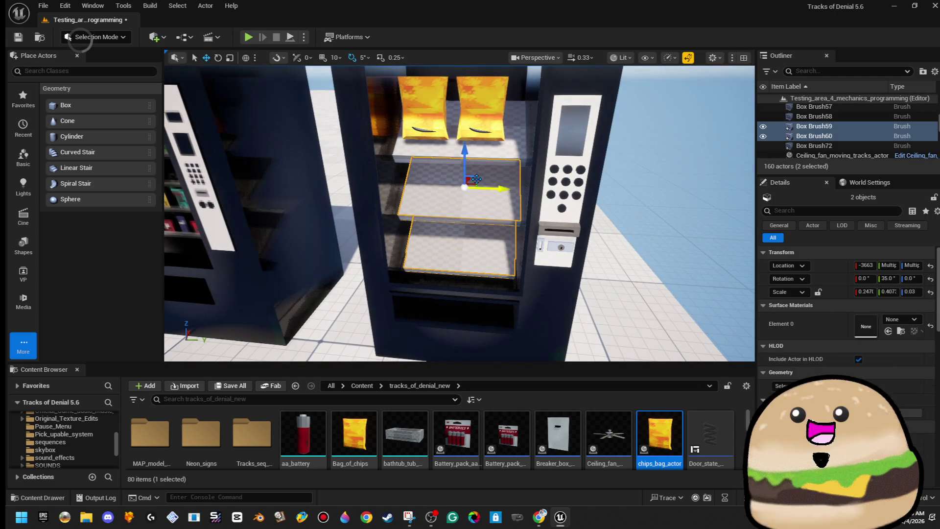
Add the top shelf to the selection and set all three shelves' Z scale to 0.02.
{"action": "left_click", "coordinate": [458, 149], "text": "ctrl"}
{"action": "left_click", "coordinate": [916, 292]}
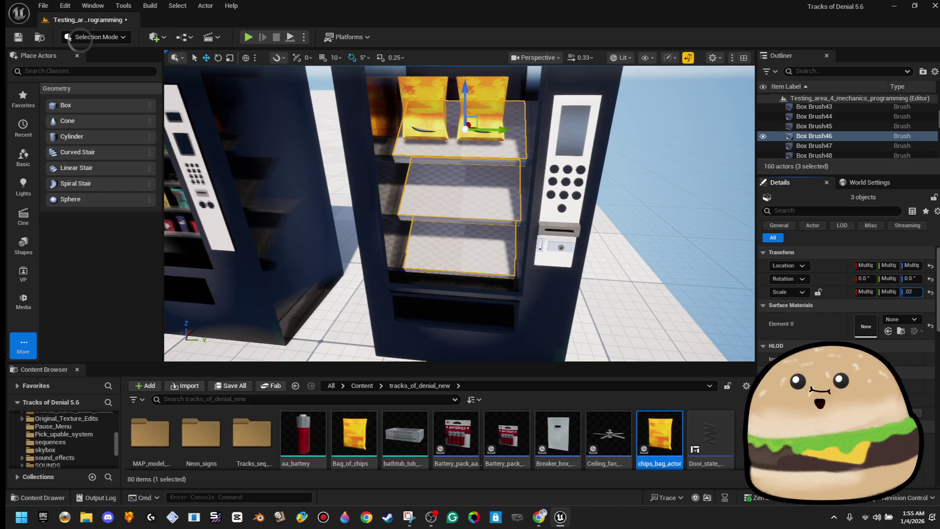
{"action": "key", "text": "Return"}
{"action": "key", "text": "Return"}
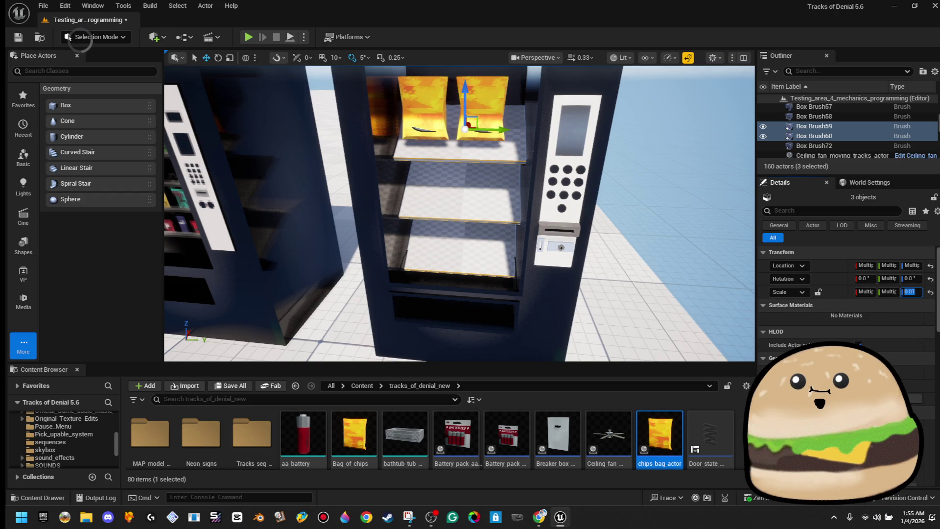
{"action": "left_click", "coordinate": [693, 239]}
{"action": "mouse_move", "coordinate": [621, 209]}
{"action": "left_mouse_down"}
{"action": "mouse_move", "coordinate": [592, 186]}
{"action": "mouse_move", "coordinate": [620, 208]}
{"action": "left_mouse_up"}
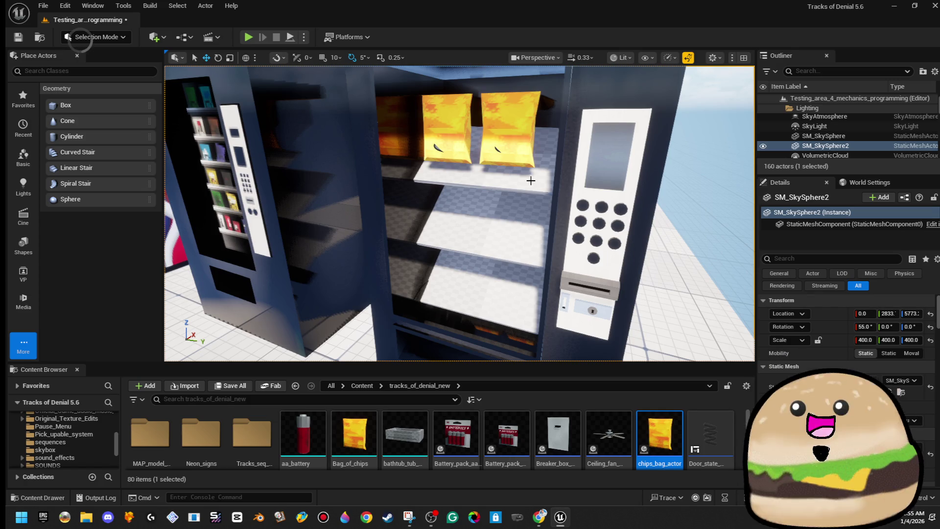
{"action": "left_click", "coordinate": [508, 139]}
Reposition the two top-shelf chips bags slightly left, with both selected together.
{"action": "key", "text": "f"}
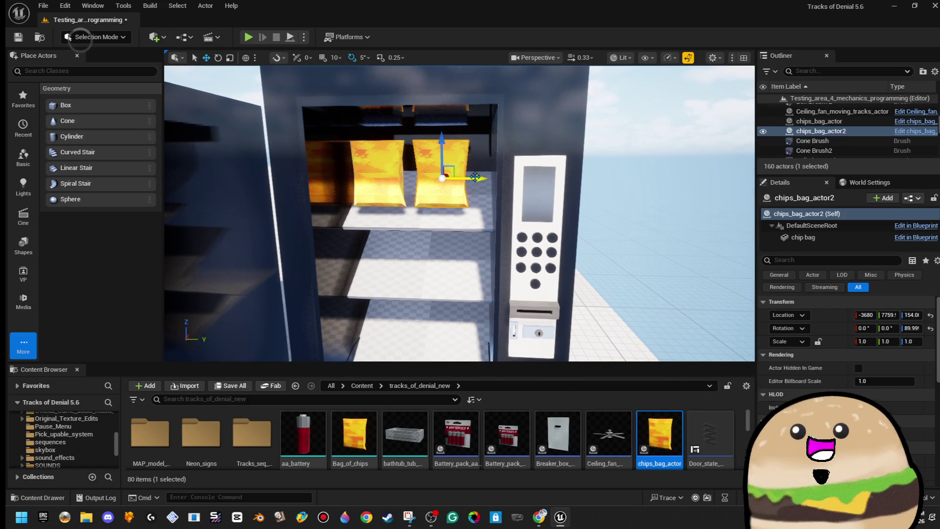
{"action": "left_click_drag", "start_coordinate": [479, 175], "coordinate": [495, 174]}
{"action": "left_click", "coordinate": [392, 184]}
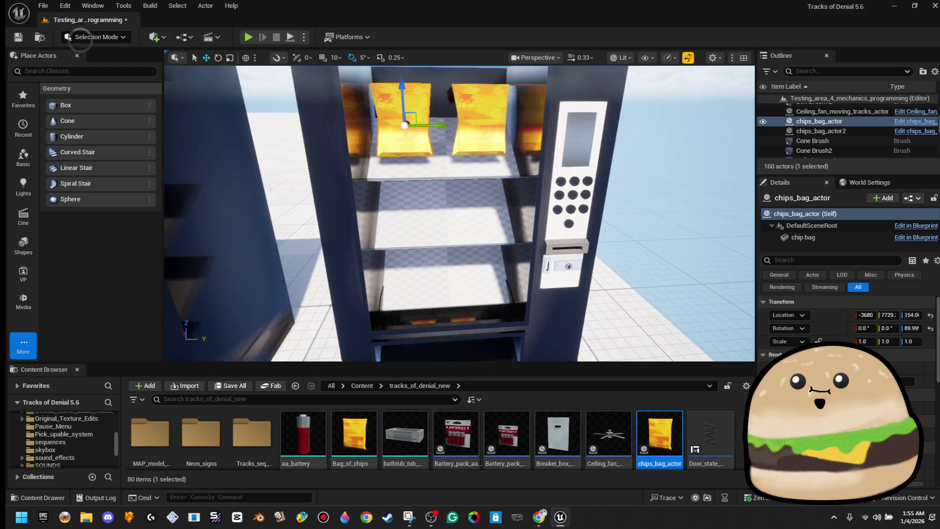
{"action": "left_click", "coordinate": [480, 125], "text": "ctrl"}
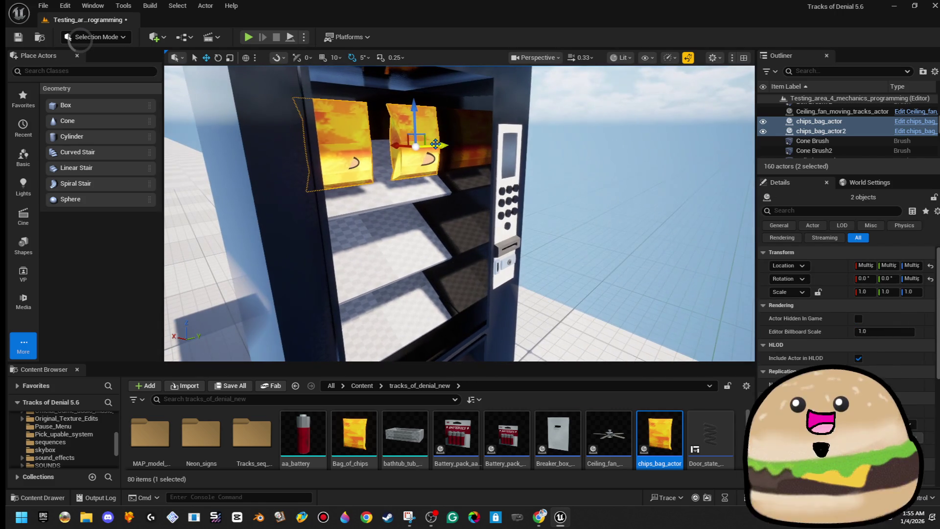
{"action": "key", "text": "ctrl+d"}
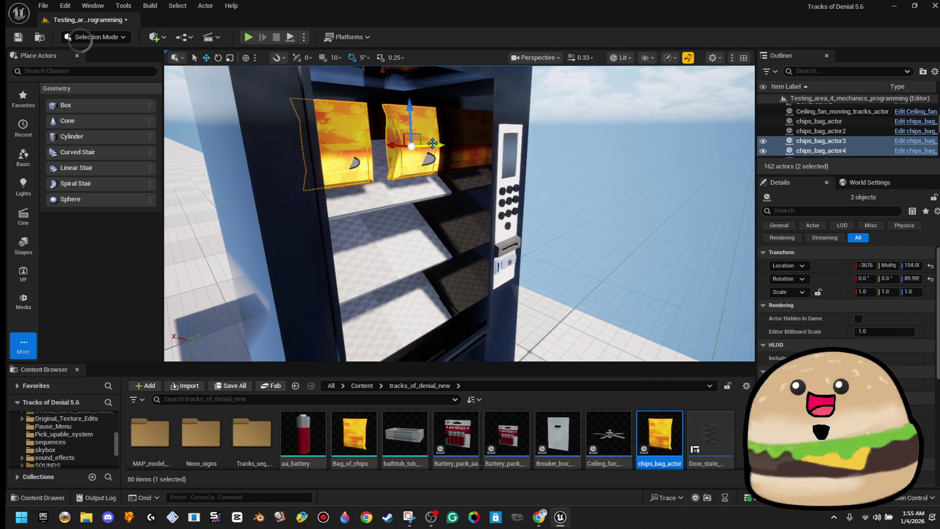
{"action": "key", "text": "Delete"}
{"action": "left_click", "coordinate": [415, 140]}
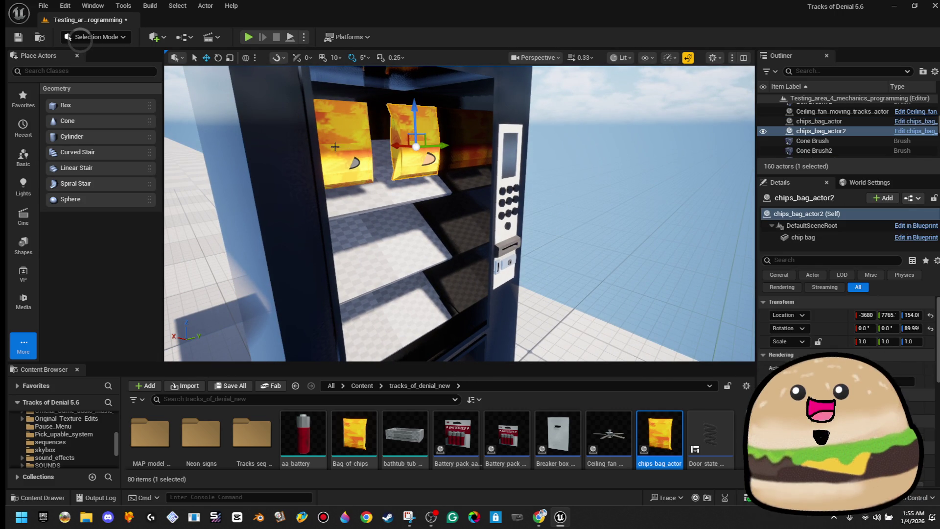
{"action": "left_click", "coordinate": [335, 146], "text": "ctrl"}
{"action": "left_click_drag", "start_coordinate": [339, 153], "coordinate": [324, 148]}
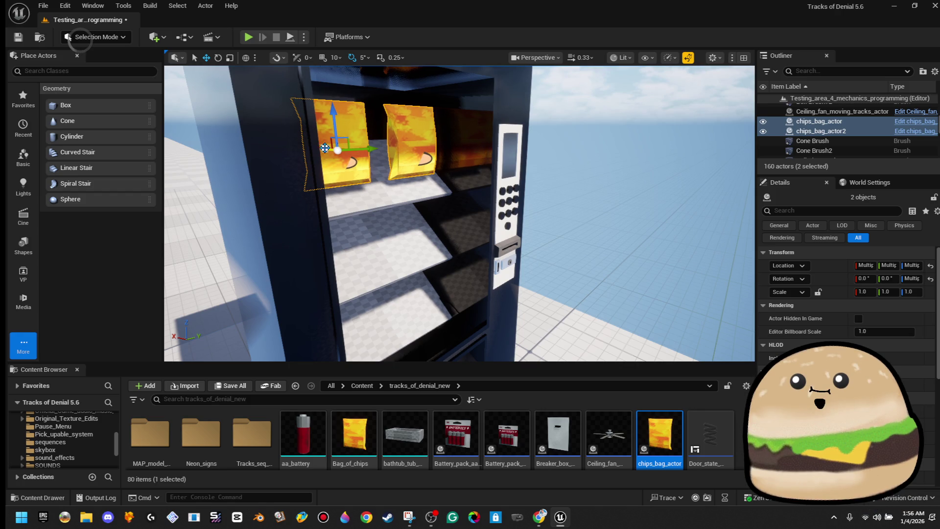
Alt-drag copies of both bags onto the lower shelf, tilt them -45° and seat them.
{"action": "mouse_move", "coordinate": [331, 116]}
{"action": "left_mouse_down"}
{"action": "mouse_move", "coordinate": [336, 218]}
{"action": "mouse_move", "coordinate": [360, 288]}
{"action": "left_mouse_up"}
{"action": "key", "text": "e"}
{"action": "key", "text": "w"}
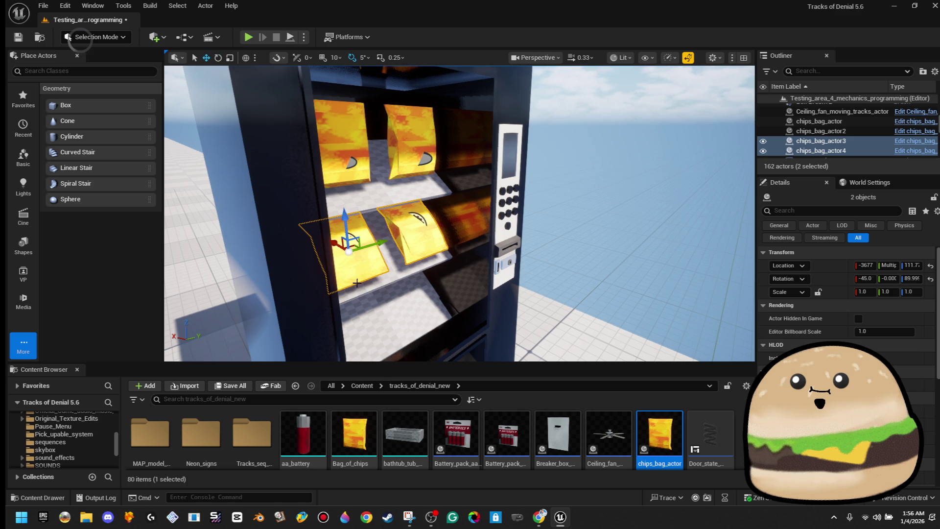
{"action": "mouse_move", "coordinate": [334, 243]}
{"action": "left_mouse_down"}
{"action": "mouse_move", "coordinate": [326, 233]}
{"action": "mouse_move", "coordinate": [343, 264]}
{"action": "mouse_move", "coordinate": [348, 314]}
{"action": "mouse_move", "coordinate": [353, 287]}
{"action": "left_mouse_up"}
{"action": "scroll", "coordinate": [352, 286], "scroll_direction": "down", "scroll_amount": 5}
Run Play From Here to test the stocked machine, then exit back to the editor.
{"action": "right_click", "coordinate": [416, 179]}
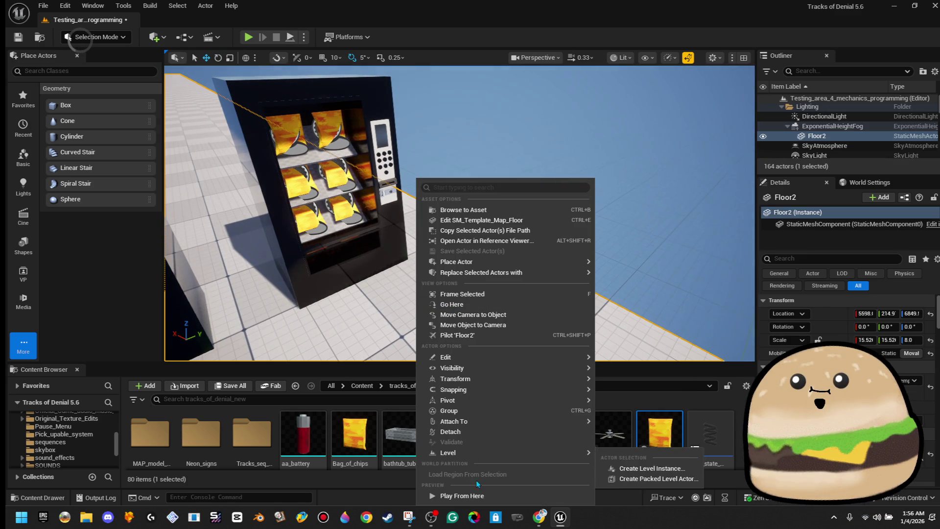
{"action": "left_click", "coordinate": [480, 496]}
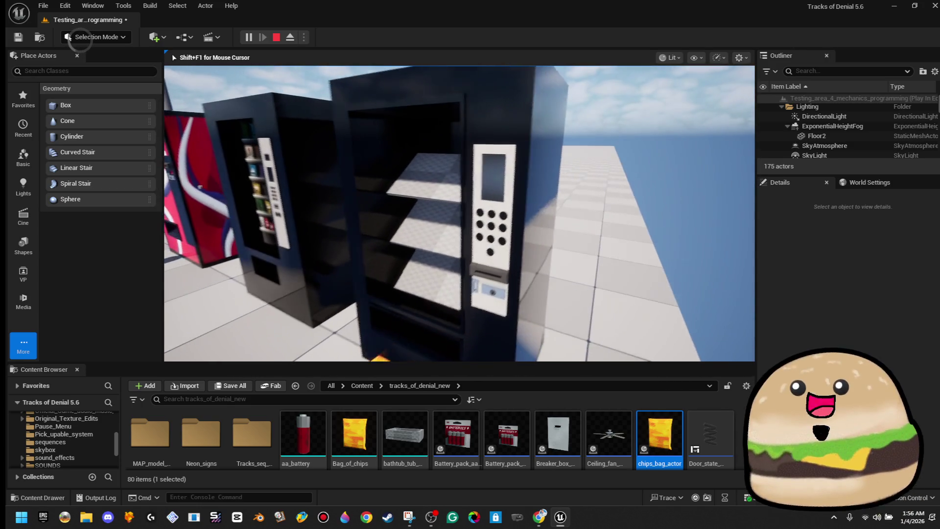
{"action": "key", "text": "Escape"}
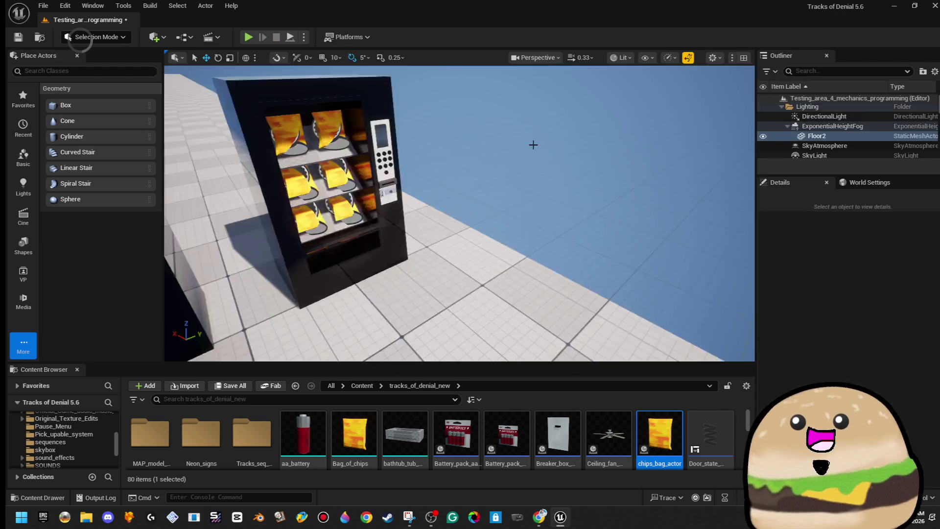
Select the vending machine body brush instead of the coin slot piece.
{"action": "scroll", "coordinate": [407, 249], "scroll_direction": "up", "scroll_amount": 5}
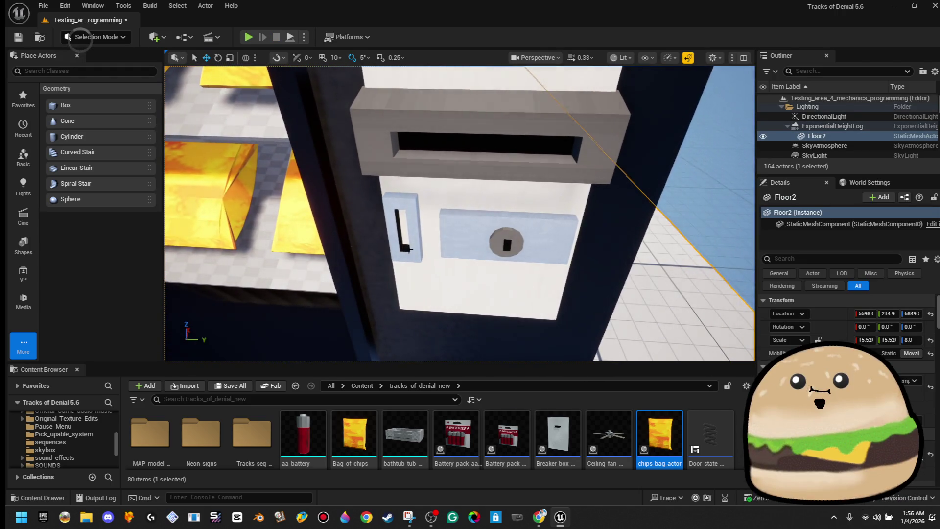
{"action": "left_click", "coordinate": [404, 229]}
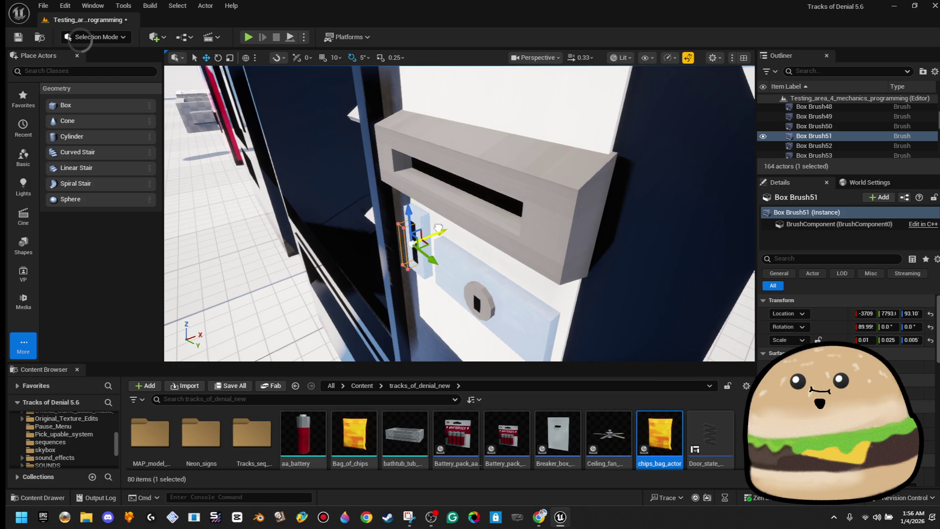
{"action": "scroll", "coordinate": [438, 228], "scroll_direction": "down", "scroll_amount": 5}
{"action": "left_click", "coordinate": [478, 224]}
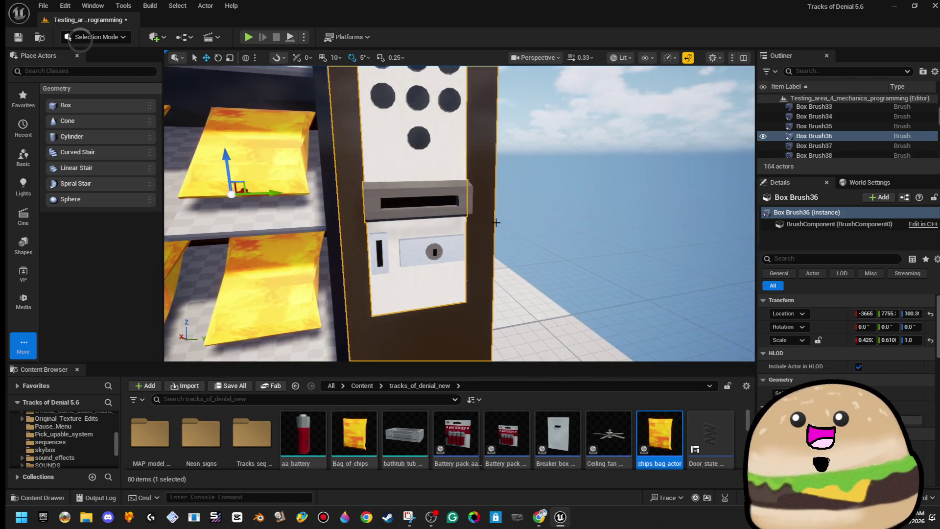
{"action": "scroll", "coordinate": [478, 224], "scroll_direction": "down", "scroll_amount": 3}
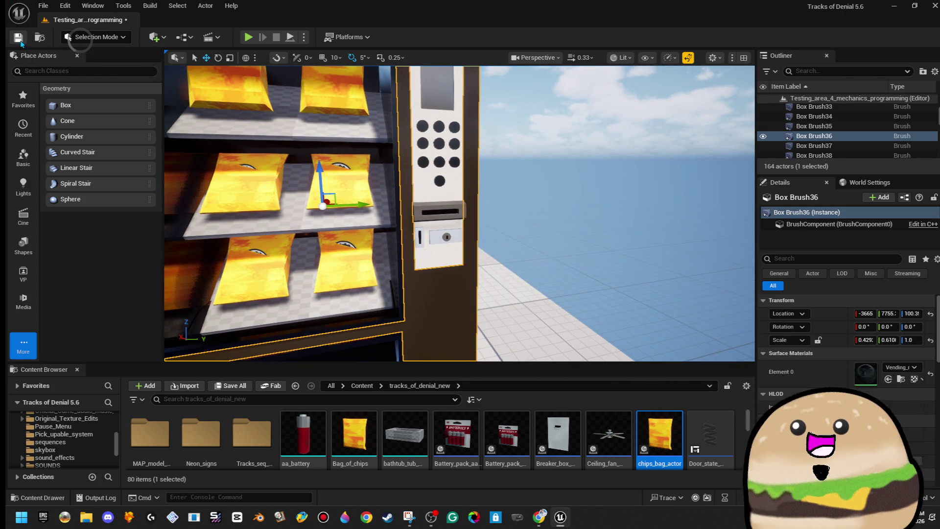
{"action": "scroll", "coordinate": [659, 228], "scroll_direction": "down", "scroll_amount": 5}
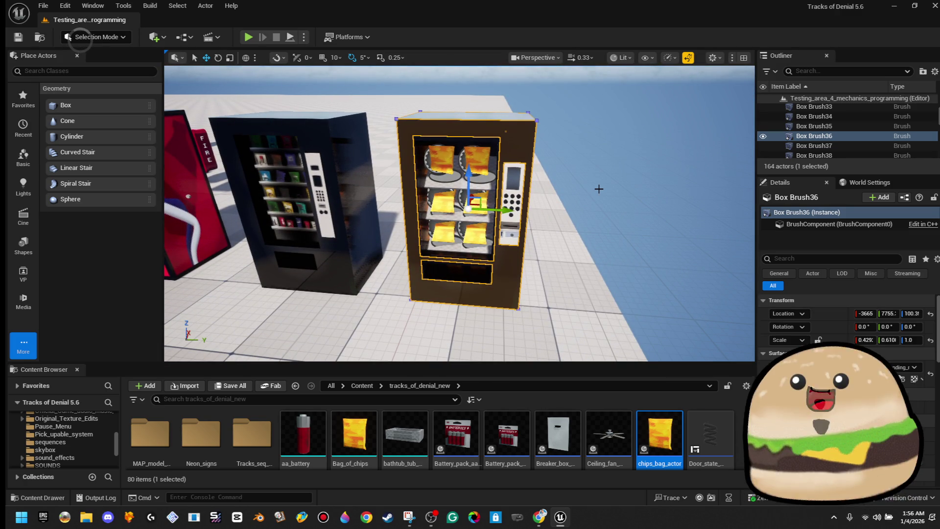
{"action": "scroll", "coordinate": [598, 189], "scroll_direction": "up", "scroll_amount": 5}
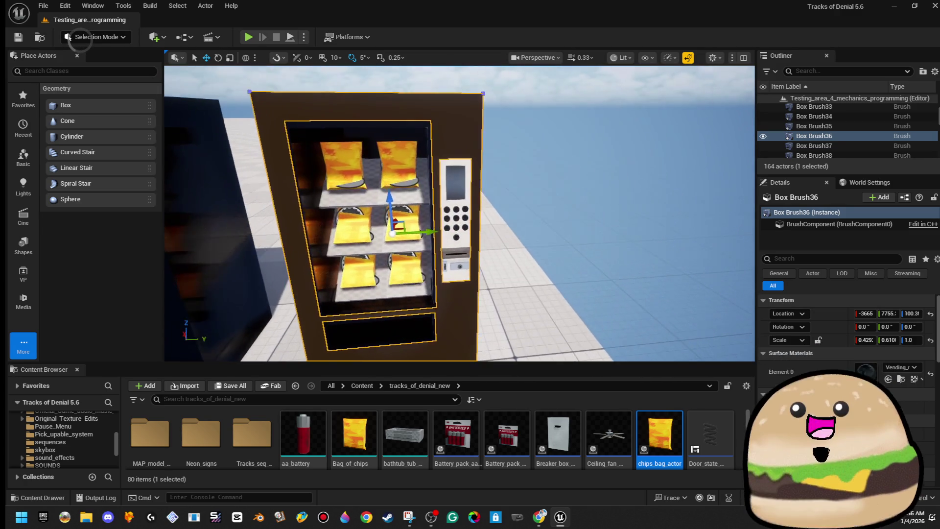
Apply the night_glow_dark_blue material to the top-left chips bag's mesh.
{"action": "left_click", "coordinate": [351, 156]}
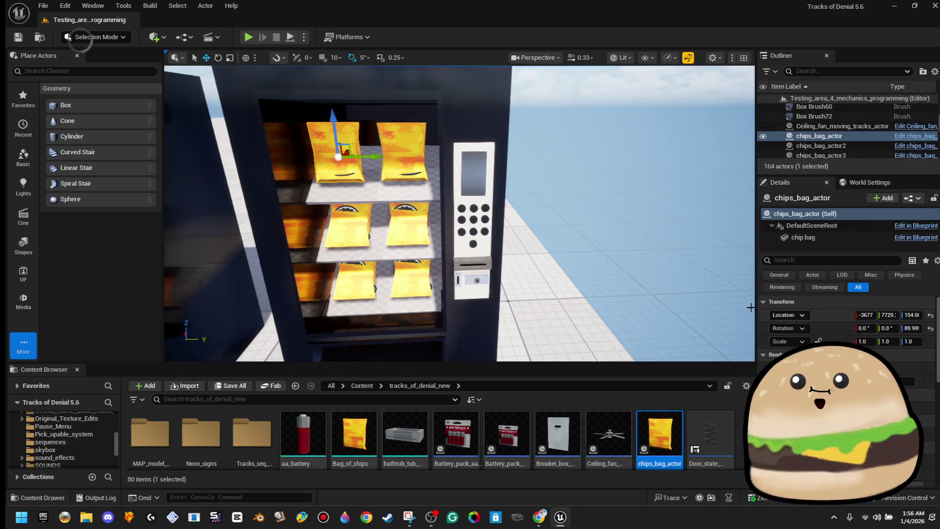
{"action": "left_click", "coordinate": [813, 237]}
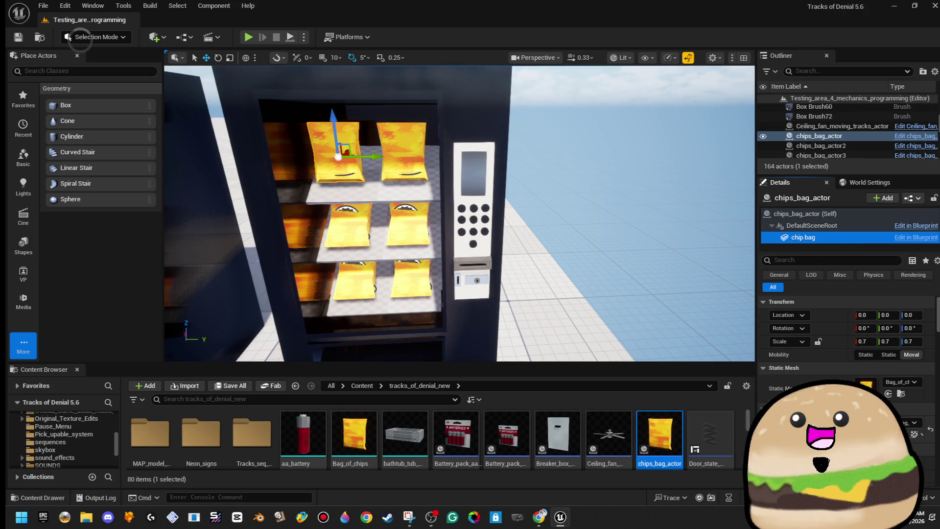
{"action": "left_click", "coordinate": [901, 422]}
{"action": "scroll", "coordinate": [898, 380], "scroll_direction": "down", "scroll_amount": 3}
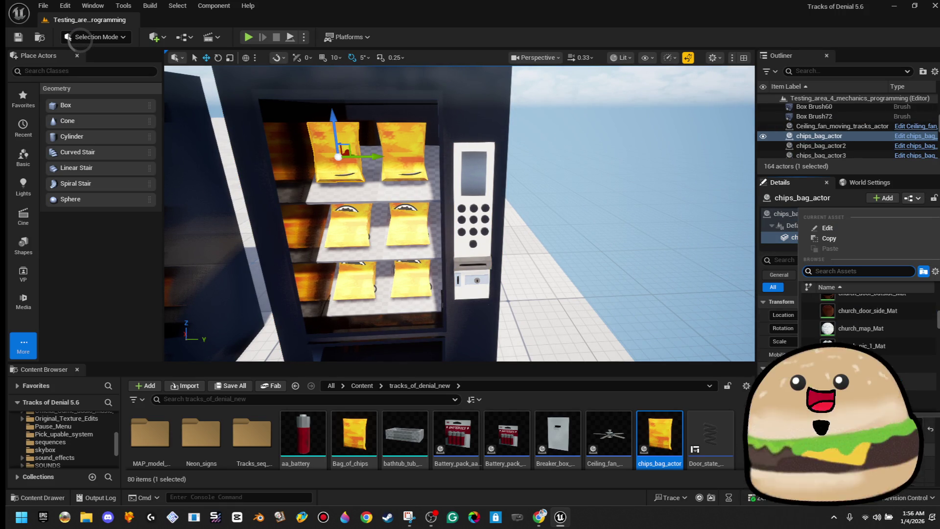
{"action": "type", "text": "blue"}
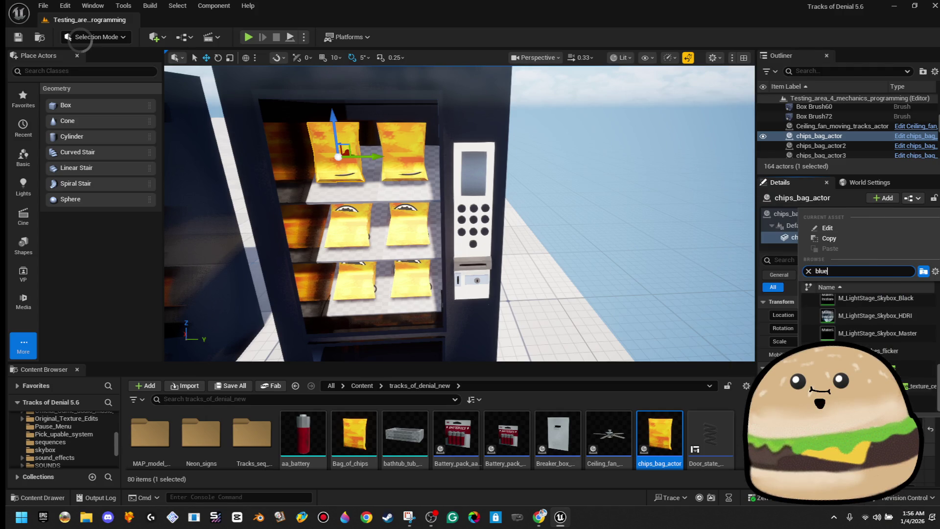
{"action": "left_click", "coordinate": [929, 374]}
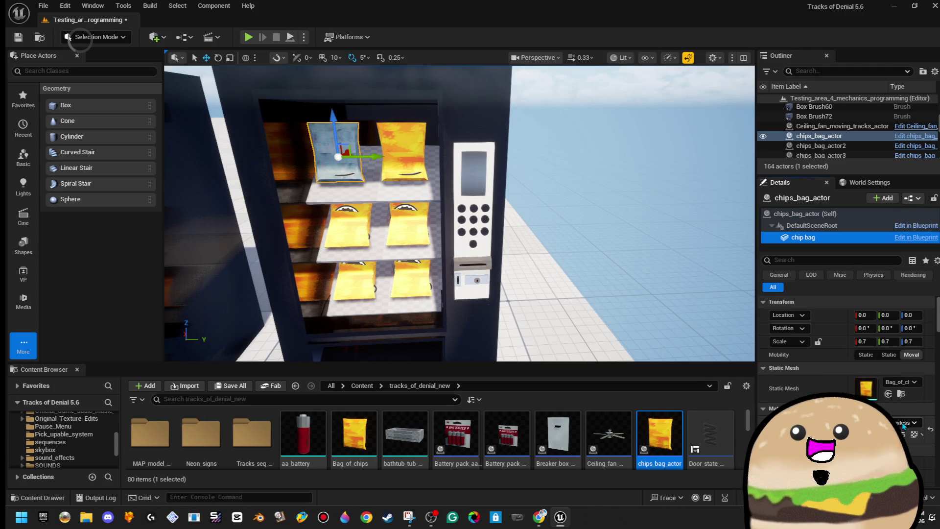
Switch the bag's material to darkgreen_Mat and deselect it to judge the colour.
{"action": "left_click", "coordinate": [903, 423]}
{"action": "type", "text": "green"}
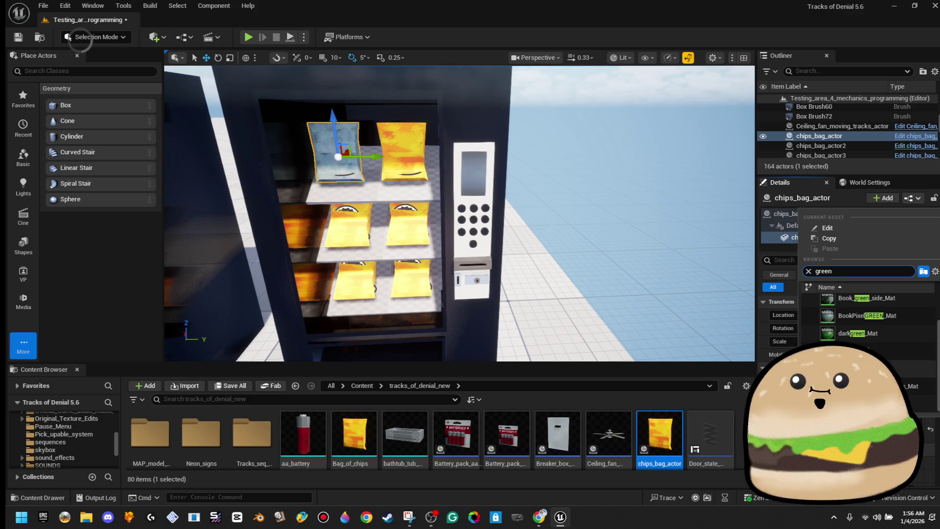
{"action": "left_click", "coordinate": [877, 337]}
{"action": "left_click", "coordinate": [590, 188]}
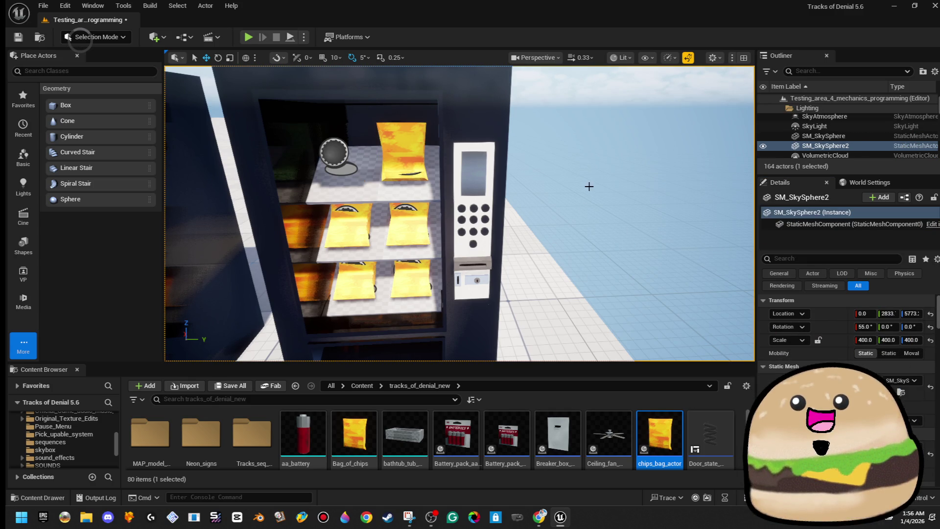
{"action": "mouse_move", "coordinate": [568, 188]}
{"action": "left_mouse_down"}
{"action": "mouse_move", "coordinate": [568, 206]}
{"action": "mouse_move", "coordinate": [544, 206]}
{"action": "mouse_move", "coordinate": [573, 196]}
{"action": "mouse_move", "coordinate": [568, 188]}
{"action": "left_mouse_up"}
Undo the colour test to restore the yellow bag, then select and frame shelf brush Box Brush60.
{"action": "key", "text": "ctrl+z"}
{"action": "key", "text": "ctrl+z"}
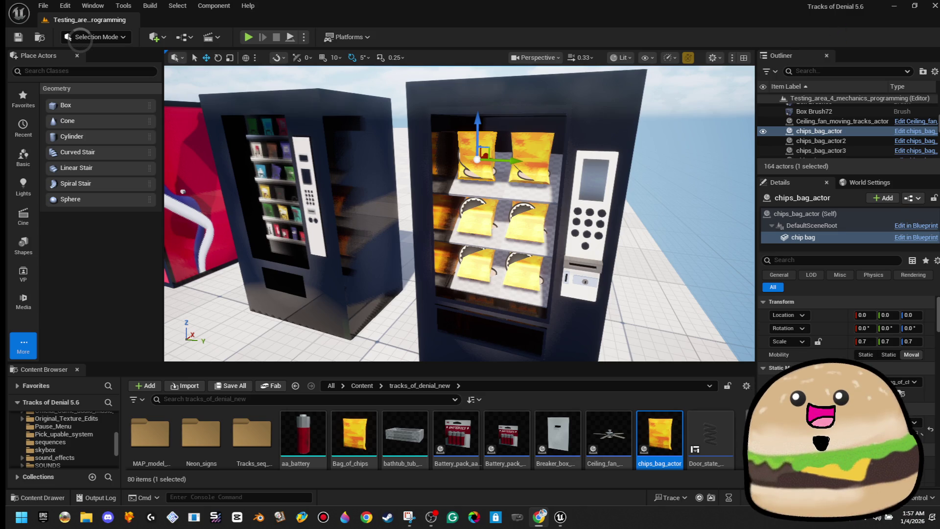
{"action": "mouse_move", "coordinate": [473, 171]}
{"action": "left_mouse_down"}
{"action": "mouse_move", "coordinate": [445, 117]}
{"action": "mouse_move", "coordinate": [508, 216]}
{"action": "mouse_move", "coordinate": [440, 196]}
{"action": "mouse_move", "coordinate": [426, 216]}
{"action": "mouse_move", "coordinate": [545, 215]}
{"action": "left_mouse_up"}
{"action": "left_click", "coordinate": [507, 216]}
{"action": "key", "text": "f"}
Alt-drag a duplicate of the shelf brush leftward and rotate the copy to 80°.
{"action": "key", "text": "e"}
{"action": "key", "text": "w"}
{"action": "mouse_move", "coordinate": [519, 260]}
{"action": "left_mouse_down"}
{"action": "mouse_move", "coordinate": [373, 258]}
{"action": "mouse_move", "coordinate": [347, 267]}
{"action": "mouse_move", "coordinate": [392, 242]}
{"action": "mouse_move", "coordinate": [365, 230]}
{"action": "mouse_move", "coordinate": [377, 240]}
{"action": "mouse_move", "coordinate": [333, 264]}
{"action": "mouse_move", "coordinate": [333, 277]}
{"action": "left_mouse_up"}
{"action": "key", "text": "e"}
{"action": "key", "text": "w"}
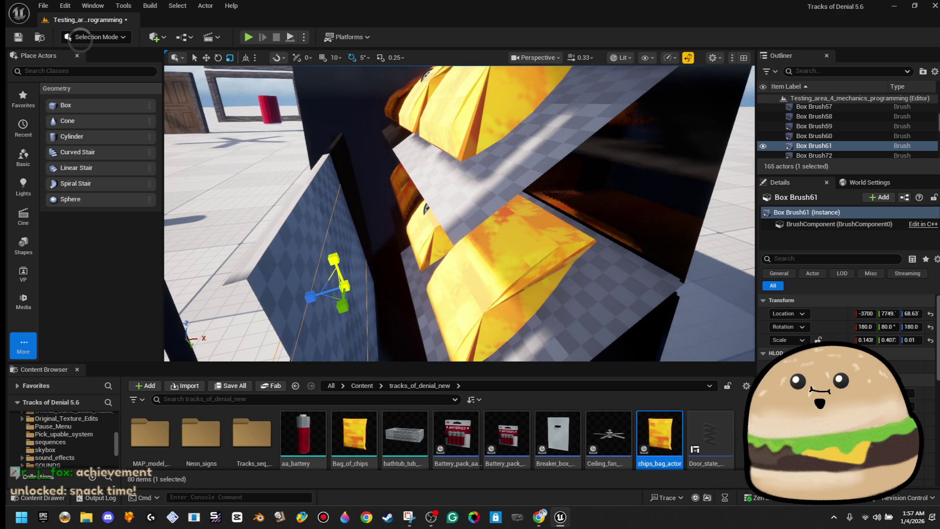
{"action": "left_click_drag", "start_coordinate": [352, 197], "coordinate": [352, 198]}
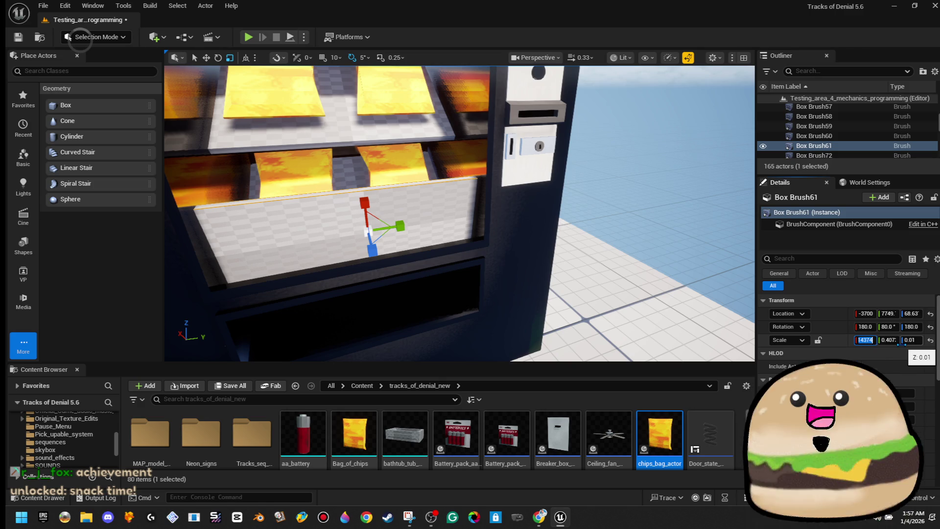
Try X scales of 0.05 and 0.03 on the lip brush, settling on 0.05.
{"action": "key", "text": "Return"}
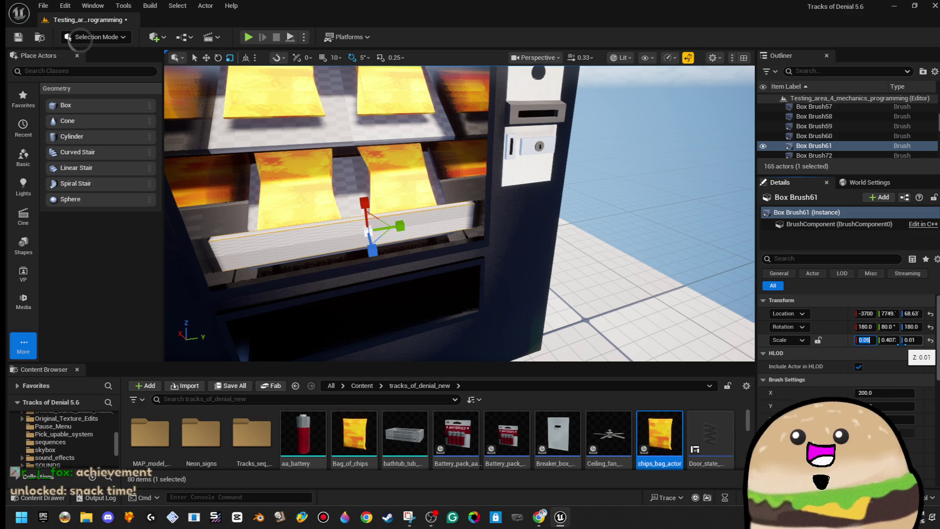
{"action": "key", "text": "Return"}
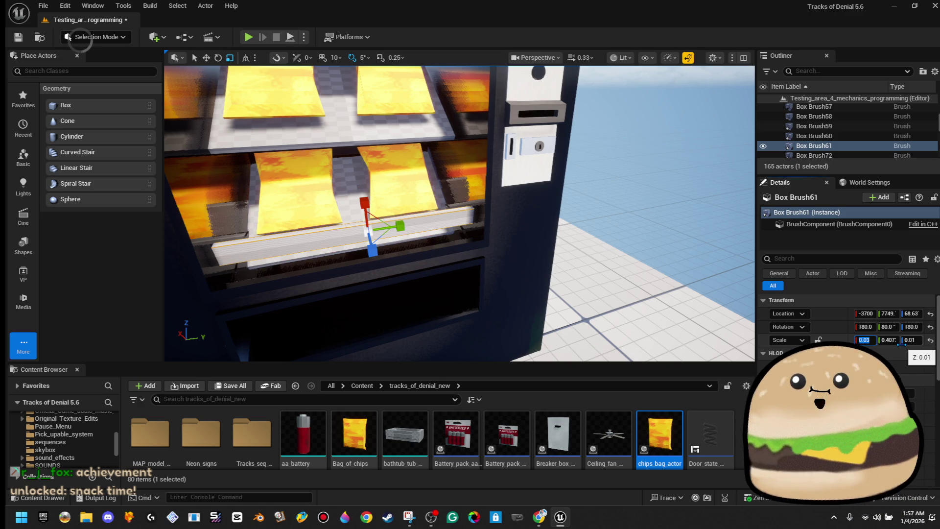
{"action": "type", "text": "3"}
{"action": "key", "text": "Return"}
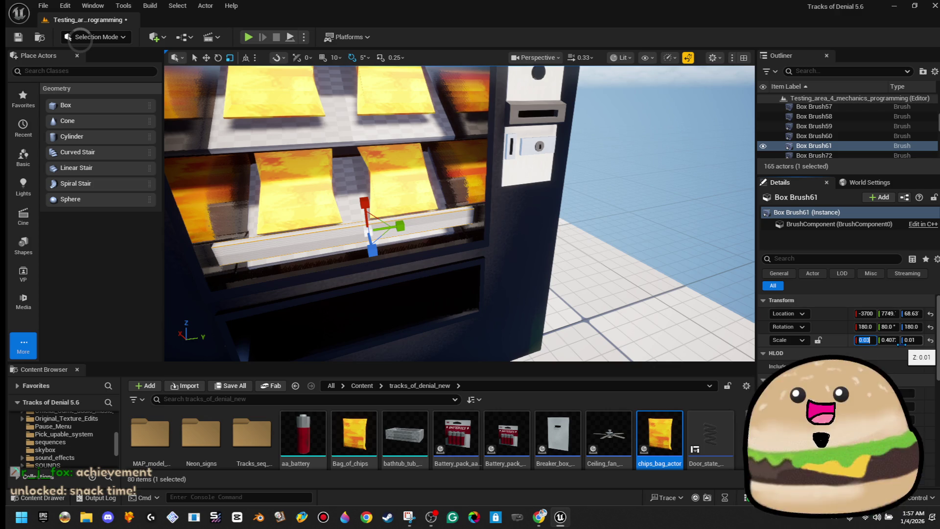
{"action": "left_click_drag", "start_coordinate": [460, 213], "coordinate": [519, 196]}
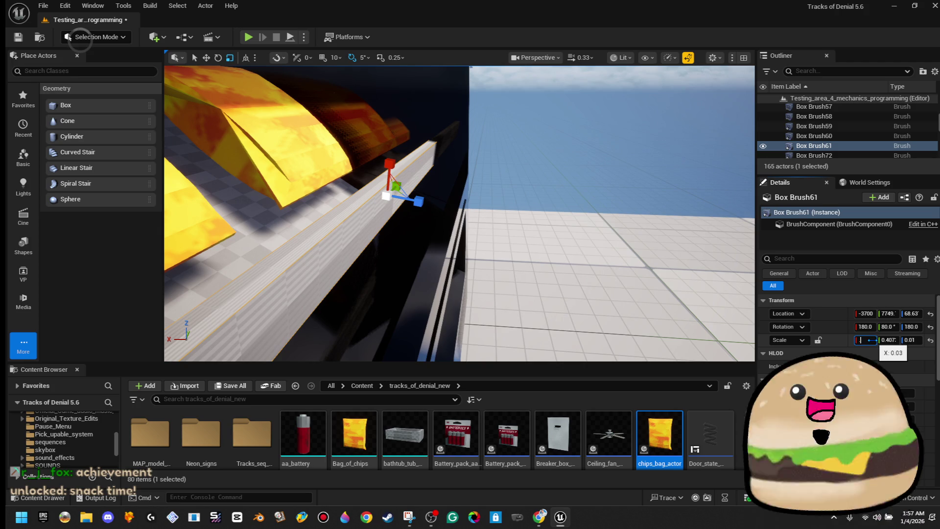
{"action": "type", "text": ".05"}
{"action": "key", "text": "Return"}
{"action": "left_click_drag", "start_coordinate": [460, 213], "coordinate": [480, 208]}
Rotate the lip brush to 60° and nudge it slightly lower into place.
{"action": "key", "text": "e"}
{"action": "left_click_drag", "start_coordinate": [433, 147], "coordinate": [431, 162]}
{"action": "key", "text": "w"}
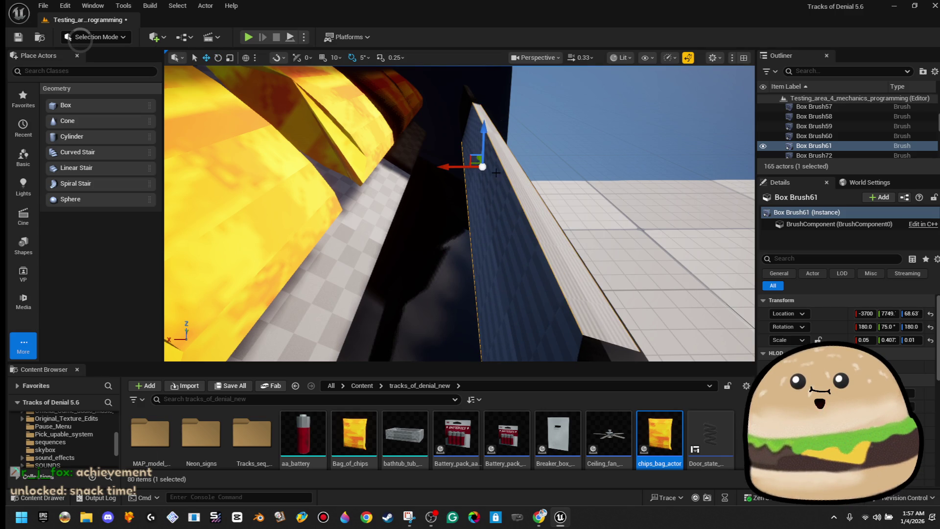
{"action": "key", "text": "e"}
{"action": "left_click_drag", "start_coordinate": [443, 140], "coordinate": [428, 170]}
{"action": "key", "text": "w"}
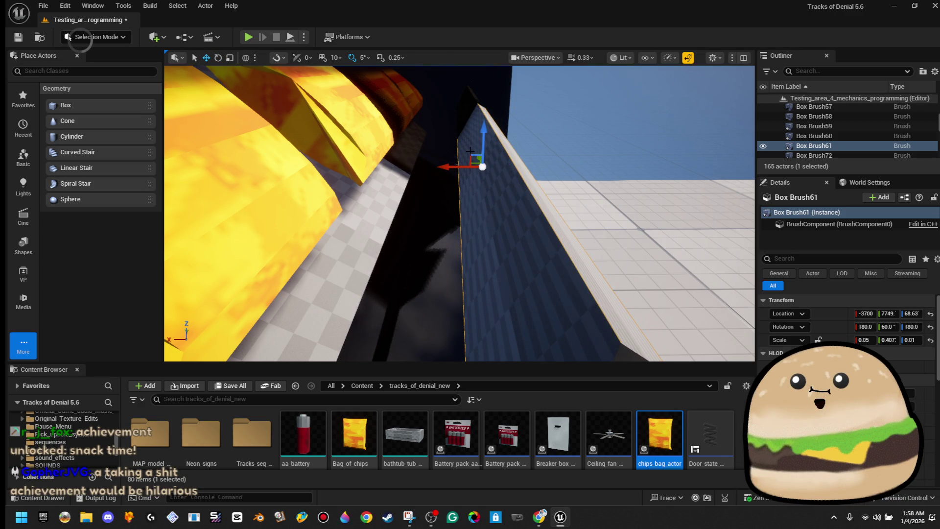
{"action": "mouse_move", "coordinate": [495, 149]}
{"action": "left_mouse_down"}
{"action": "mouse_move", "coordinate": [432, 146]}
{"action": "mouse_move", "coordinate": [429, 172]}
{"action": "mouse_move", "coordinate": [430, 162]}
{"action": "mouse_move", "coordinate": [450, 163]}
{"action": "mouse_move", "coordinate": [441, 132]}
{"action": "mouse_move", "coordinate": [405, 195]}
{"action": "mouse_move", "coordinate": [418, 184]}
{"action": "mouse_move", "coordinate": [409, 209]}
{"action": "mouse_move", "coordinate": [436, 201]}
{"action": "mouse_move", "coordinate": [464, 214]}
{"action": "mouse_move", "coordinate": [448, 248]}
{"action": "left_mouse_up"}
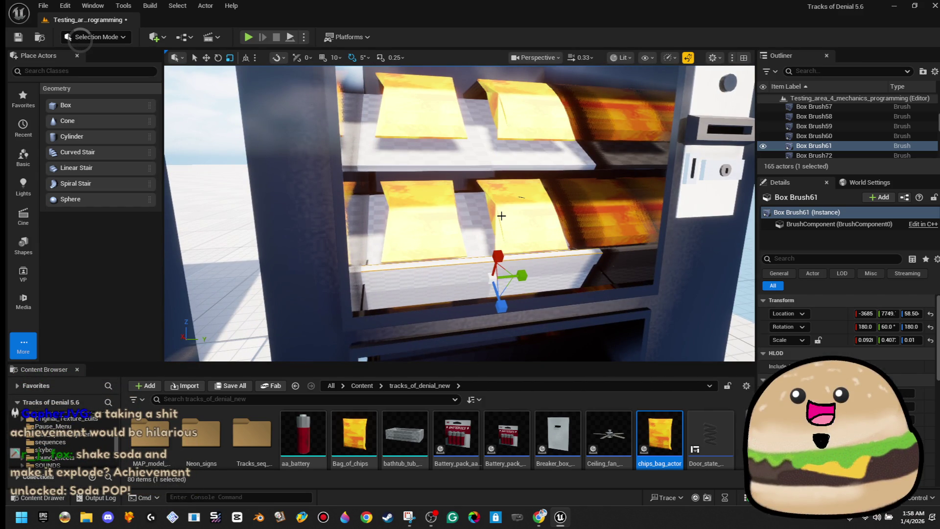
Reset Box Brush61's X scale to 0.05 and check the lip from below the shelf.
{"action": "mouse_move", "coordinate": [501, 216]}
{"action": "left_mouse_down"}
{"action": "mouse_move", "coordinate": [539, 216]}
{"action": "mouse_move", "coordinate": [490, 218]}
{"action": "mouse_move", "coordinate": [502, 216]}
{"action": "left_mouse_up"}
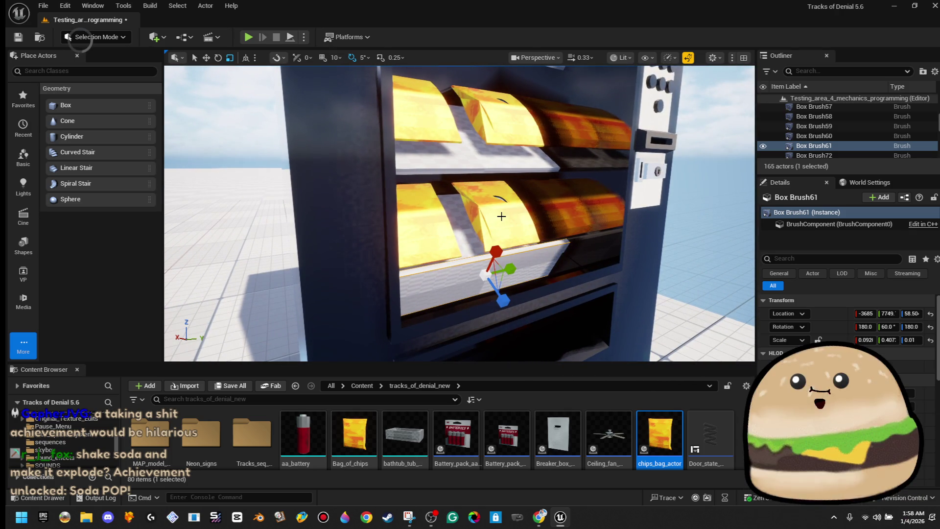
{"action": "left_click_drag", "start_coordinate": [502, 216], "coordinate": [558, 211]}
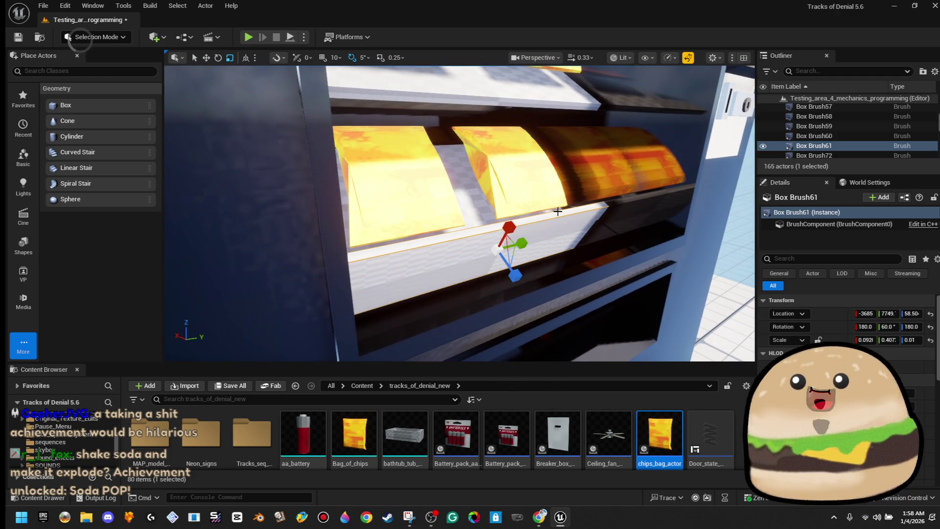
{"action": "left_click_drag", "start_coordinate": [501, 216], "coordinate": [483, 215]}
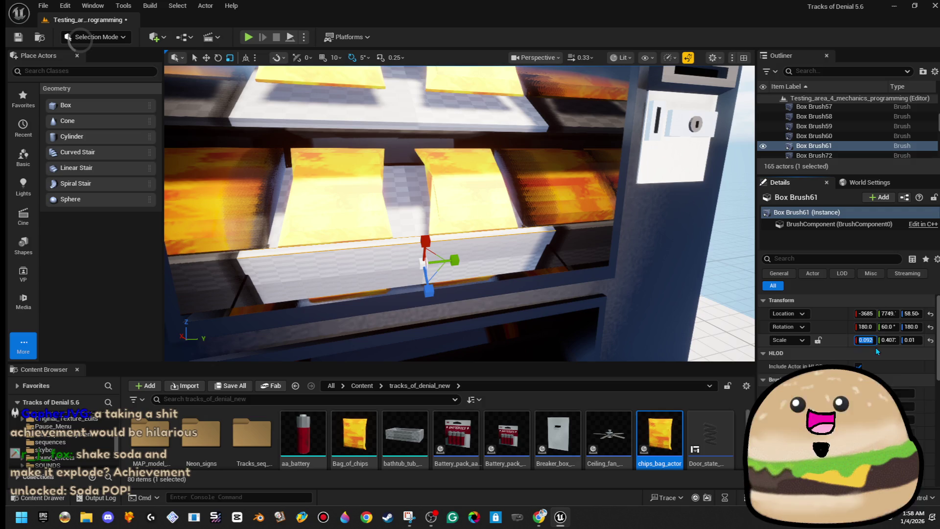
{"action": "type", "text": "05"}
{"action": "key", "text": "Return"}
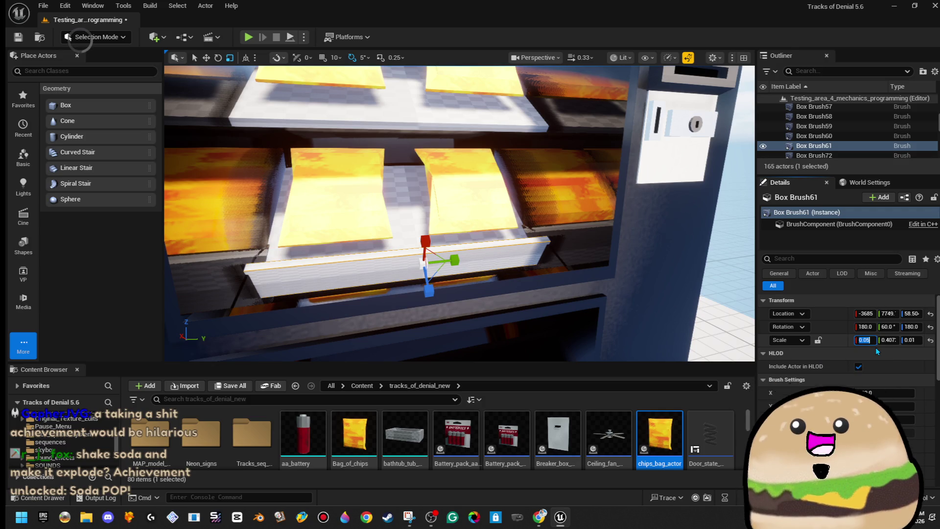
{"action": "mouse_move", "coordinate": [460, 213]}
{"action": "left_mouse_down"}
{"action": "mouse_move", "coordinate": [489, 186]}
{"action": "mouse_move", "coordinate": [460, 213]}
{"action": "left_mouse_up"}
Launch Notepad and bring up the 'TO DO in the BEEF BOX.txt' note.
{"action": "left_click", "coordinate": [7, 522]}
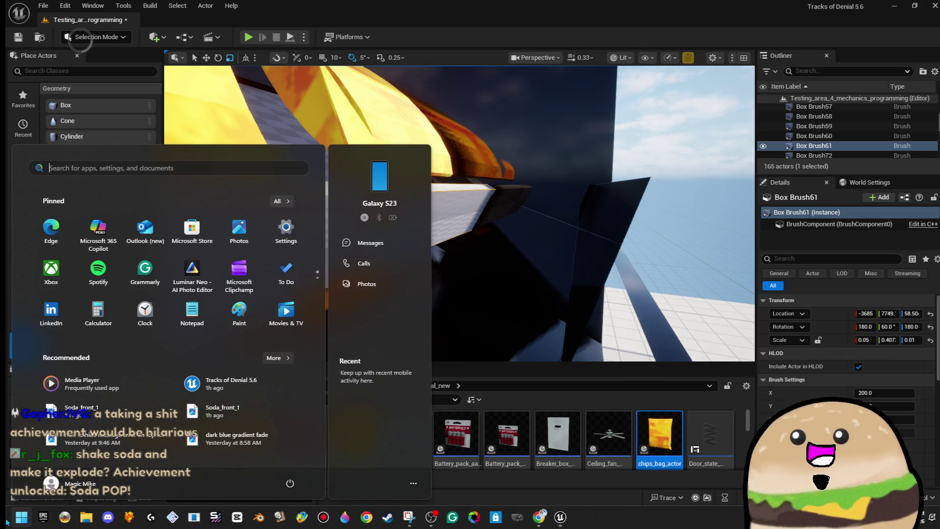
{"action": "type", "text": "notepad"}
{"action": "key", "text": "BackSpace"}
{"action": "key", "text": "BackSpace"}
{"action": "key", "text": "BackSpace"}
{"action": "type", "text": "notepad"}
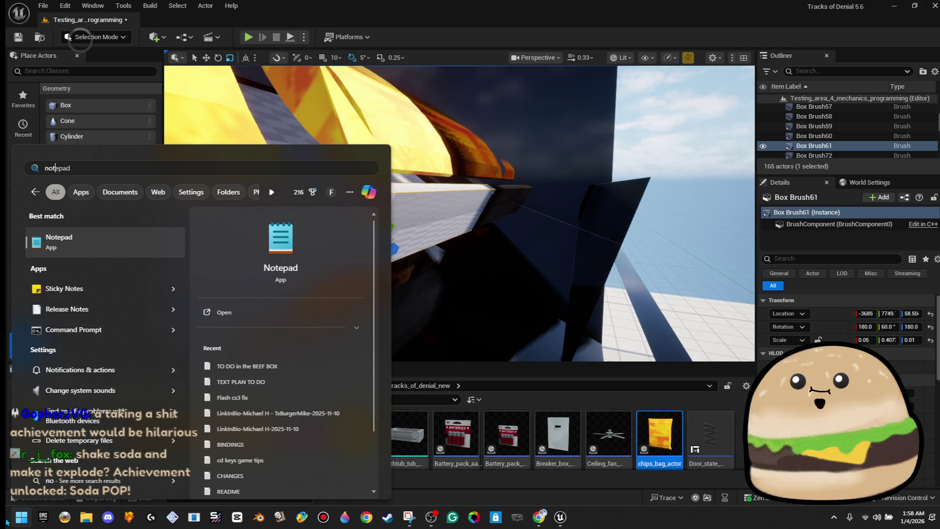
{"action": "left_click", "coordinate": [143, 250]}
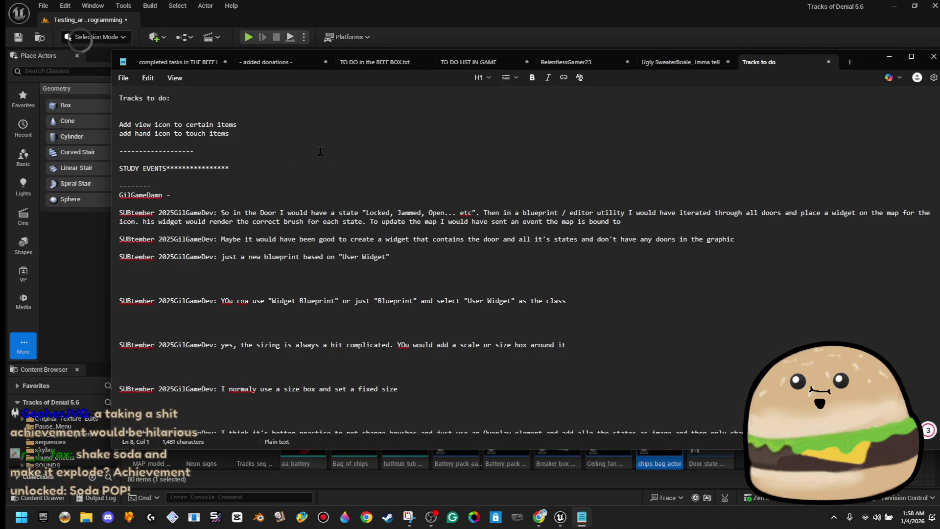
{"action": "left_click", "coordinate": [468, 62]}
{"action": "left_click", "coordinate": [379, 62]}
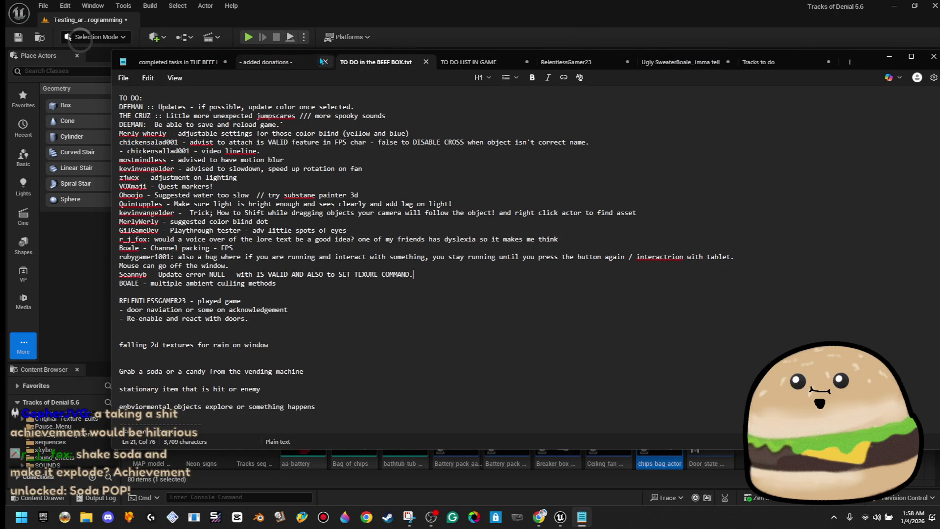
Add a new line noting a viewer's suggestion to add achievements to the game, then minimise Notepad.
{"action": "left_click", "coordinate": [429, 286]}
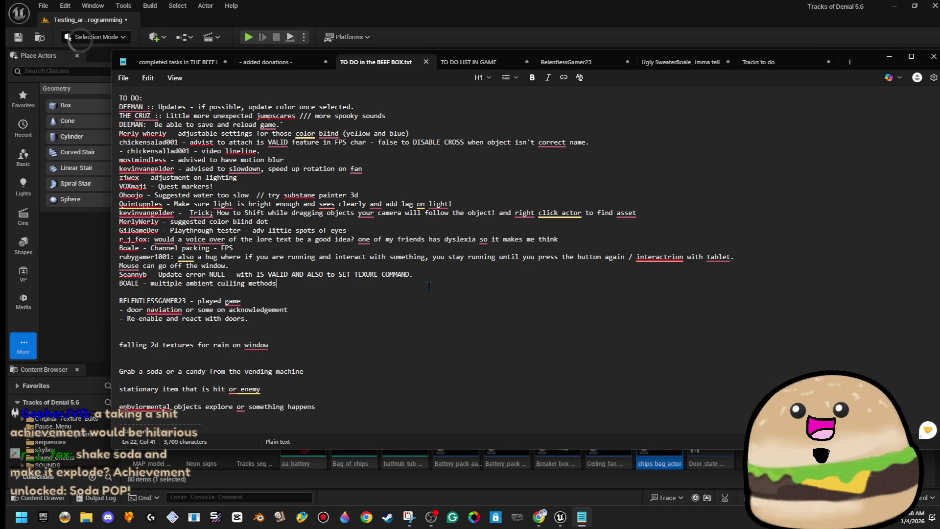
{"action": "key", "text": "Return"}
{"action": "key", "text": "Return"}
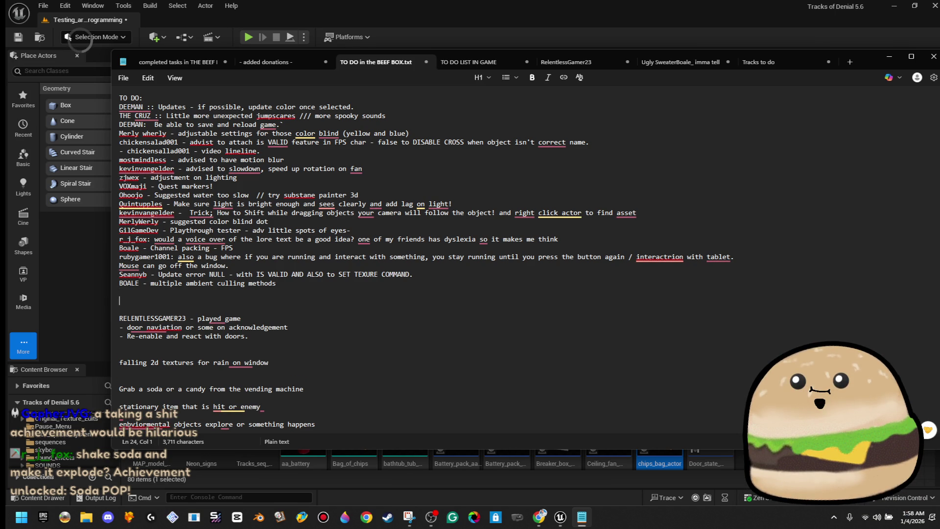
{"action": "type", "text": "fox"}
{"action": "key", "text": "BackSpace"}
{"action": "key", "text": "Home"}
{"action": "type", "text": "\\"}
{"action": "key", "text": "End"}
{"action": "key", "text": "BackSpace"}
{"action": "key", "text": "BackSpace"}
{"action": "type", "text": "fox gpp"}
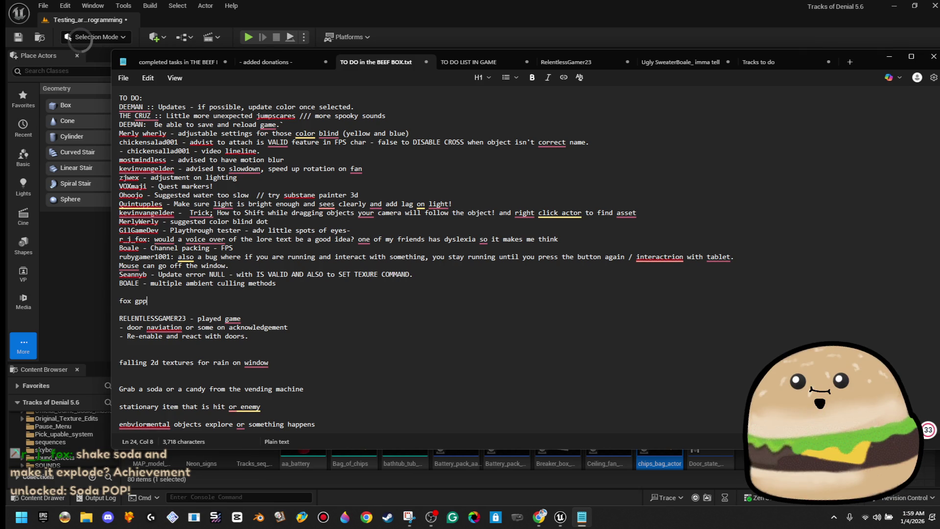
{"action": "type", "text": "pher "}
{"action": "type", "text": "zack - add achf"}
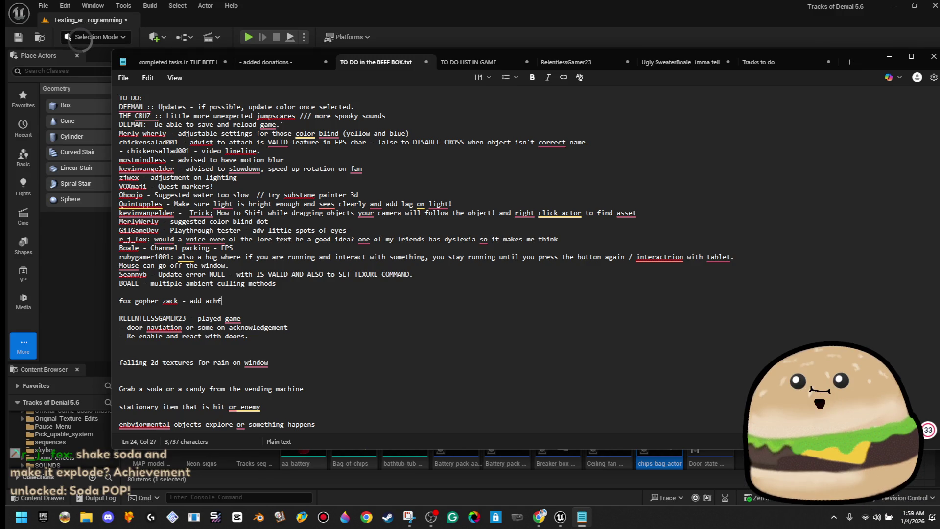
{"action": "key", "text": "BackSpace"}
{"action": "type", "text": "ieve"}
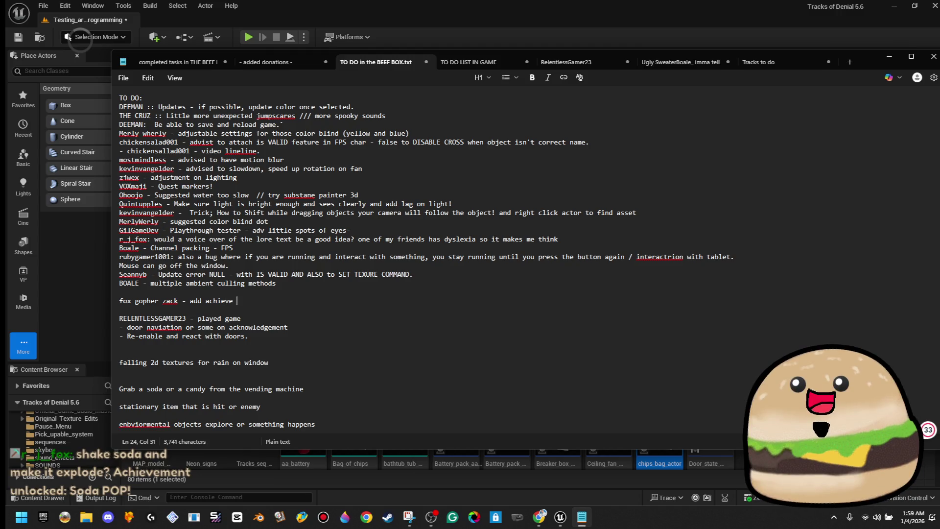
{"action": "type", "text": " game."}
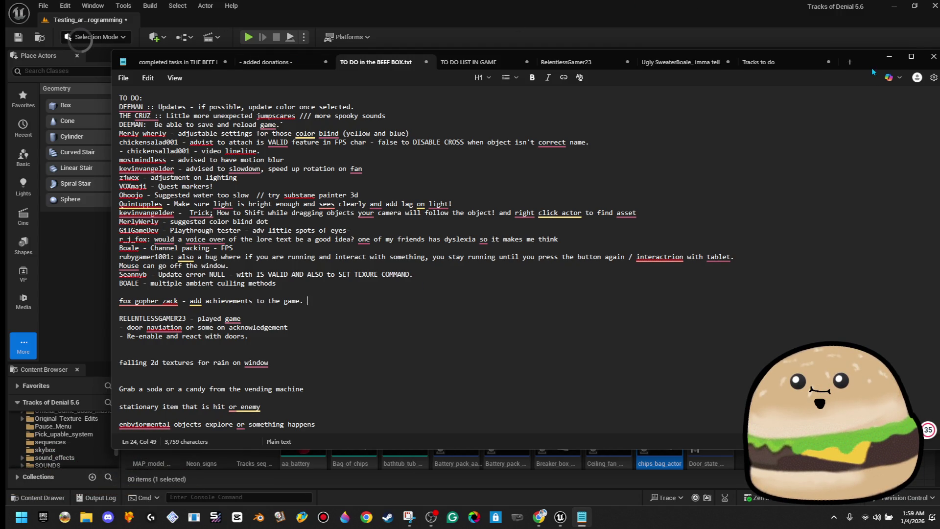
{"action": "left_click", "coordinate": [885, 57]}
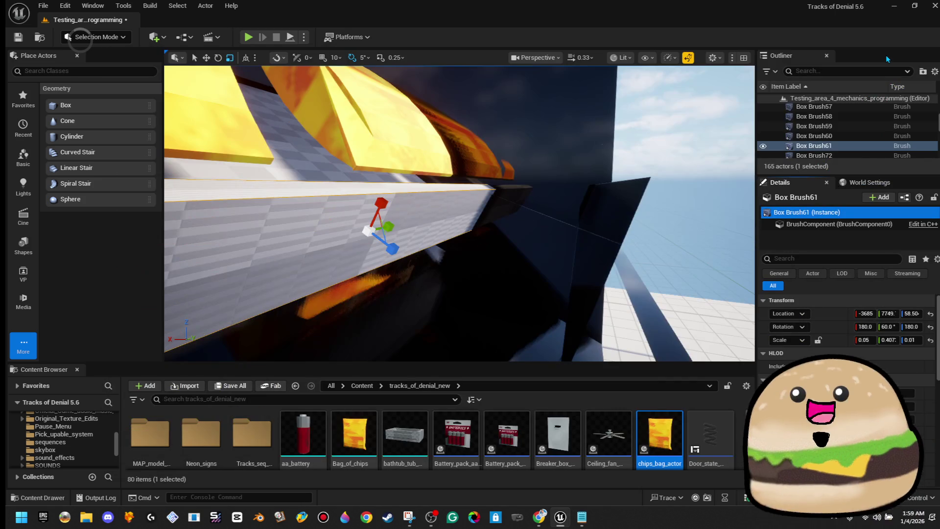
Alt-drag a copy of the shelf's front-lip brush up onto the next shelf as Box Brush63.
{"action": "mouse_move", "coordinate": [479, 186]}
{"action": "left_mouse_down"}
{"action": "mouse_move", "coordinate": [445, 200]}
{"action": "mouse_move", "coordinate": [452, 213]}
{"action": "left_mouse_up"}
{"action": "left_click_drag", "start_coordinate": [536, 217], "coordinate": [510, 231]}
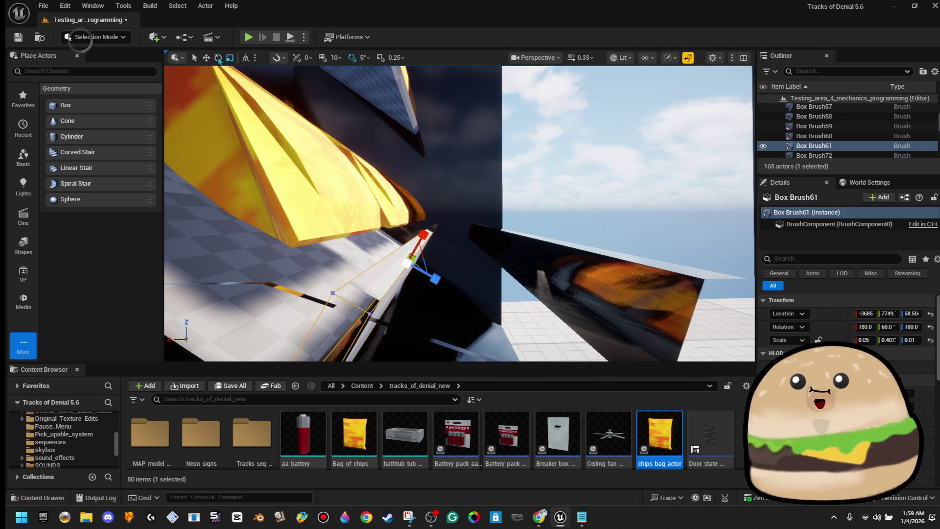
{"action": "key", "text": "w"}
{"action": "left_click_drag", "start_coordinate": [488, 231], "coordinate": [487, 231]}
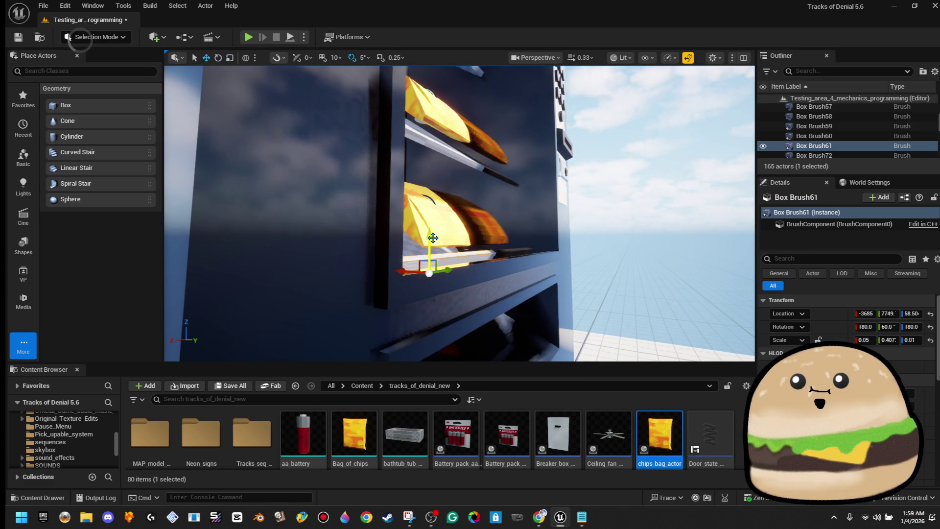
{"action": "left_click_drag", "start_coordinate": [432, 238], "coordinate": [432, 239]}
{"action": "left_click_drag", "start_coordinate": [509, 99], "coordinate": [509, 98]}
{"action": "left_click_drag", "start_coordinate": [429, 277], "coordinate": [441, 209]}
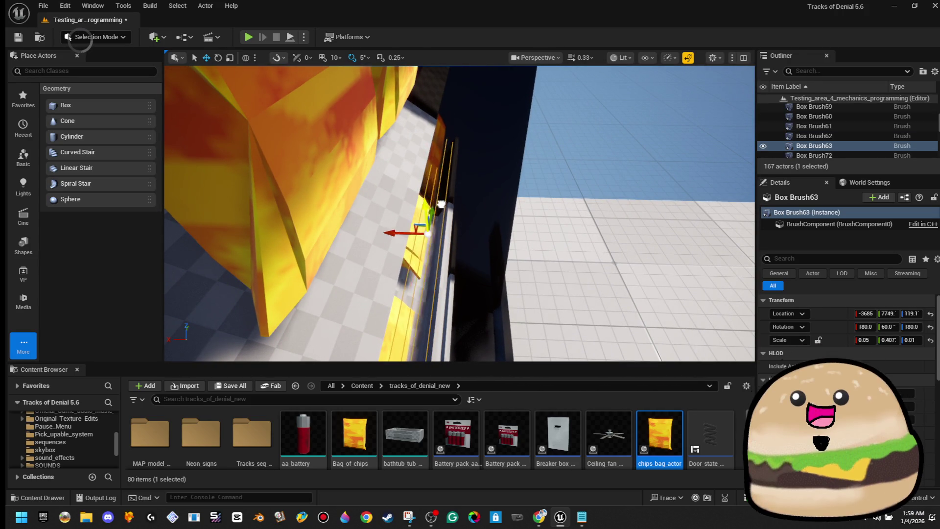
{"action": "left_click_drag", "start_coordinate": [453, 128], "coordinate": [453, 129]}
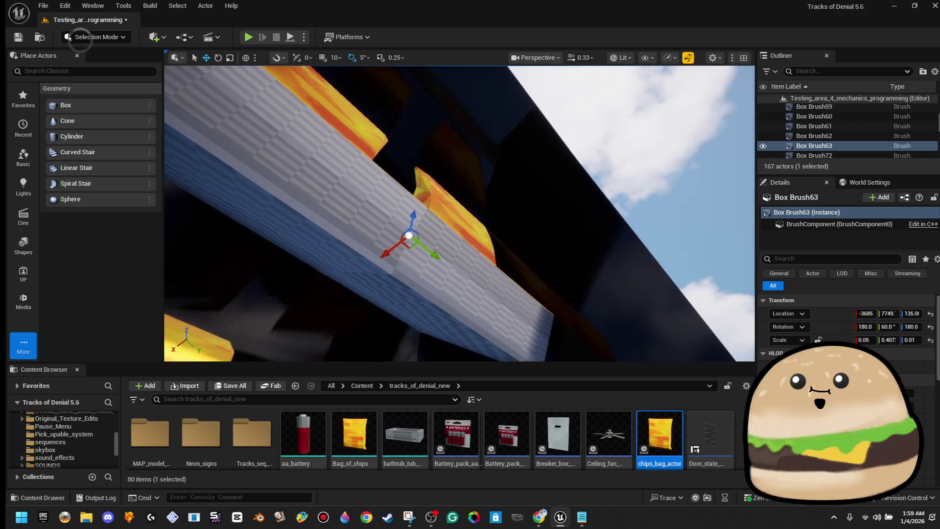
Inspect the tilted shelf Box Brush46, then pull back to view both vending machines.
{"action": "left_click", "coordinate": [372, 276]}
{"action": "left_click_drag", "start_coordinate": [371, 276], "coordinate": [371, 276]}
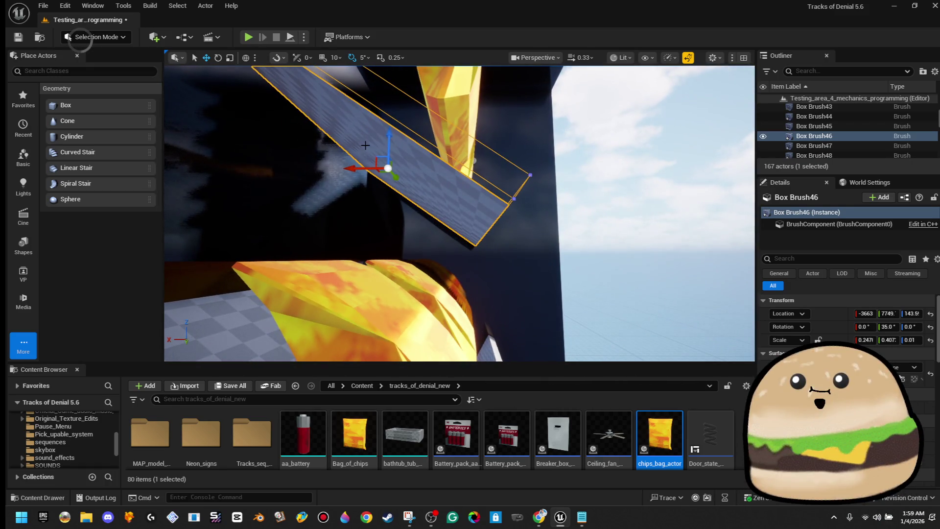
{"action": "left_click_drag", "start_coordinate": [613, 174], "coordinate": [613, 173]}
{"action": "left_click", "coordinate": [613, 174]}
{"action": "left_click_drag", "start_coordinate": [510, 296], "coordinate": [510, 296]}
{"action": "right_click", "coordinate": [510, 296]}
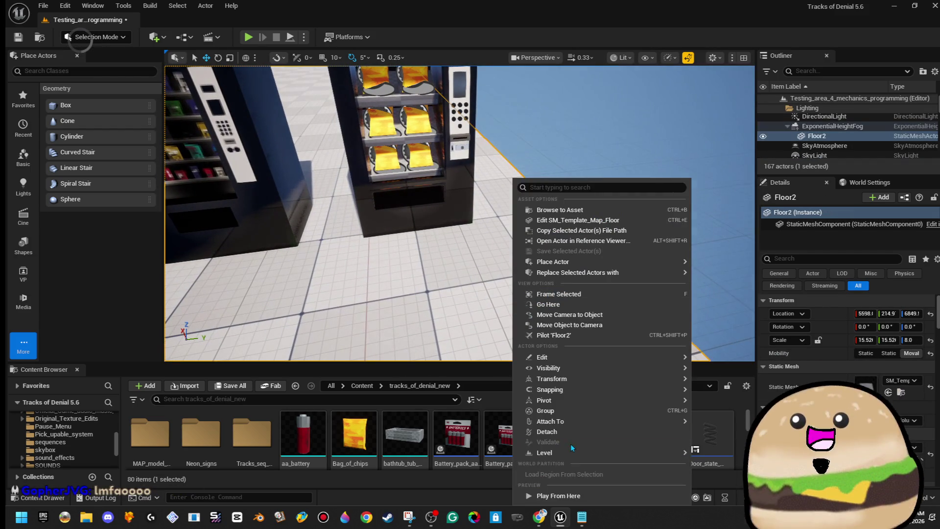
Playtest from the floor spot, then slide the middle shelf's lip brush sideways out of the machine.
{"action": "left_click", "coordinate": [572, 494]}
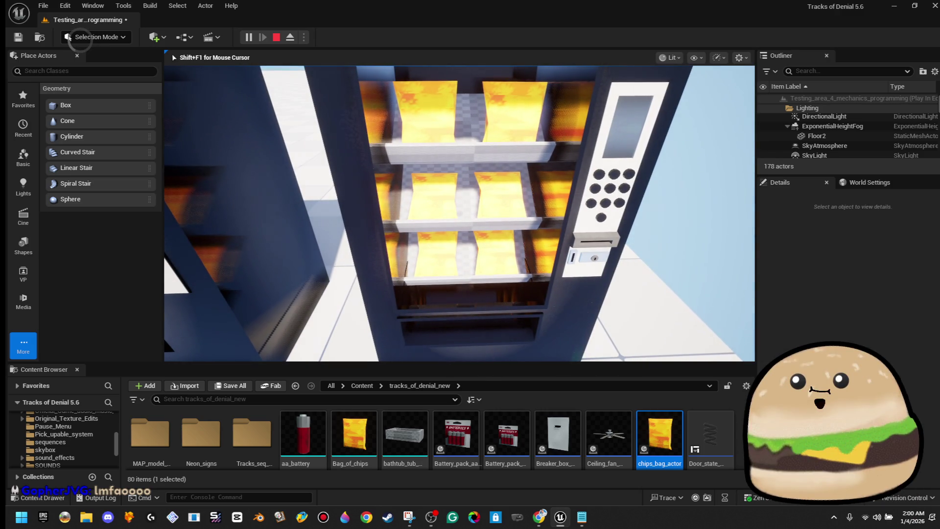
{"action": "key", "text": "Escape"}
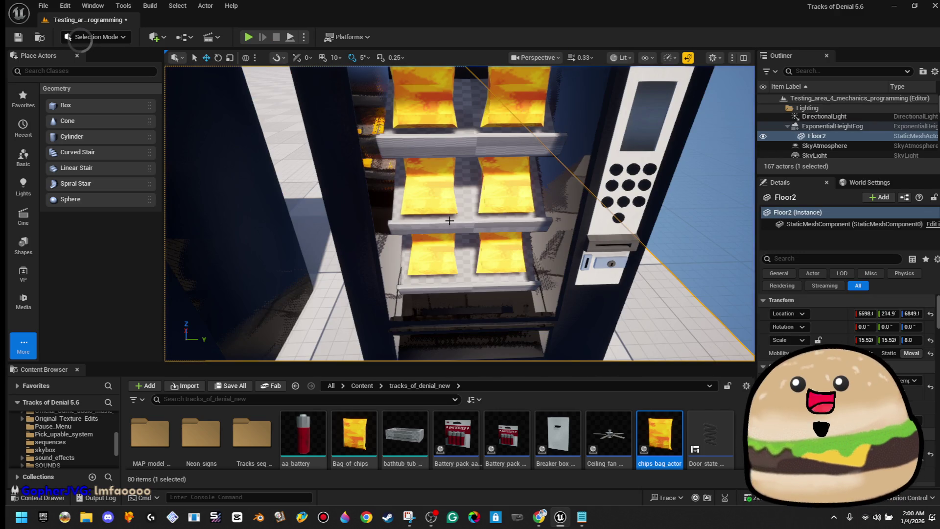
{"action": "left_click", "coordinate": [444, 219]}
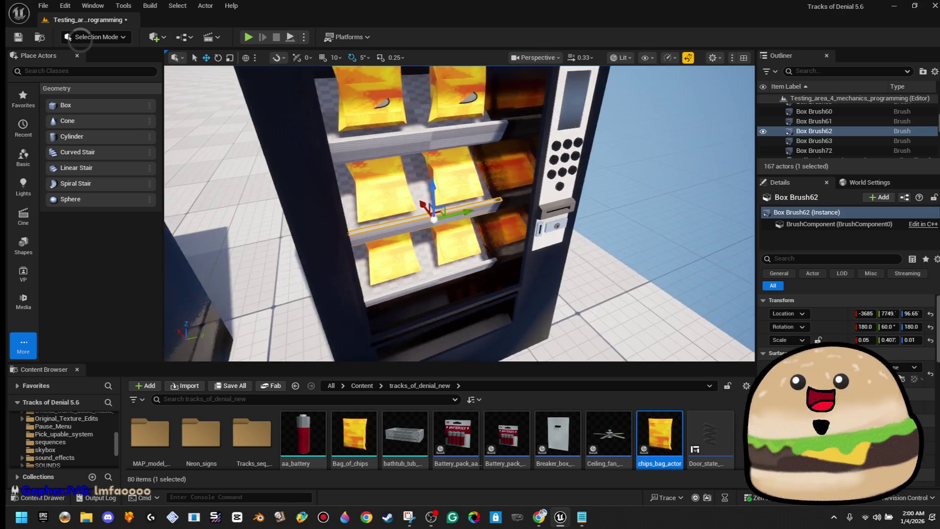
{"action": "left_click_drag", "start_coordinate": [514, 227], "coordinate": [590, 227]}
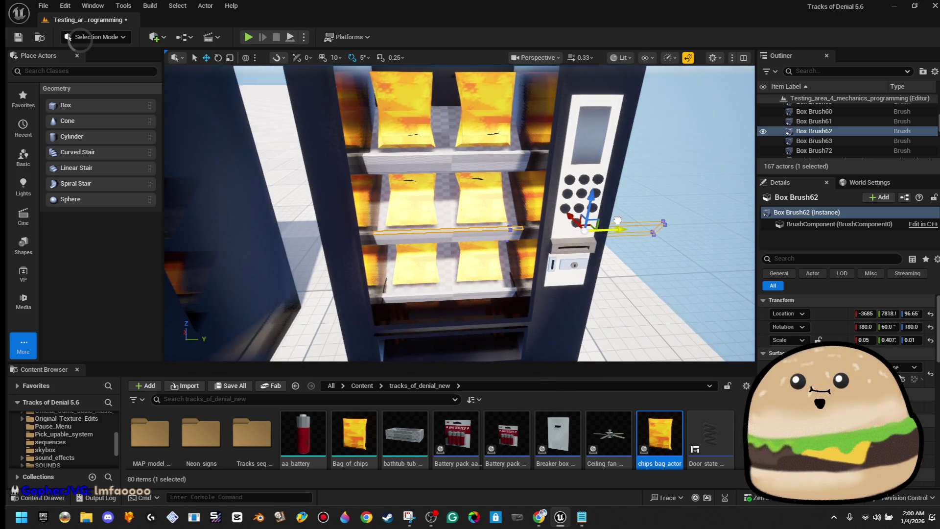
Playtest again with the lip slid out, then reselect that brush and undo its move.
{"action": "right_click", "coordinate": [485, 345]}
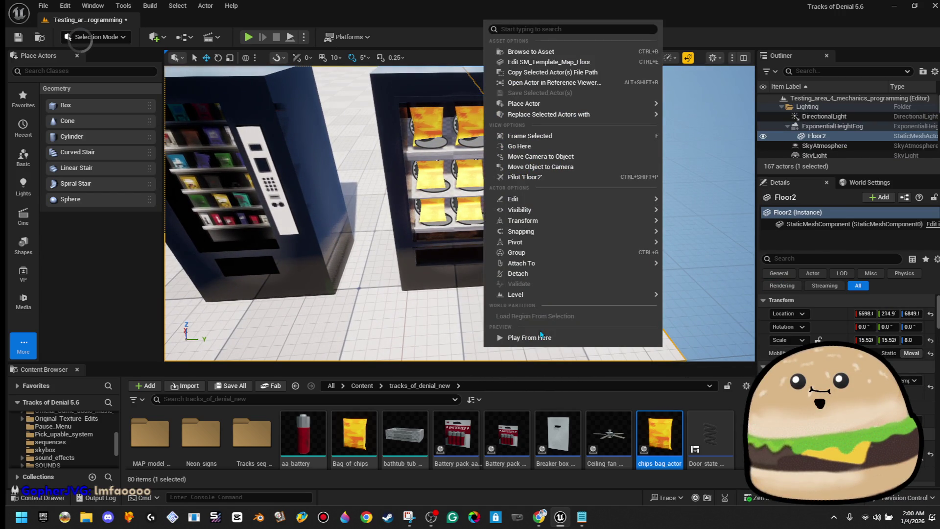
{"action": "left_click", "coordinate": [529, 337]}
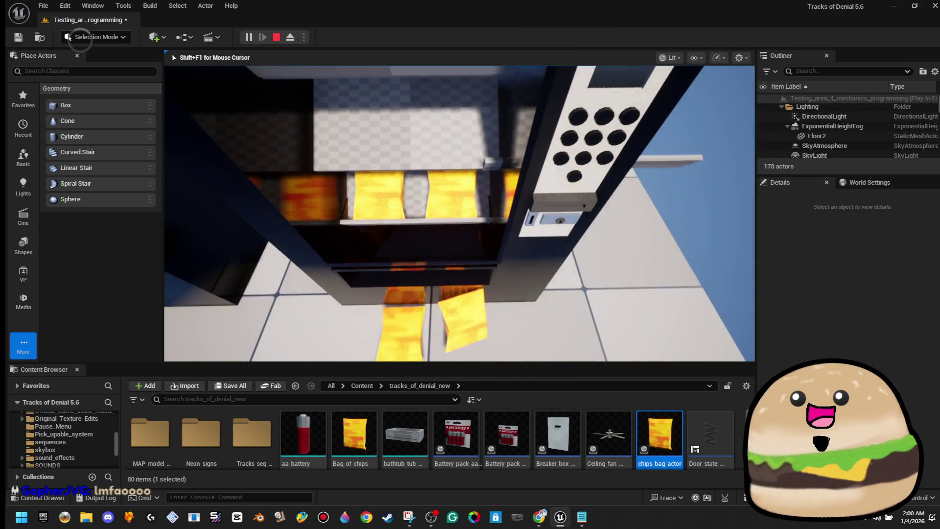
{"action": "key", "text": "Escape"}
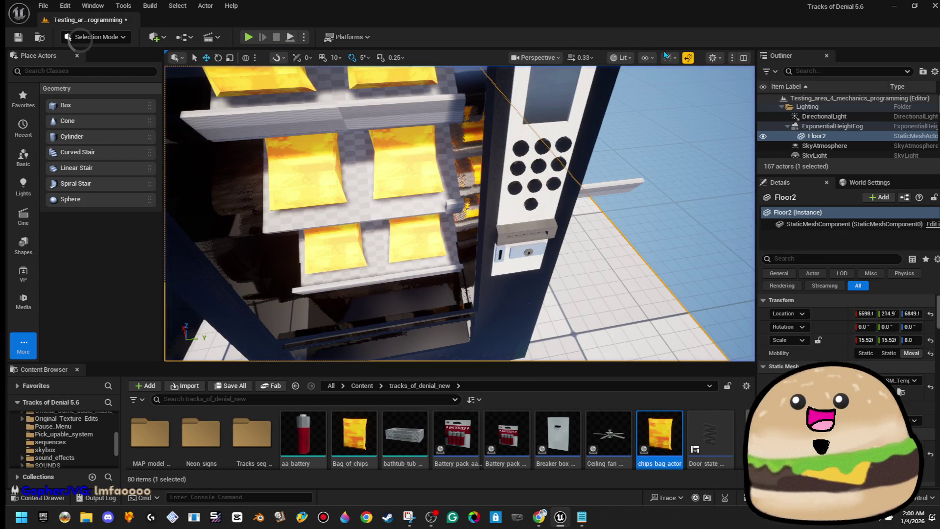
{"action": "left_click", "coordinate": [602, 186]}
{"action": "key", "text": "ctrl+z"}
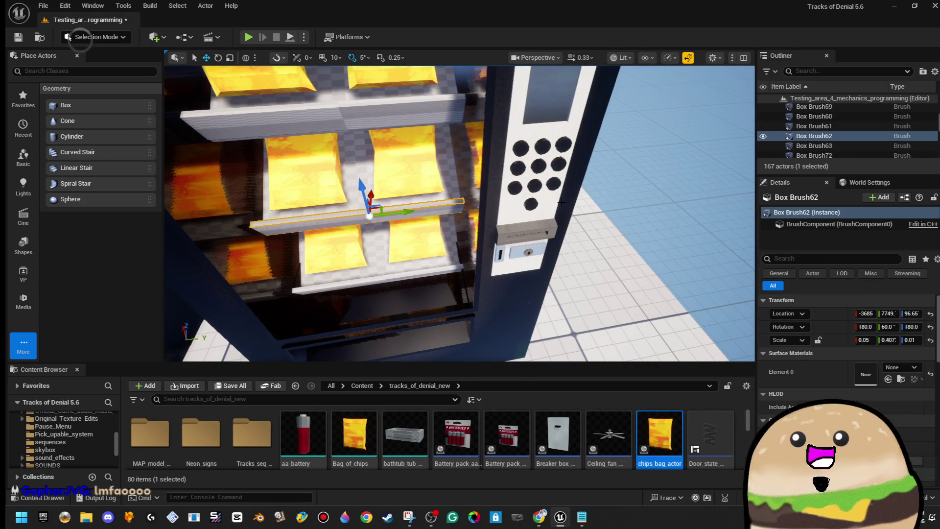
Rotate the new brush Box Brush64 a quarter turn to 0/90/90 at the shelf front.
{"action": "mouse_move", "coordinate": [578, 259]}
{"action": "left_mouse_down"}
{"action": "mouse_move", "coordinate": [568, 201]}
{"action": "mouse_move", "coordinate": [538, 189]}
{"action": "left_mouse_up"}
{"action": "key", "text": "e"}
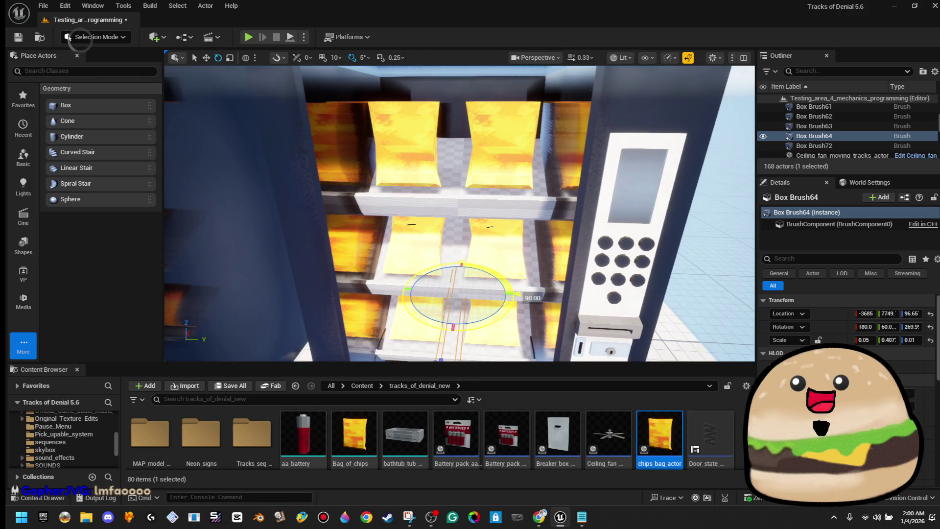
{"action": "mouse_move", "coordinate": [479, 253]}
{"action": "left_mouse_down"}
{"action": "mouse_move", "coordinate": [498, 240]}
{"action": "mouse_move", "coordinate": [463, 236]}
{"action": "left_mouse_up"}
{"action": "left_click_drag", "start_coordinate": [552, 296], "coordinate": [542, 301]}
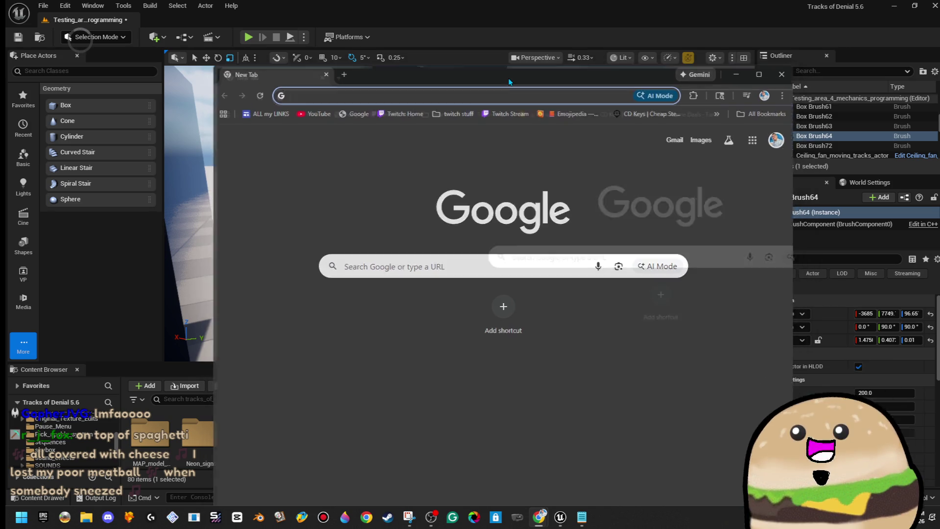
Maximise Chrome and search YouTube for 'family guy do it live'.
{"action": "double_click", "coordinate": [507, 82]}
{"action": "left_click", "coordinate": [91, 49]}
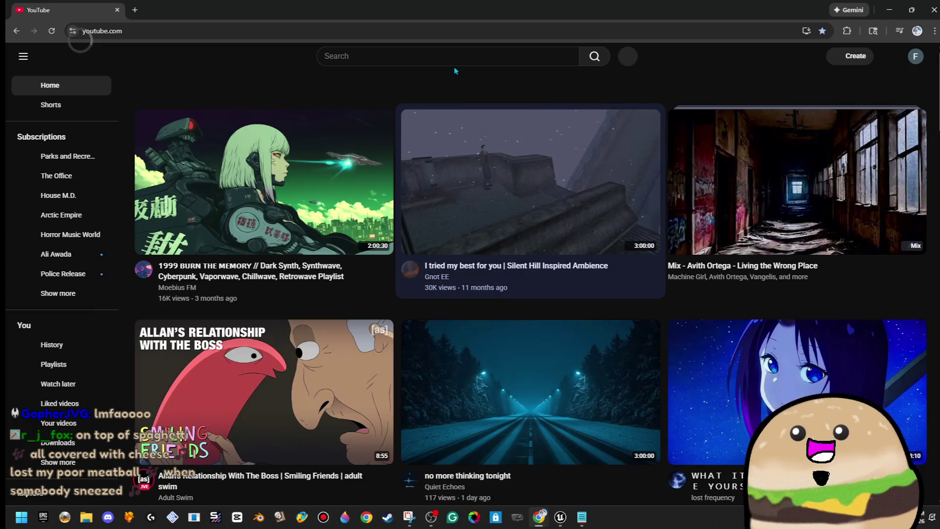
{"action": "left_click", "coordinate": [452, 61]}
{"action": "type", "text": "f"}
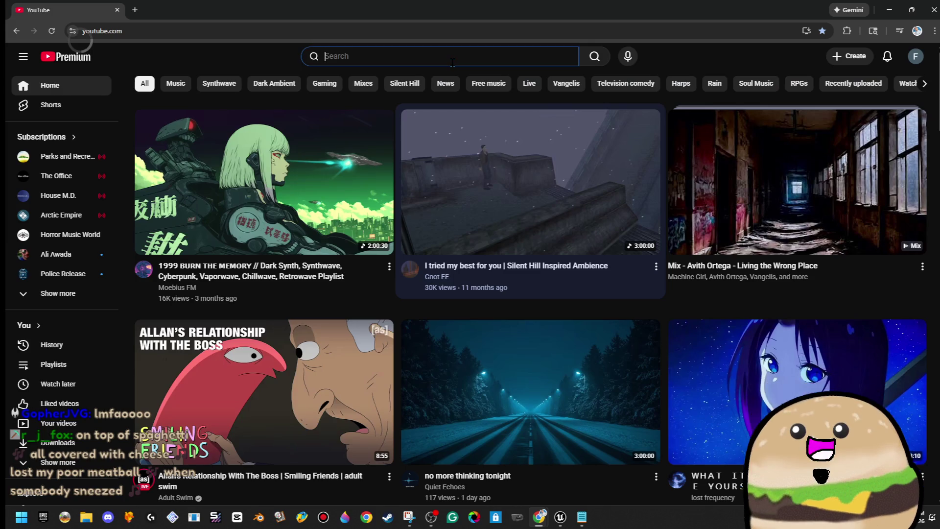
{"action": "key", "text": "Return"}
{"action": "left_click", "coordinate": [453, 61]}
{"action": "type", "text": "a"}
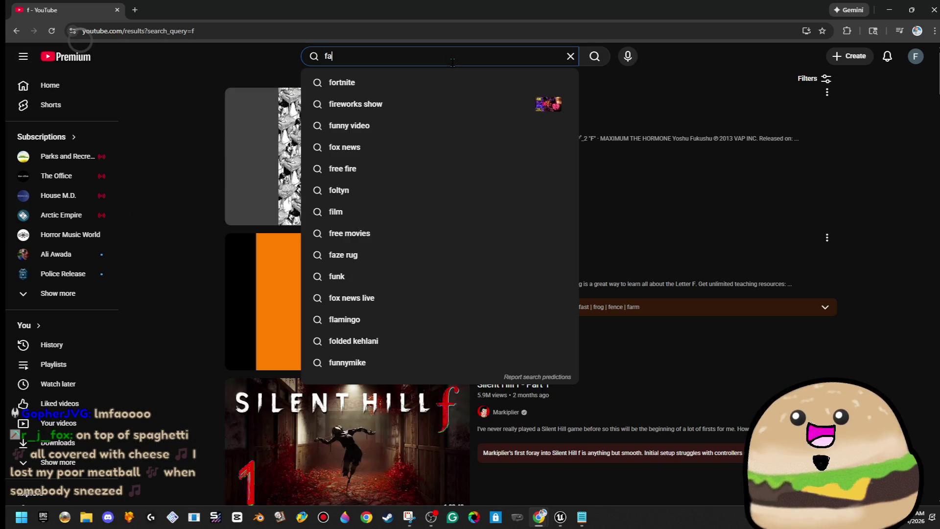
{"action": "type", "text": "mily guy do l"}
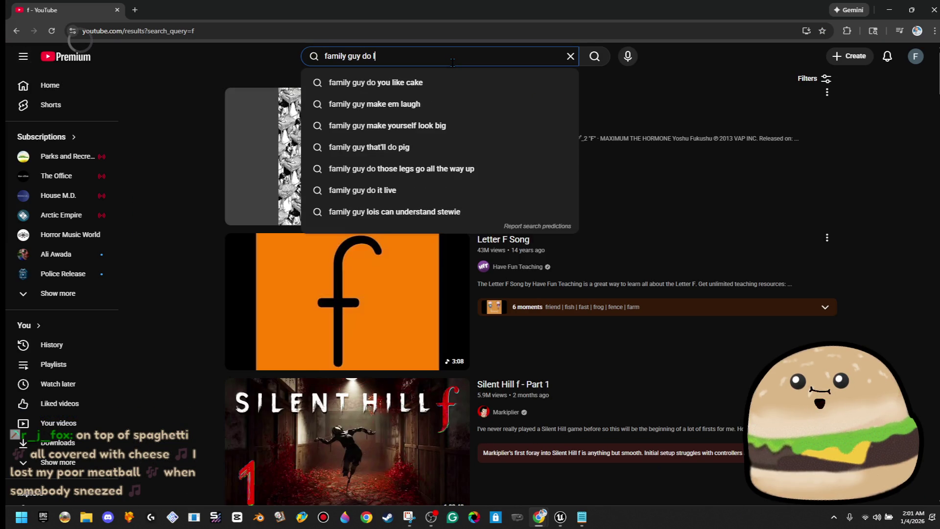
{"action": "type", "text": "t live"}
{"action": "key", "text": "Return"}
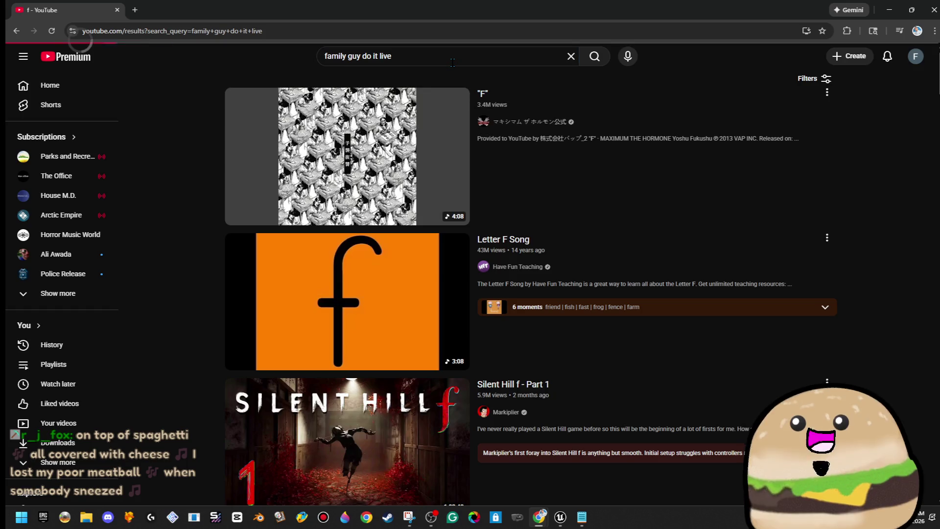
Play the first Family Guy result, skipping ahead and leaving it paused at 0:38.
{"action": "left_click", "coordinate": [336, 155]}
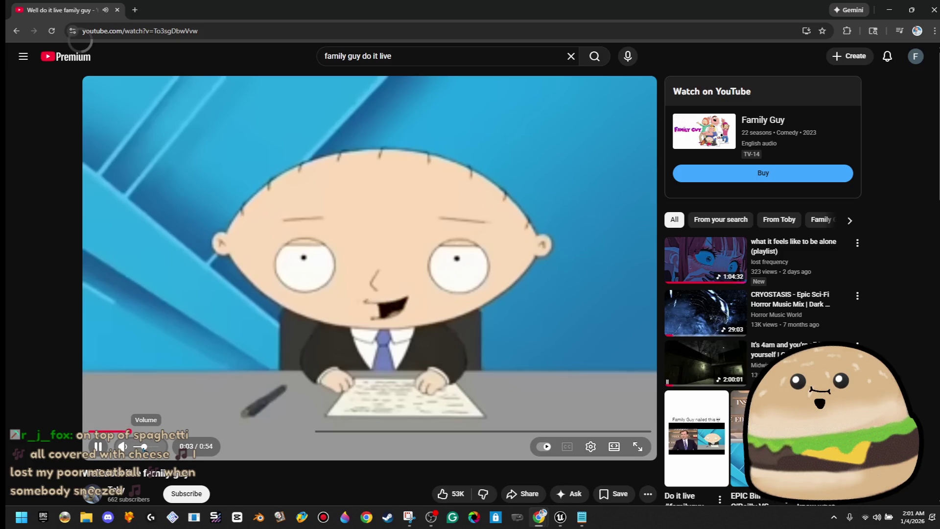
{"action": "left_click", "coordinate": [260, 432]}
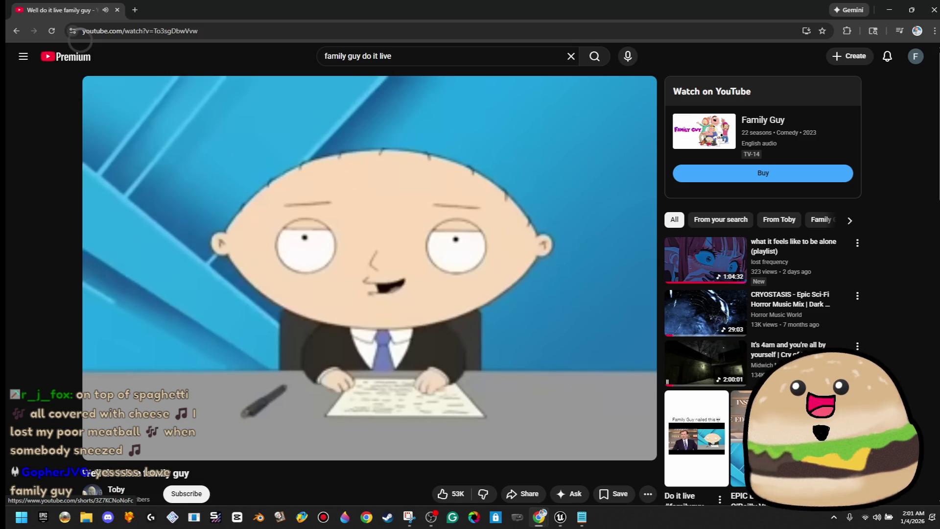
{"action": "left_click", "coordinate": [430, 325]}
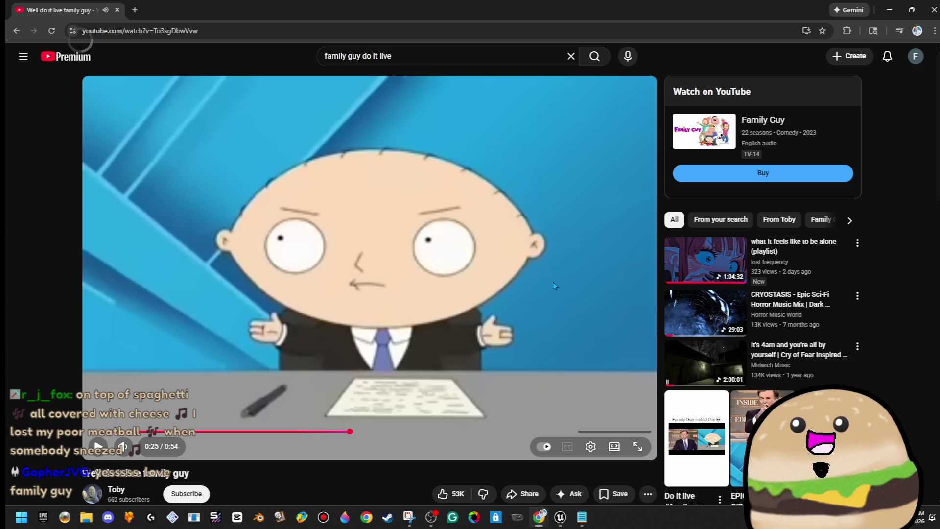
{"action": "left_click", "coordinate": [464, 262]}
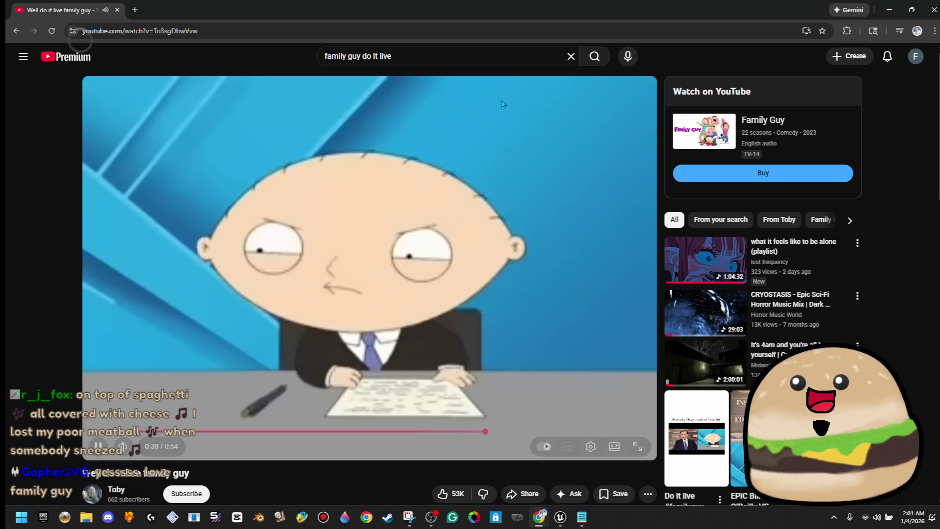
{"action": "left_click", "coordinate": [485, 106]}
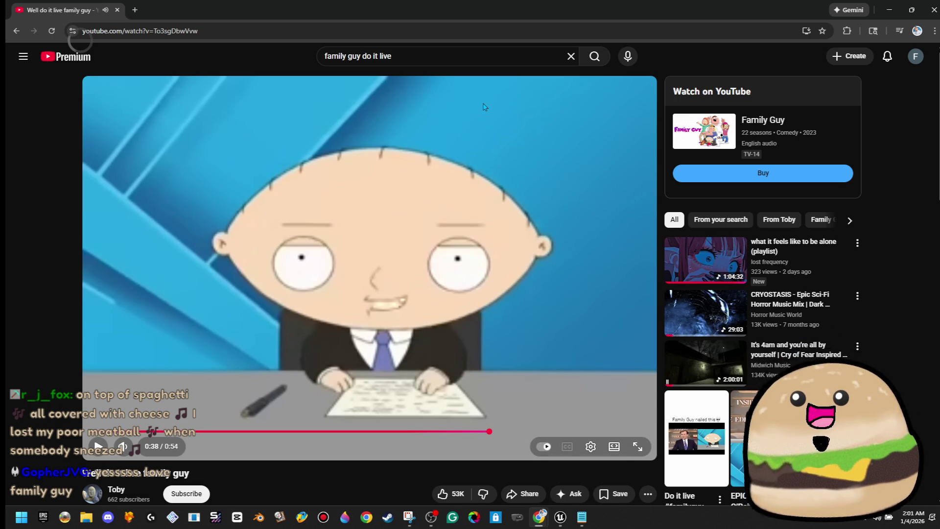
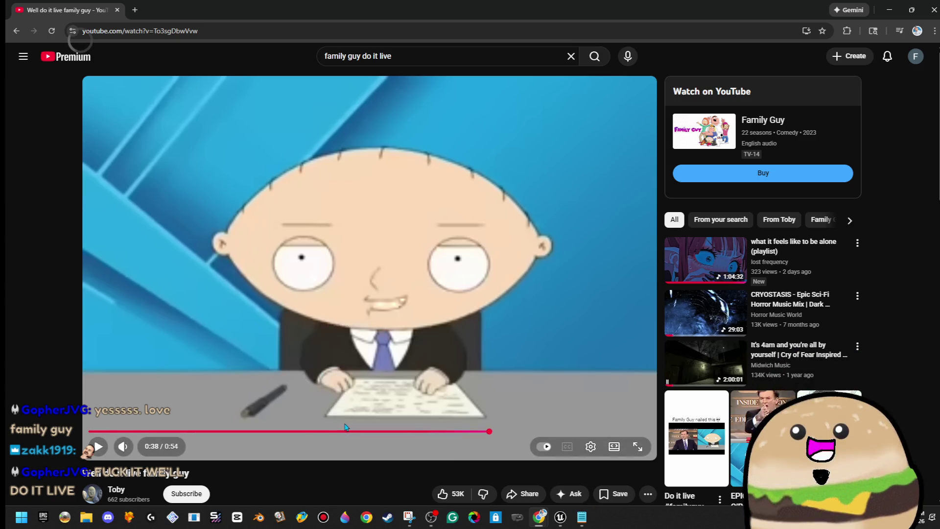
Rewind the clip to 0:21 and replay it, pausing and resuming up to 0:50.
{"action": "left_click_drag", "start_coordinate": [313, 432], "coordinate": [317, 434]}
{"action": "key", "text": "space"}
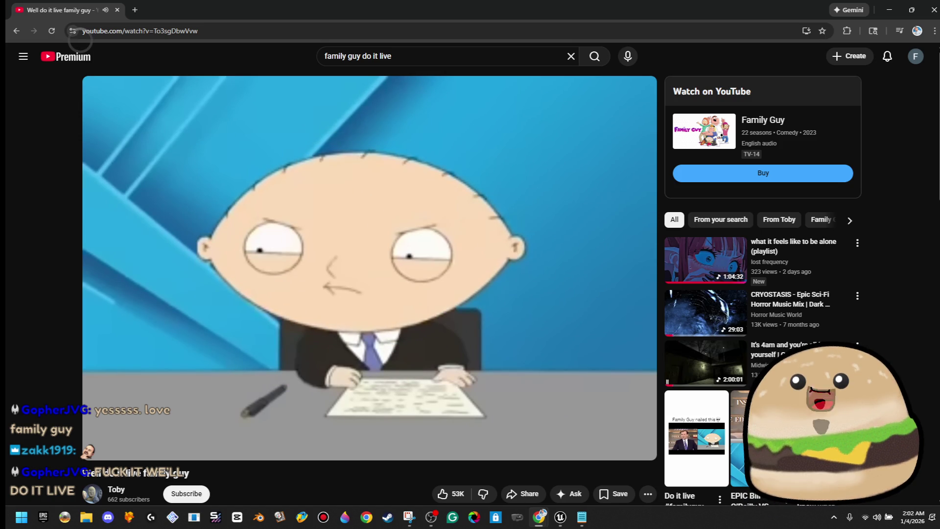
{"action": "left_click", "coordinate": [283, 334]}
{"action": "left_click", "coordinate": [283, 335]}
{"action": "left_click", "coordinate": [490, 354]}
{"action": "left_click", "coordinate": [626, 381]}
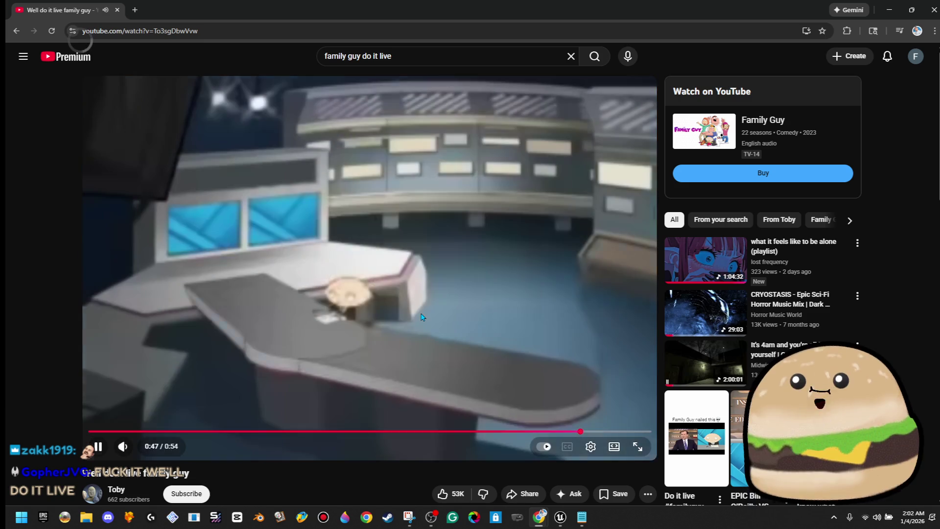
{"action": "left_click", "coordinate": [388, 309]}
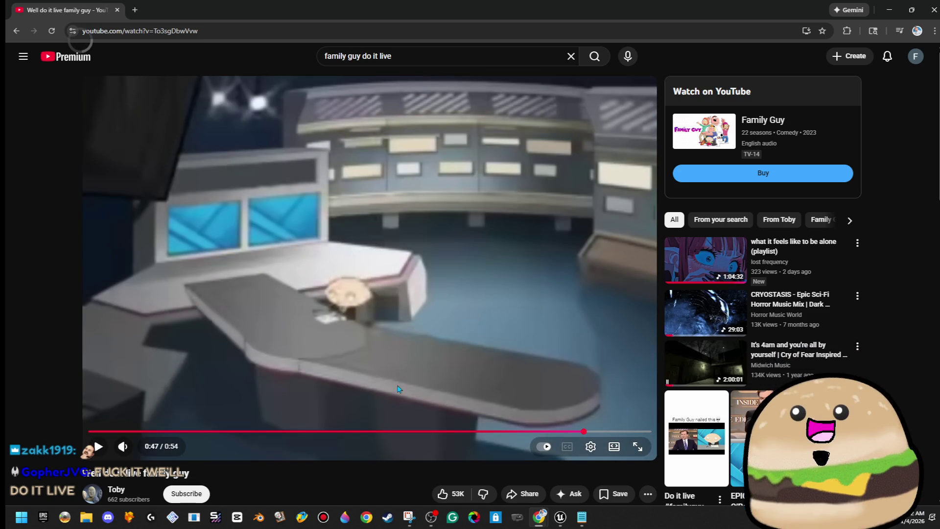
{"action": "left_click", "coordinate": [458, 390]}
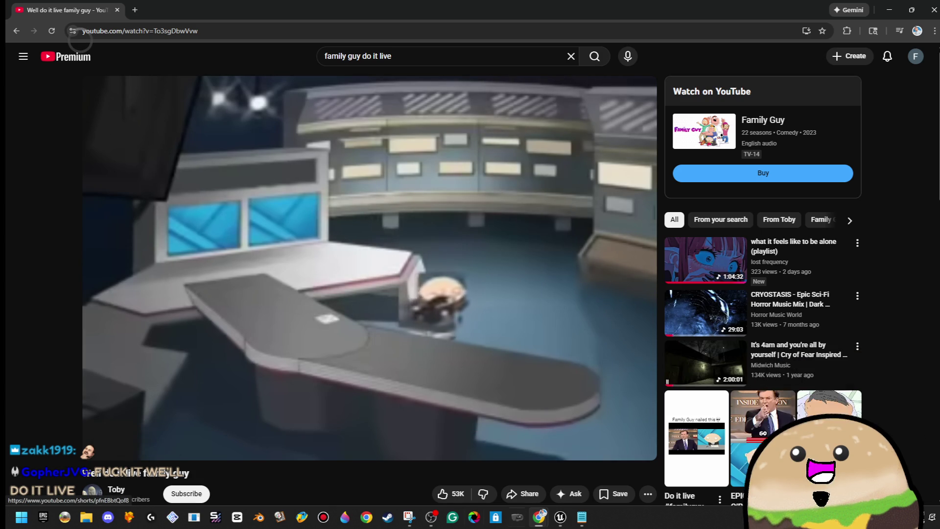
{"action": "left_click", "coordinate": [496, 334]}
Resume the clip, jump back five seconds, then return to the Unreal Editor.
{"action": "key", "text": "alt+space"}
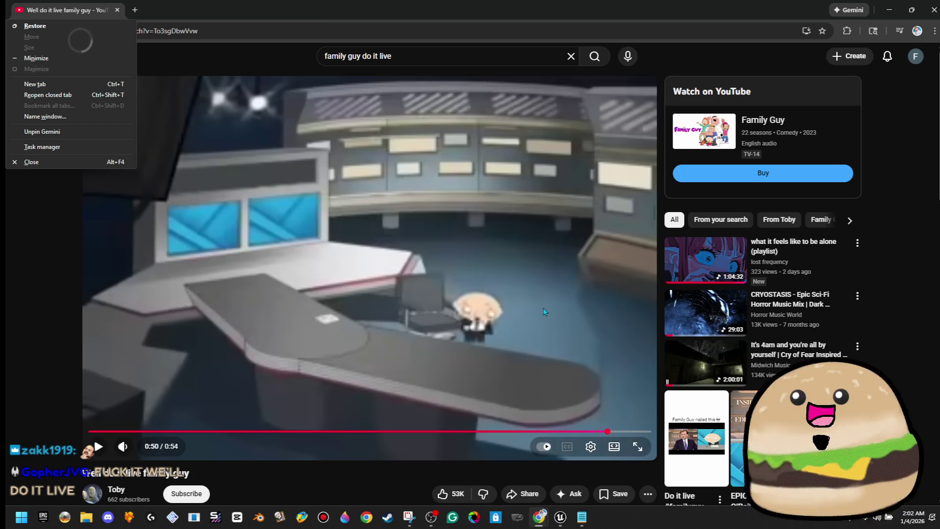
{"action": "key", "text": "Escape"}
{"action": "key", "text": "k"}
{"action": "key", "text": "Left"}
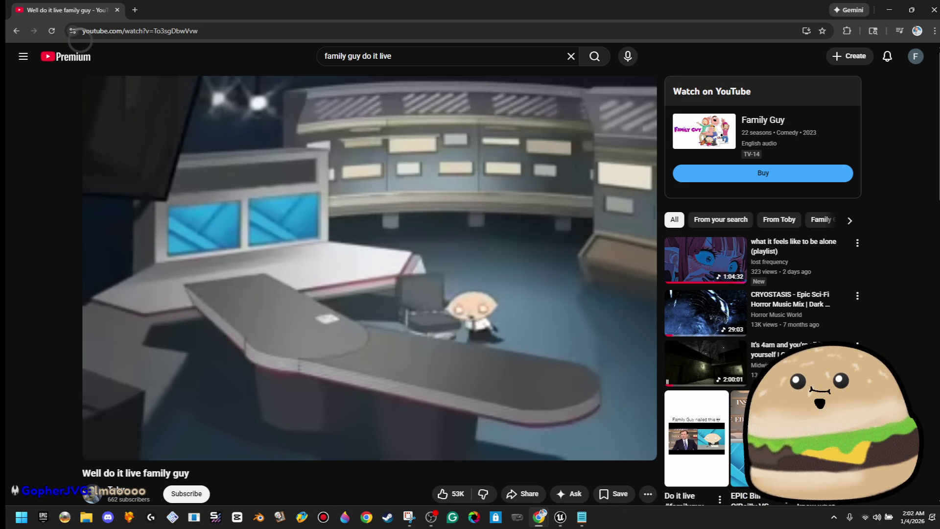
{"action": "key", "text": "alt+Tab"}
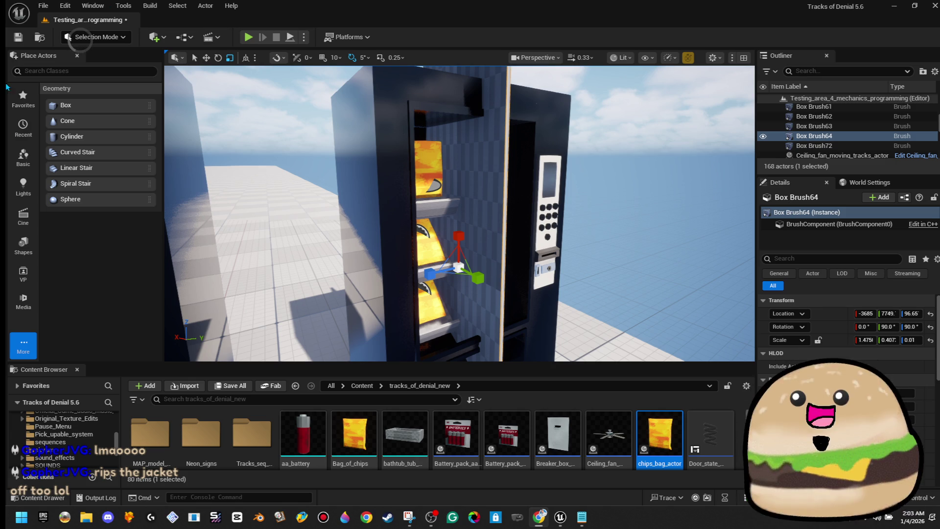
Focus Box Brush64 and set its Scale Y to 0.3.
{"action": "key", "text": "f"}
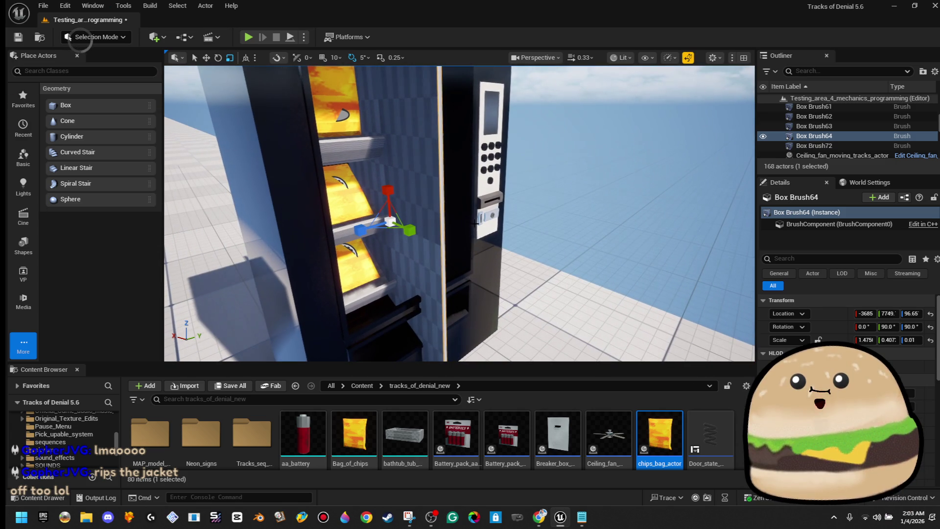
{"action": "left_click_drag", "start_coordinate": [411, 229], "coordinate": [423, 231]}
{"action": "key", "text": "Down"}
{"action": "key", "text": "Down"}
{"action": "key", "text": "Down"}
{"action": "key", "text": "Left"}
{"action": "key", "text": "Left"}
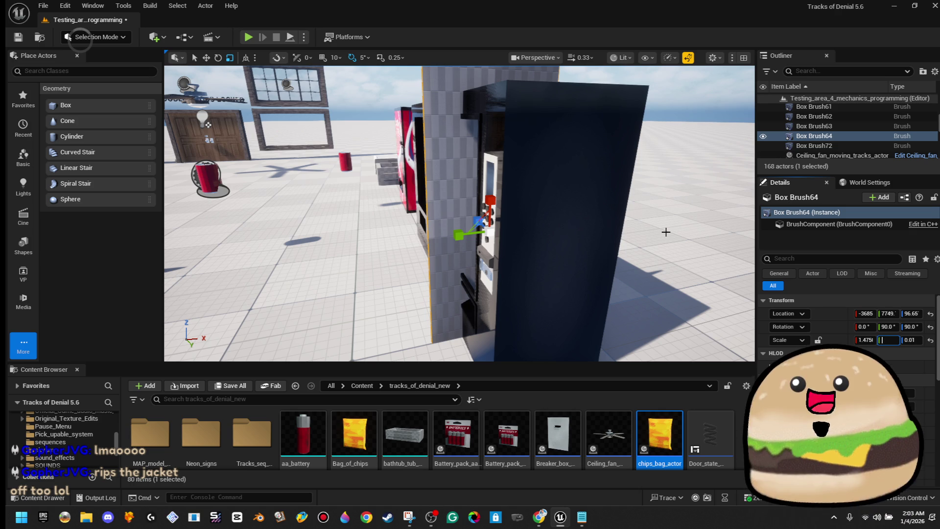
{"action": "key", "text": "Return"}
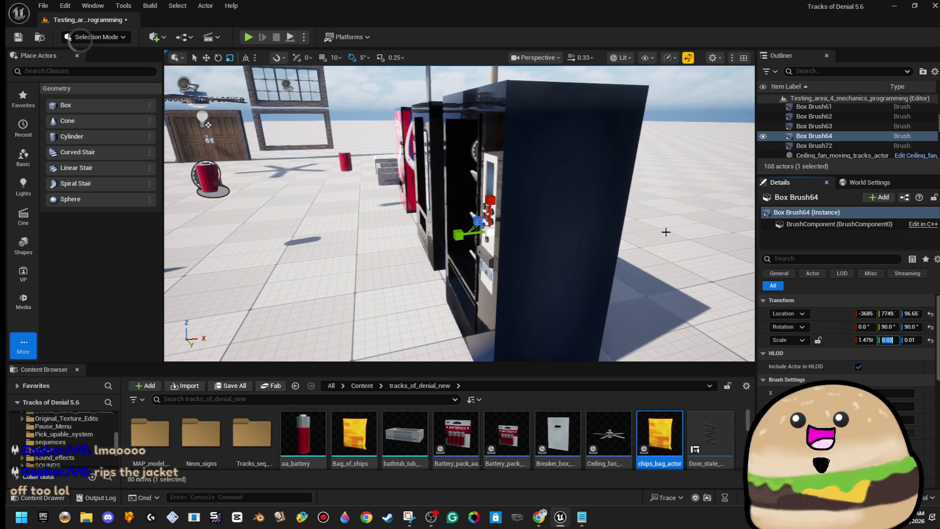
{"action": "type", "text": ".2"}
{"action": "key", "text": "Return"}
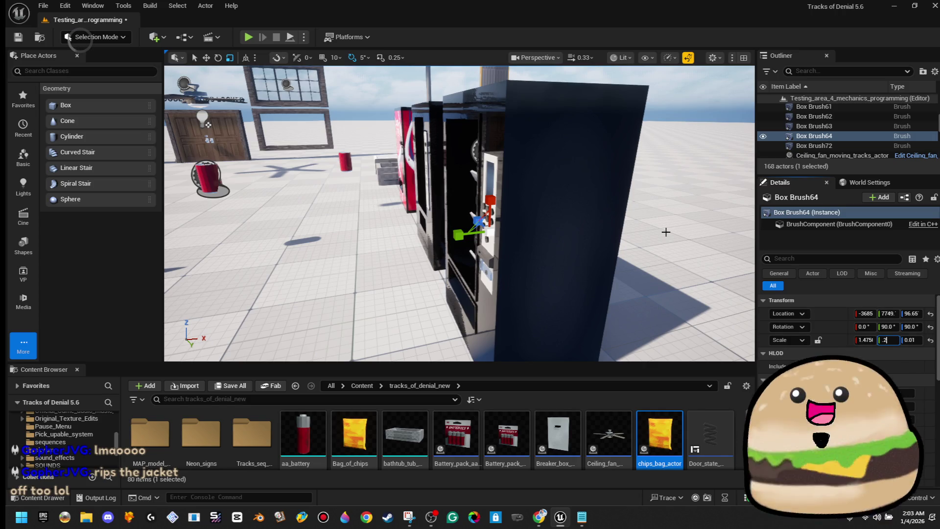
{"action": "key", "text": "Return"}
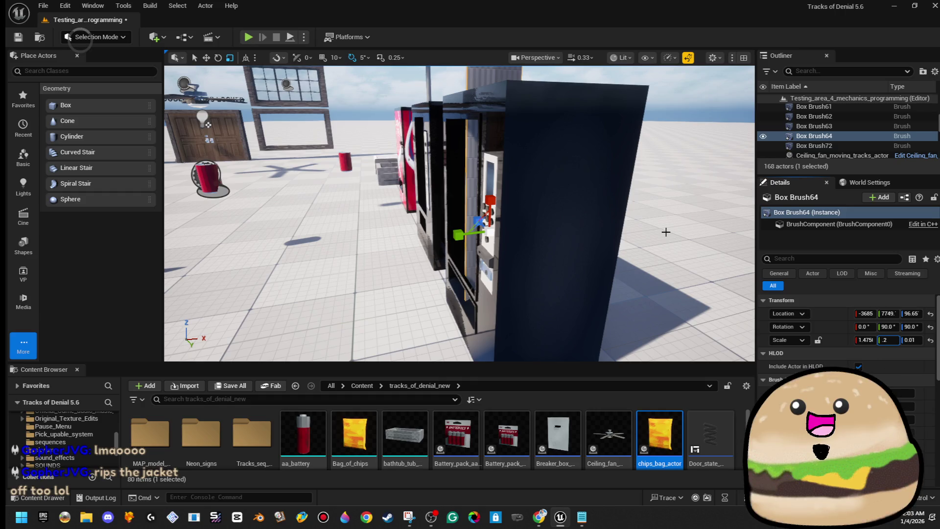
{"action": "type", "text": "0.3"}
{"action": "key", "text": "Return"}
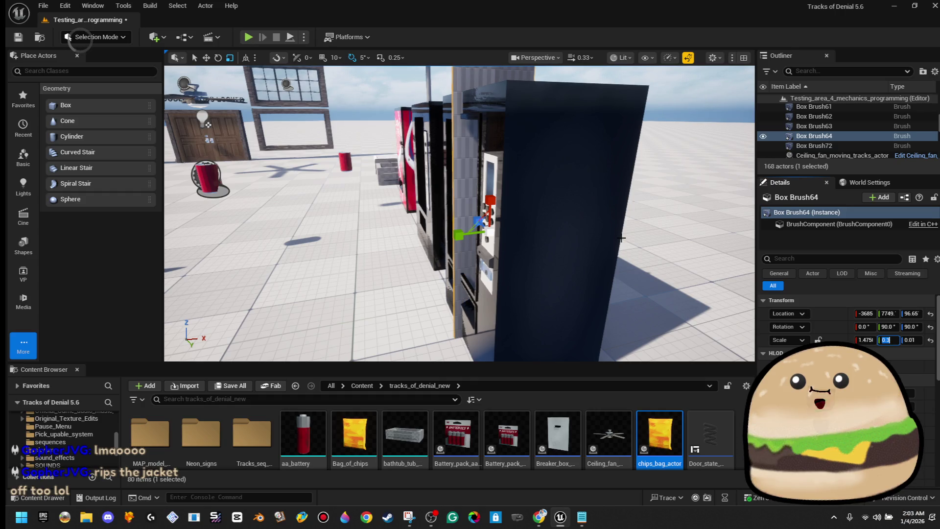
Nudge Box Brush64 along X to about -3664 and review it among the chip shelves.
{"action": "key", "text": "w"}
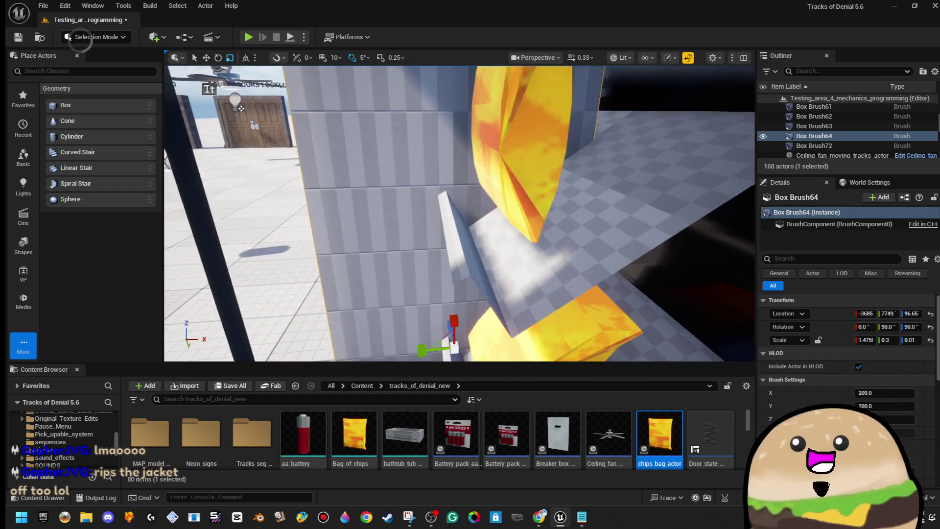
{"action": "key", "text": "w"}
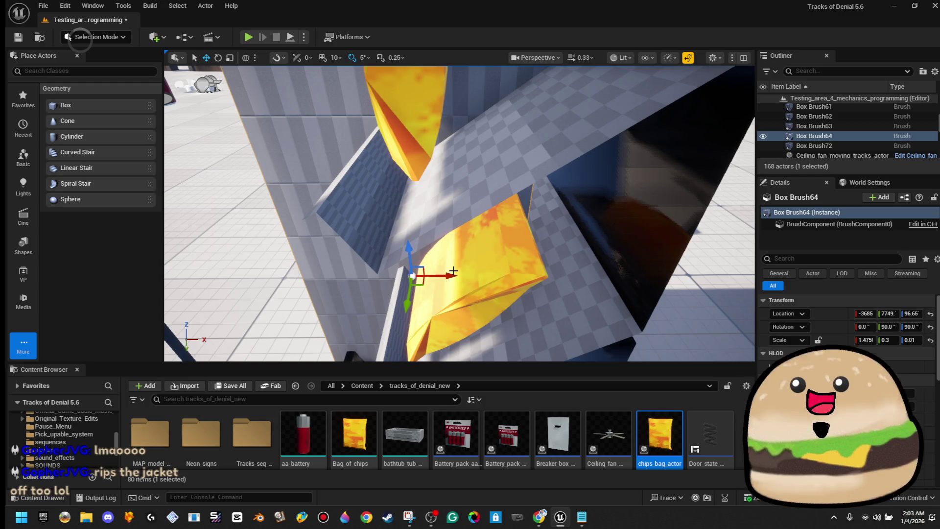
{"action": "left_click_drag", "start_coordinate": [453, 274], "coordinate": [527, 273]}
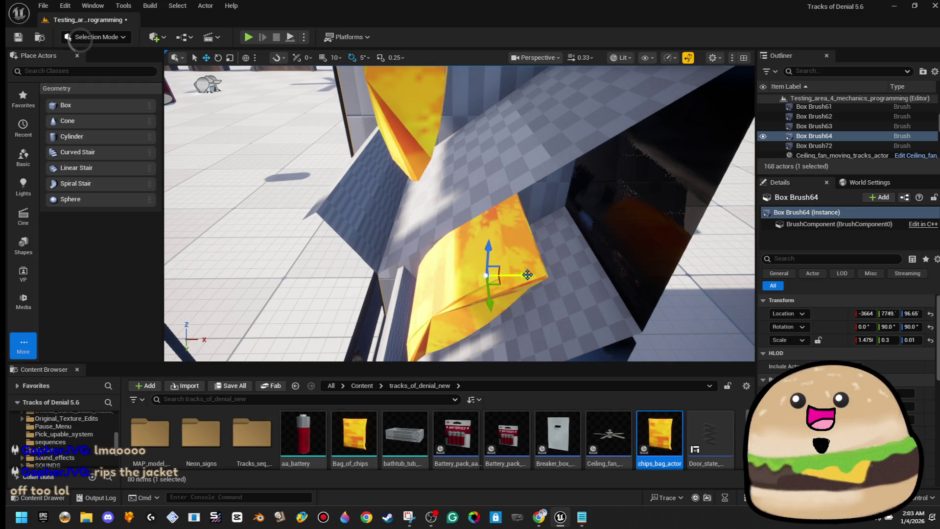
{"action": "key", "text": "s"}
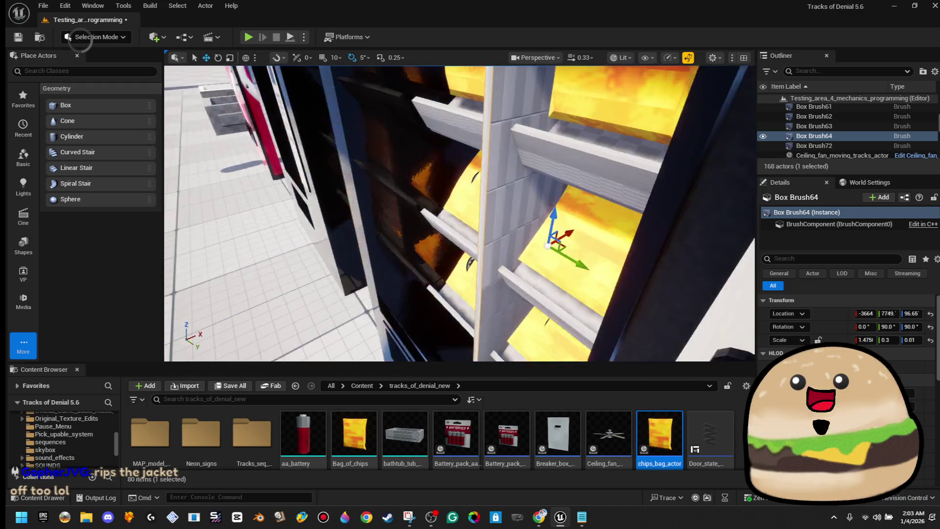
{"action": "key", "text": "s"}
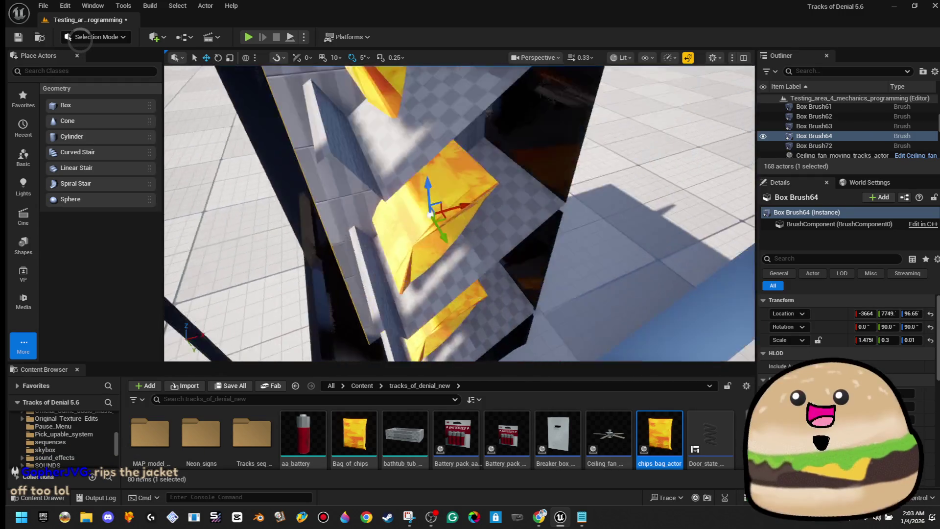
{"action": "key", "text": "s"}
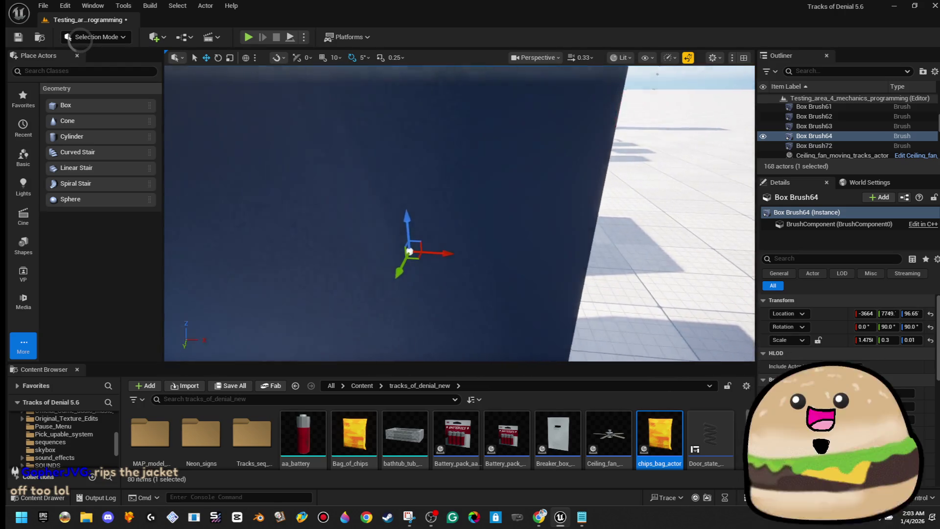
{"action": "key", "text": "s"}
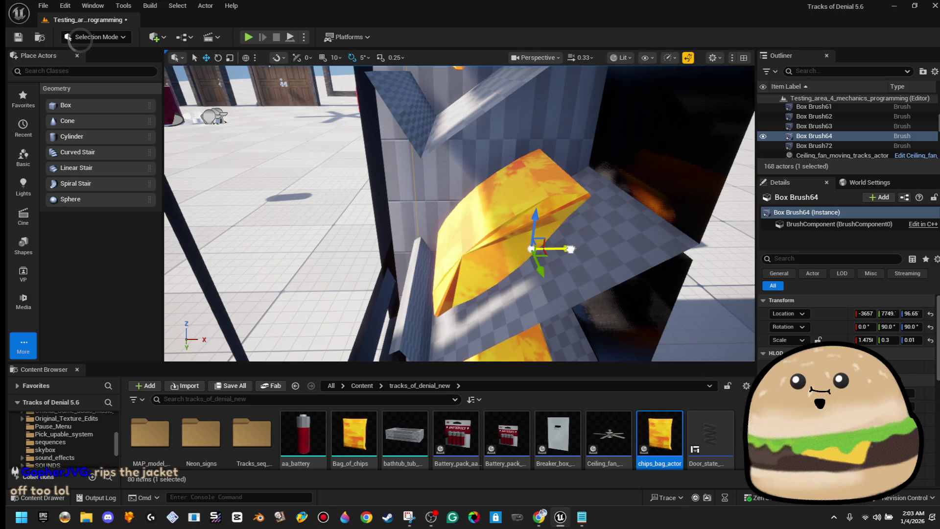
{"action": "key", "text": "s"}
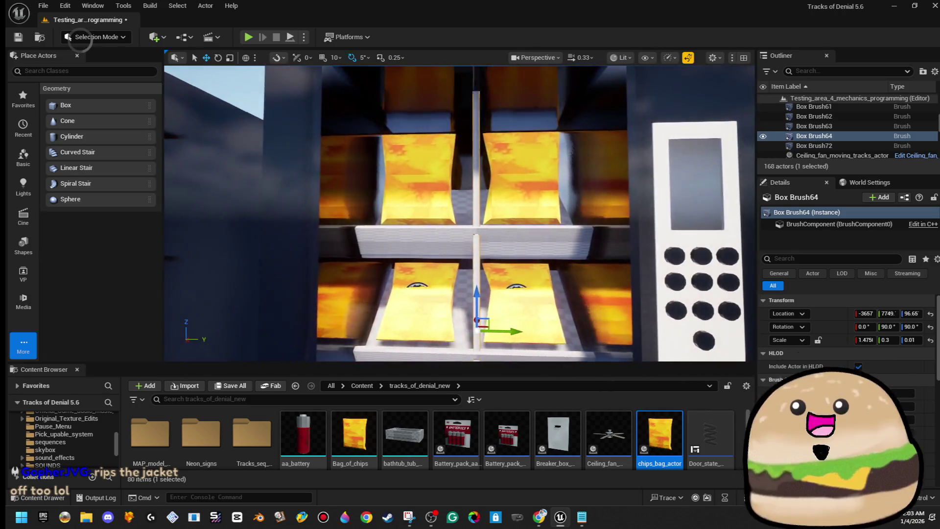
{"action": "mouse_move", "coordinate": [460, 211]}
{"action": "left_mouse_down"}
{"action": "mouse_move", "coordinate": [509, 210]}
{"action": "mouse_move", "coordinate": [533, 176]}
{"action": "left_mouse_up"}
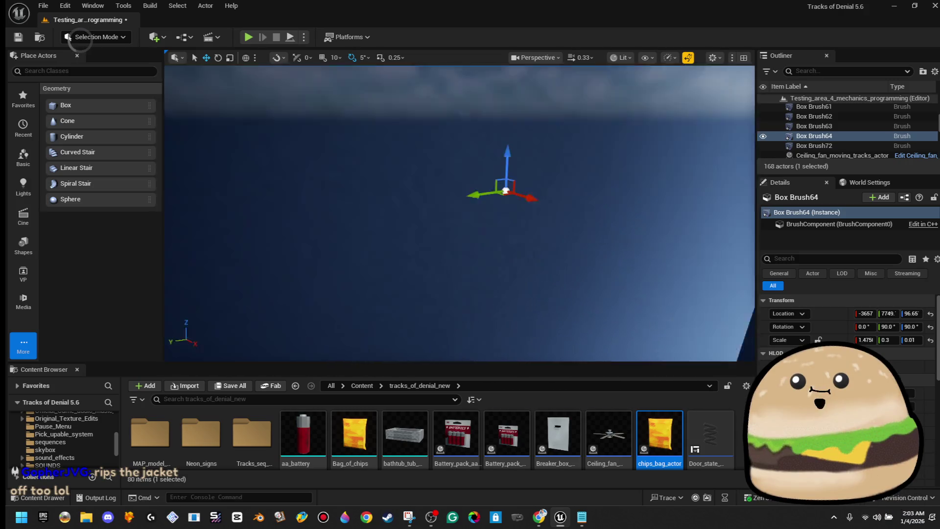
{"action": "key", "text": "f"}
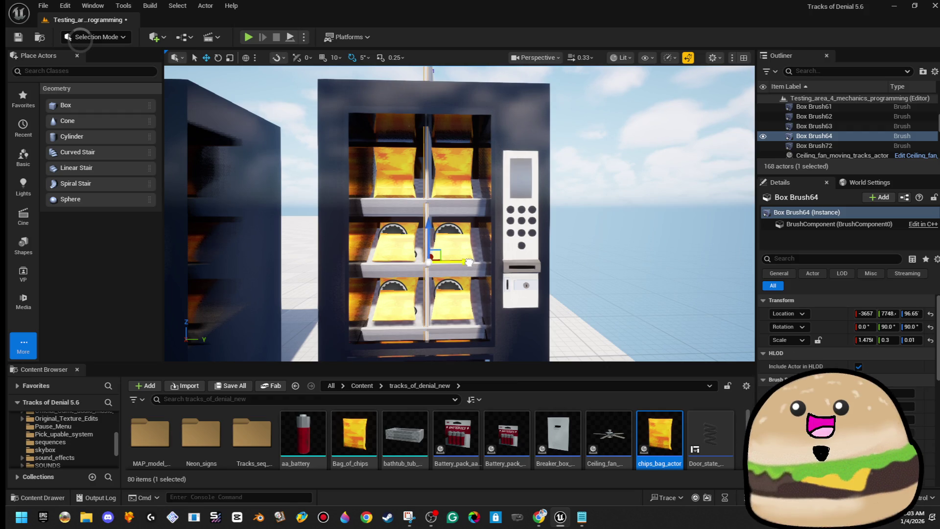
{"action": "left_click_drag", "start_coordinate": [471, 259], "coordinate": [449, 187]}
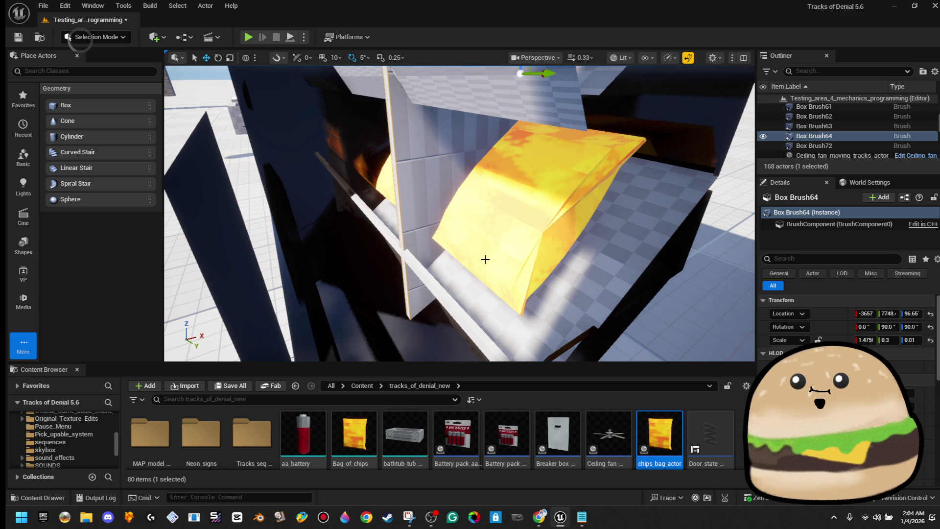
{"action": "mouse_move", "coordinate": [437, 284]}
{"action": "left_mouse_down"}
{"action": "mouse_move", "coordinate": [434, 314]}
{"action": "mouse_move", "coordinate": [433, 281]}
{"action": "left_mouse_up"}
Delete the two top chip bags and select two more chip-bag actors.
{"action": "left_click", "coordinate": [294, 142]}
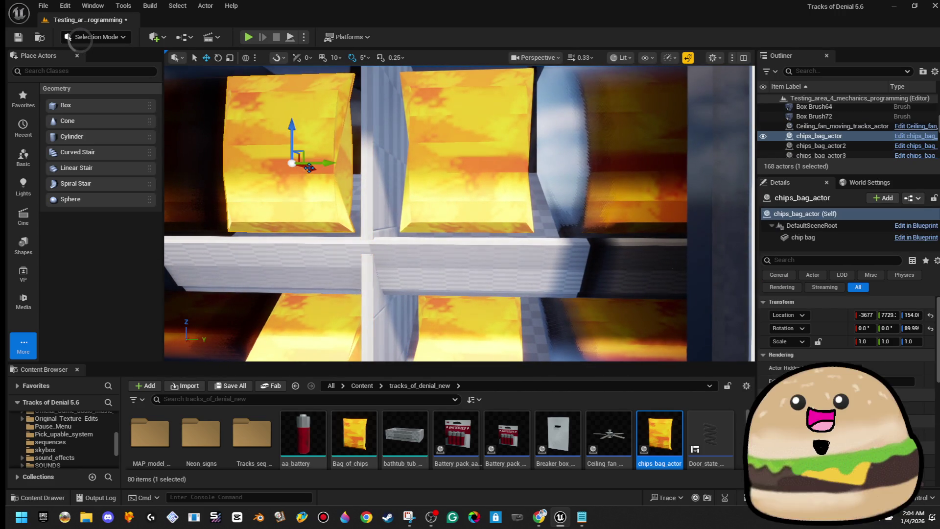
{"action": "key", "text": "Delete"}
{"action": "left_click", "coordinate": [415, 176]}
{"action": "key", "text": "Delete"}
{"action": "left_click", "coordinate": [464, 322]}
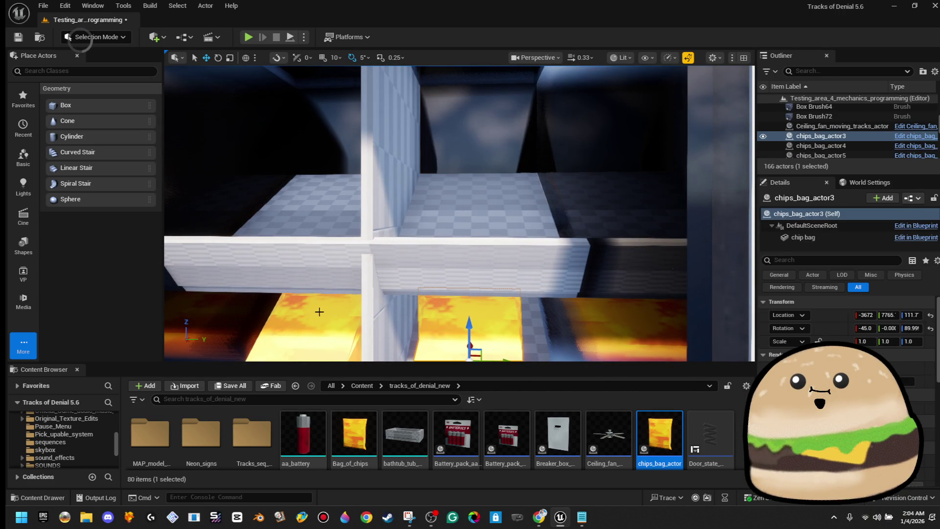
{"action": "left_click", "coordinate": [313, 332], "text": "ctrl"}
{"action": "mouse_move", "coordinate": [313, 333]}
{"action": "left_mouse_down"}
{"action": "mouse_move", "coordinate": [242, 298]}
{"action": "mouse_move", "coordinate": [237, 163]}
{"action": "left_mouse_up"}
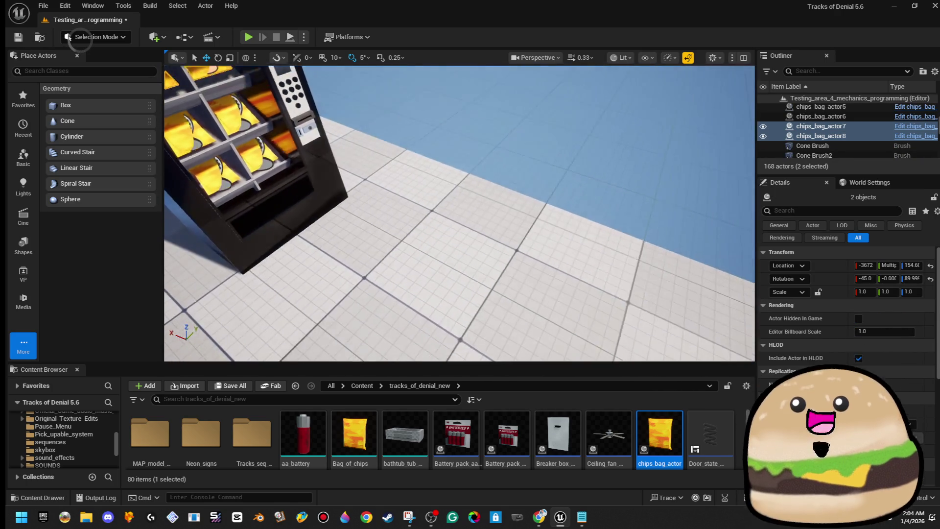
Play from a floor spot in fullscreen, walk around the machine, then exit and select the divider.
{"action": "right_click", "coordinate": [401, 179]}
{"action": "mouse_move", "coordinate": [402, 273]}
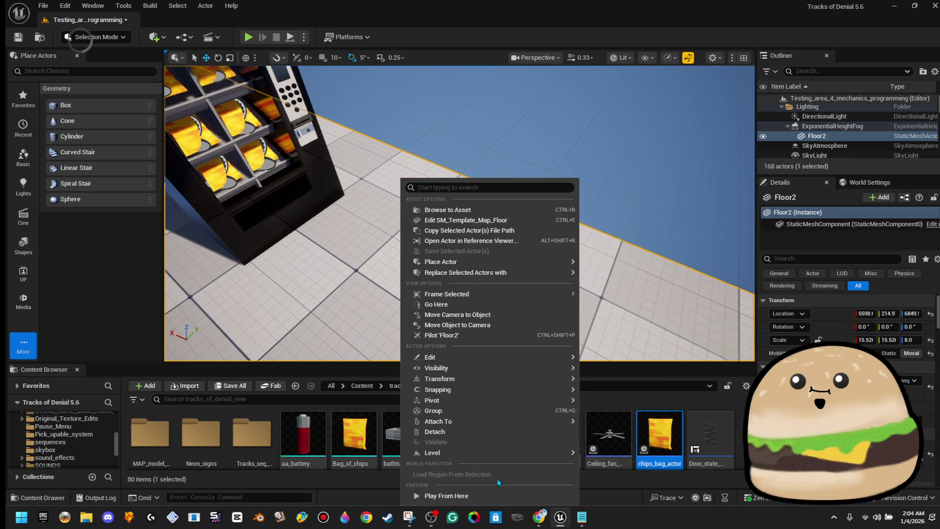
{"action": "left_click", "coordinate": [470, 495]}
{"action": "key", "text": "F11"}
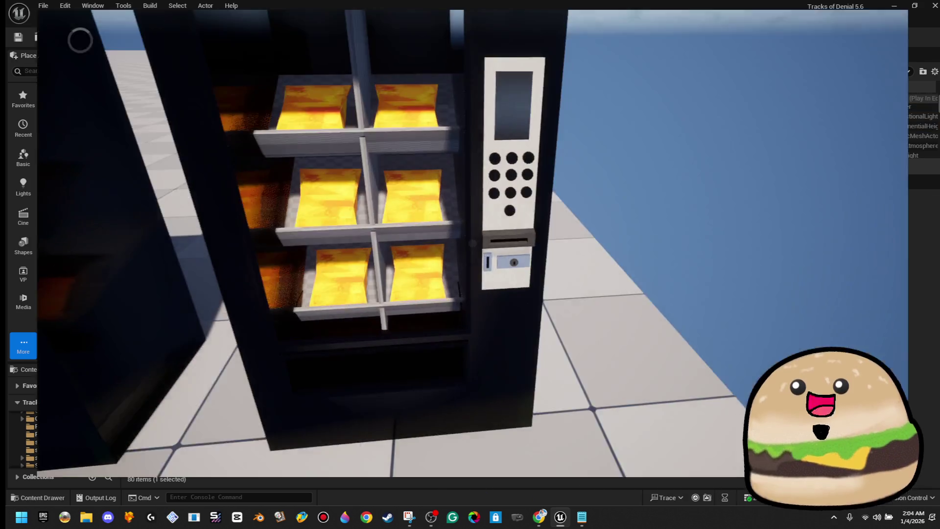
{"action": "key", "text": "s"}
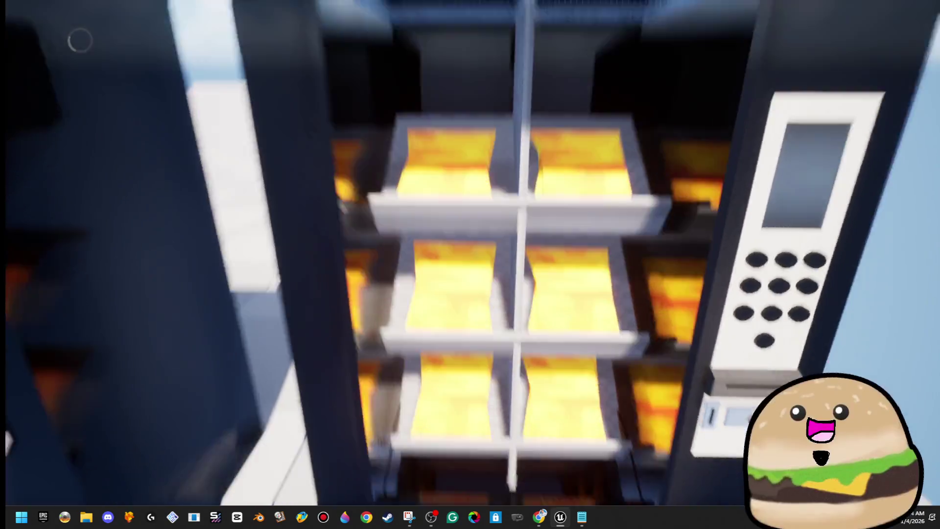
{"action": "key", "text": "w"}
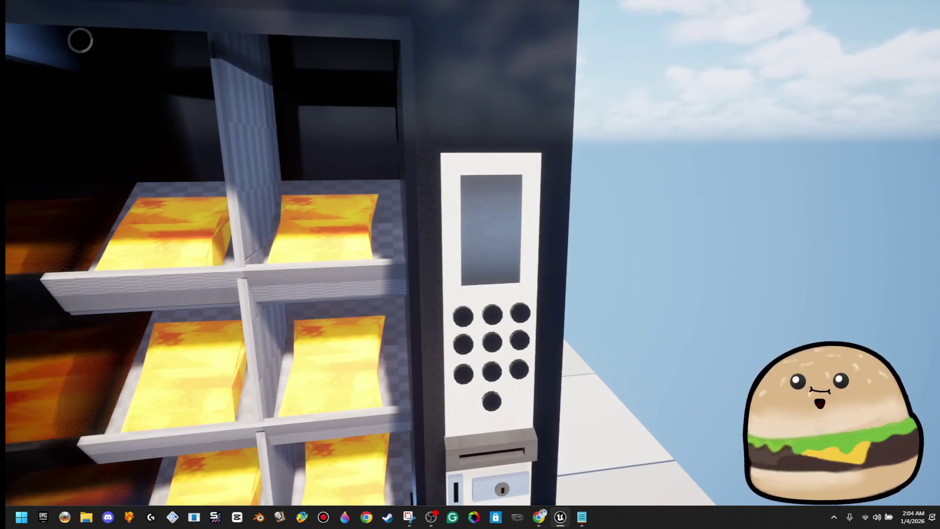
{"action": "key", "text": "a"}
{"action": "key", "text": "w"}
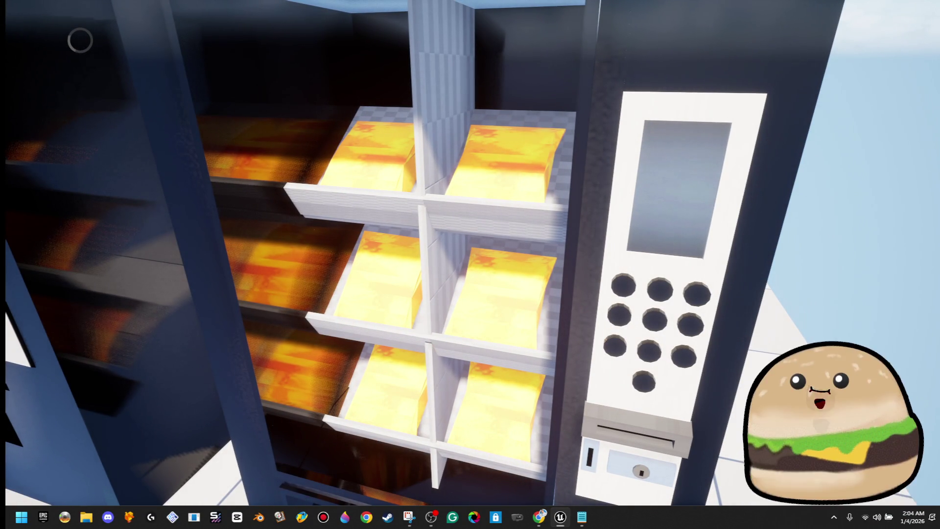
{"action": "key", "text": "d"}
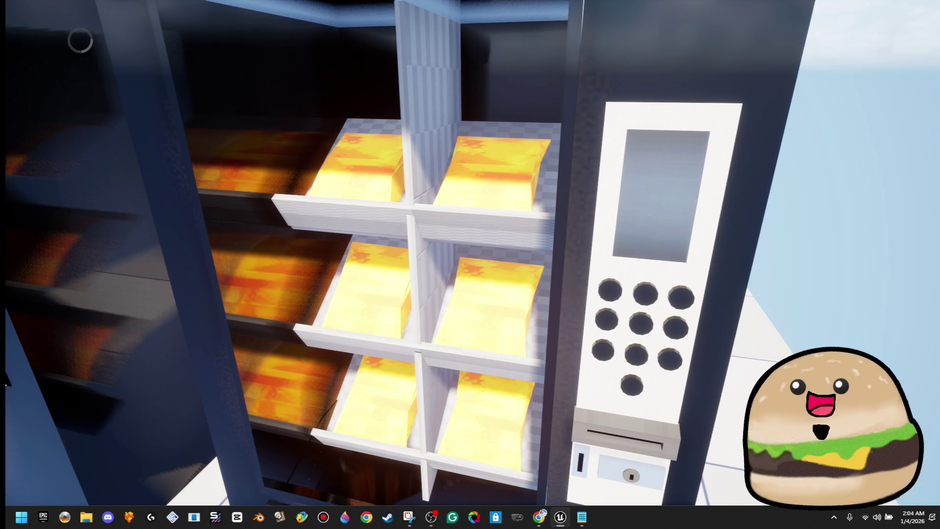
{"action": "key", "text": "Escape"}
{"action": "left_click", "coordinate": [423, 116]}
{"action": "scroll", "coordinate": [424, 115], "scroll_direction": "up", "scroll_amount": 3}
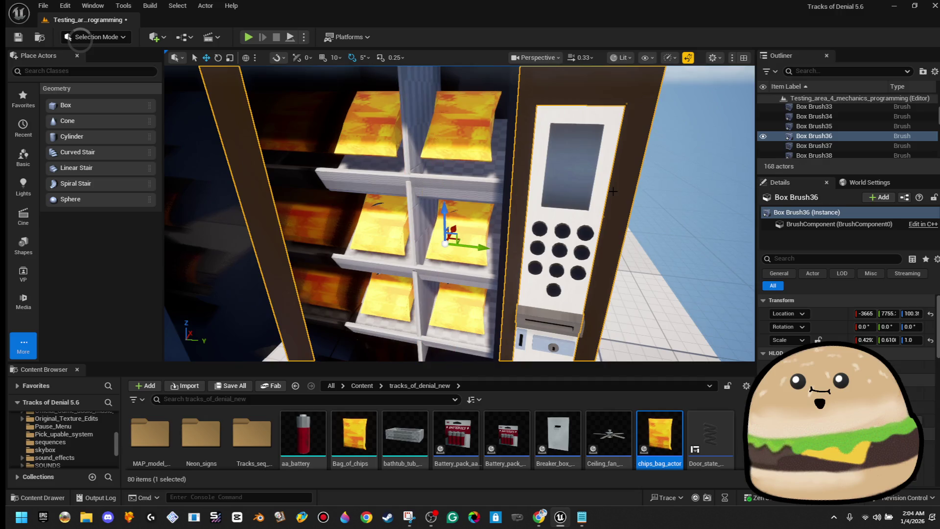
Delete every chip bag from the vending machine's shelves.
{"action": "mouse_move", "coordinate": [564, 197]}
{"action": "left_mouse_down"}
{"action": "mouse_move", "coordinate": [514, 192]}
{"action": "mouse_move", "coordinate": [432, 142]}
{"action": "left_mouse_up"}
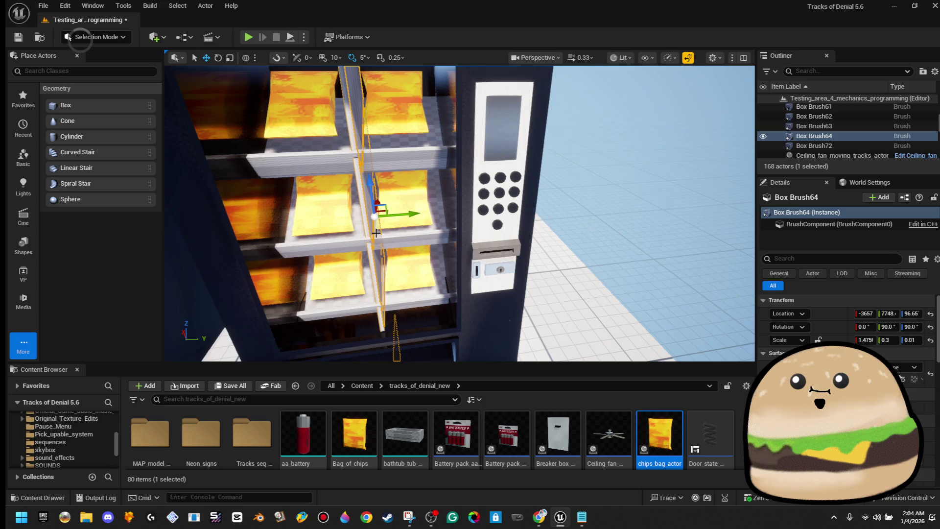
{"action": "left_click", "coordinate": [410, 257]}
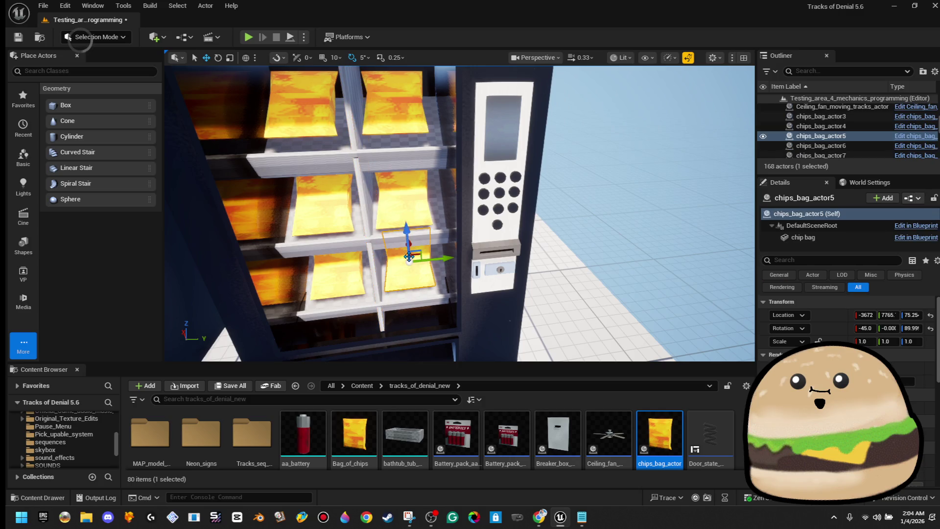
{"action": "left_click", "coordinate": [402, 201]}
{"action": "key", "text": "Delete"}
{"action": "left_click", "coordinate": [401, 116]}
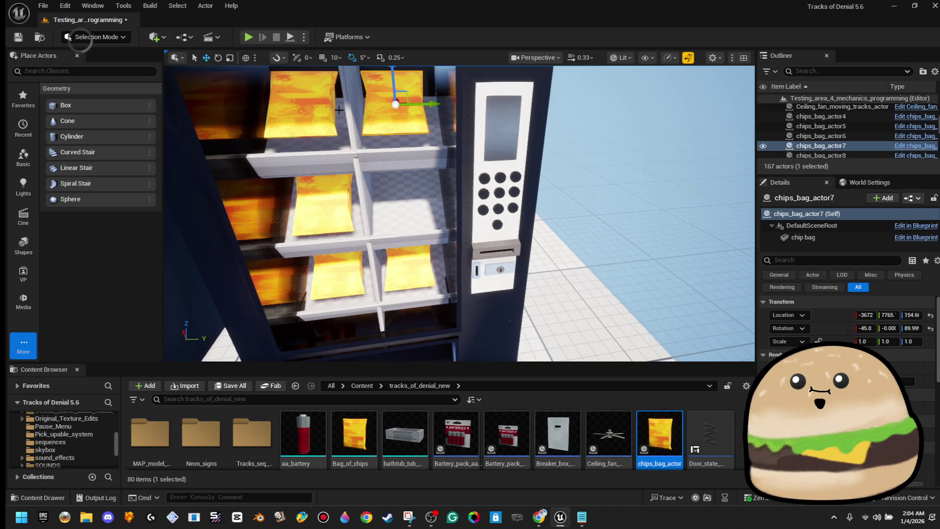
{"action": "key", "text": "Delete"}
{"action": "left_click", "coordinate": [315, 98]}
{"action": "key", "text": "Delete"}
{"action": "left_click", "coordinate": [322, 205]}
{"action": "key", "text": "Delete"}
{"action": "left_click", "coordinate": [403, 276]}
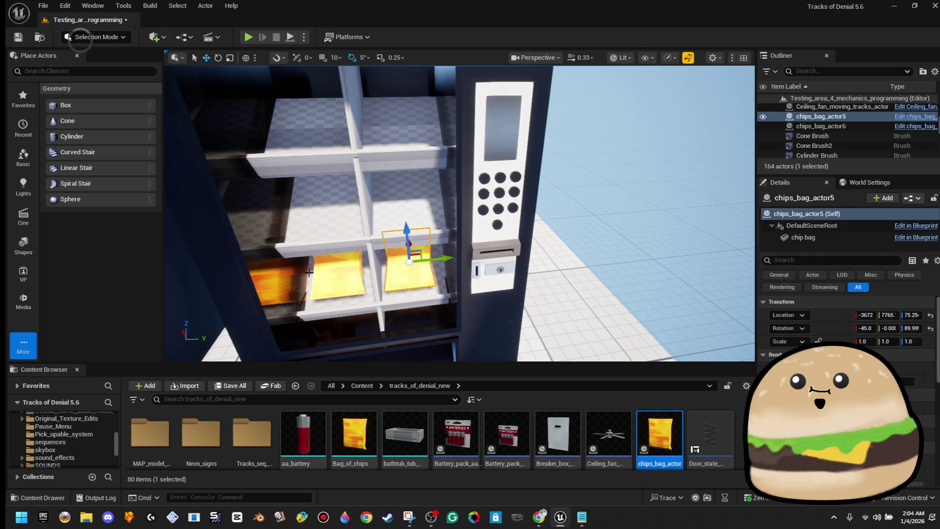
{"action": "key", "text": "Delete"}
{"action": "left_click", "coordinate": [329, 279]}
{"action": "key", "text": "Delete"}
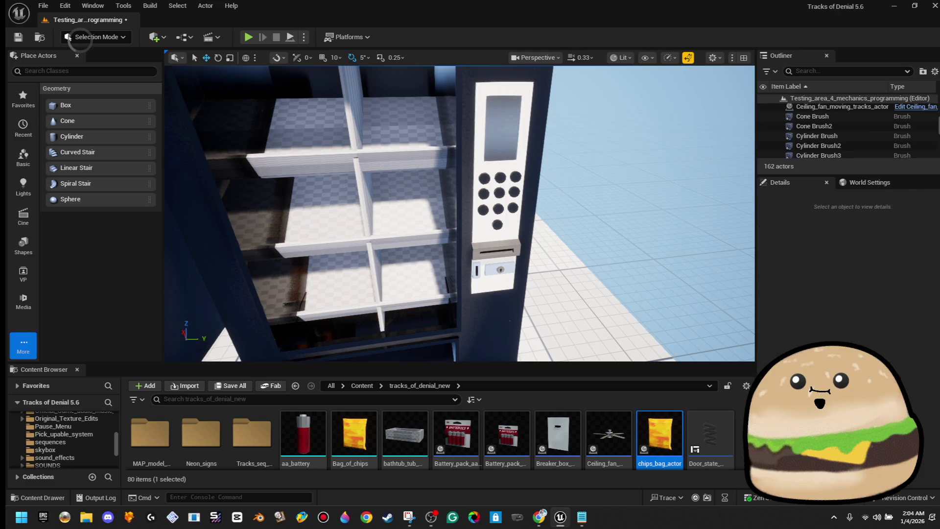
Delete the three shelf front edge pieces, including the top shelf's.
{"action": "left_click", "coordinate": [411, 288]}
{"action": "key", "text": "Delete"}
{"action": "left_click", "coordinate": [399, 229]}
{"action": "key", "text": "Delete"}
{"action": "left_click", "coordinate": [398, 156]}
{"action": "key", "text": "Delete"}
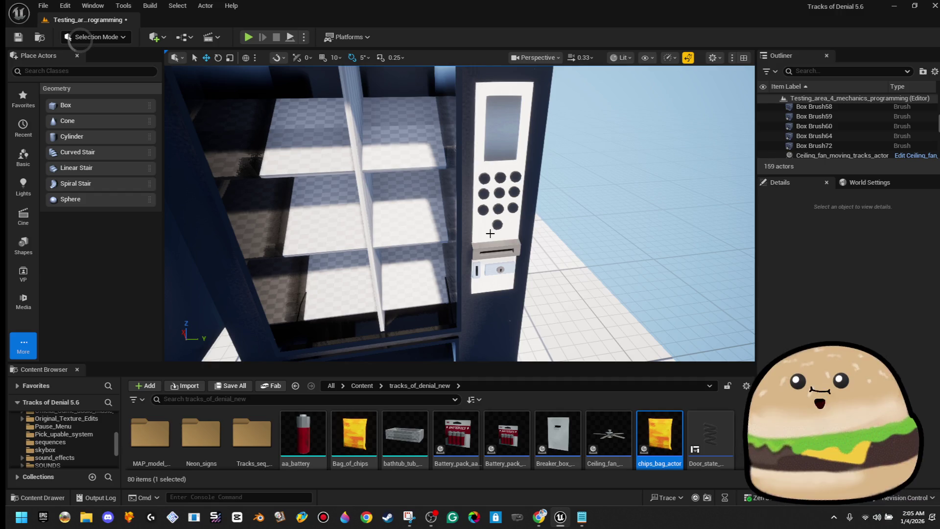
Apply Vending_machine_black_fade_Mat to the lower, middle and top shelf brushes.
{"action": "left_click", "coordinate": [428, 269]}
{"action": "left_click", "coordinate": [415, 214], "text": "ctrl"}
{"action": "left_click", "coordinate": [425, 136], "text": "ctrl"}
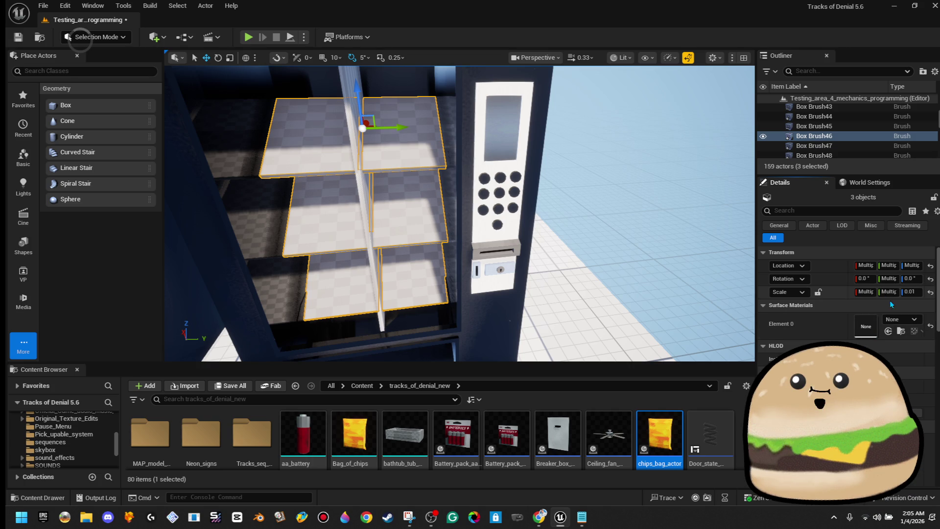
{"action": "left_click", "coordinate": [899, 321]}
{"action": "type", "text": "vendun"}
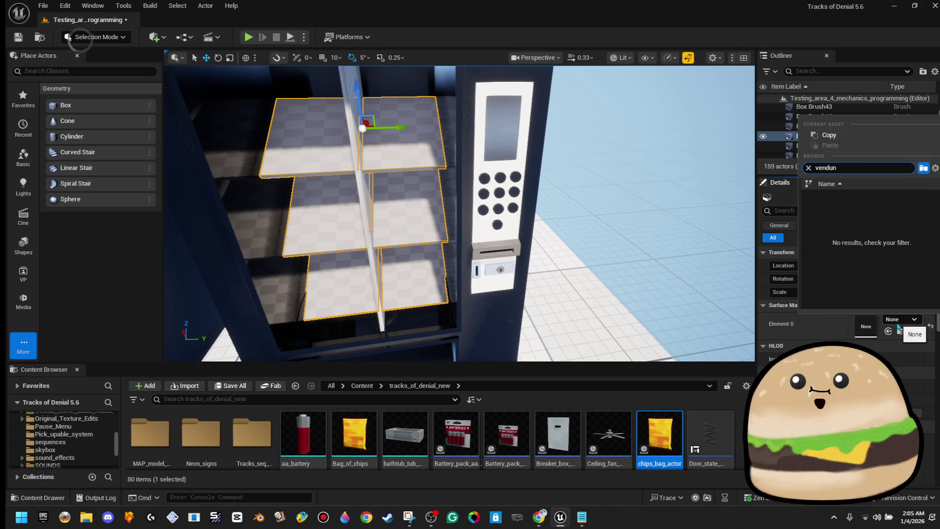
{"action": "key", "text": "BackSpace"}
{"action": "key", "text": "BackSpace"}
{"action": "type", "text": "ing"}
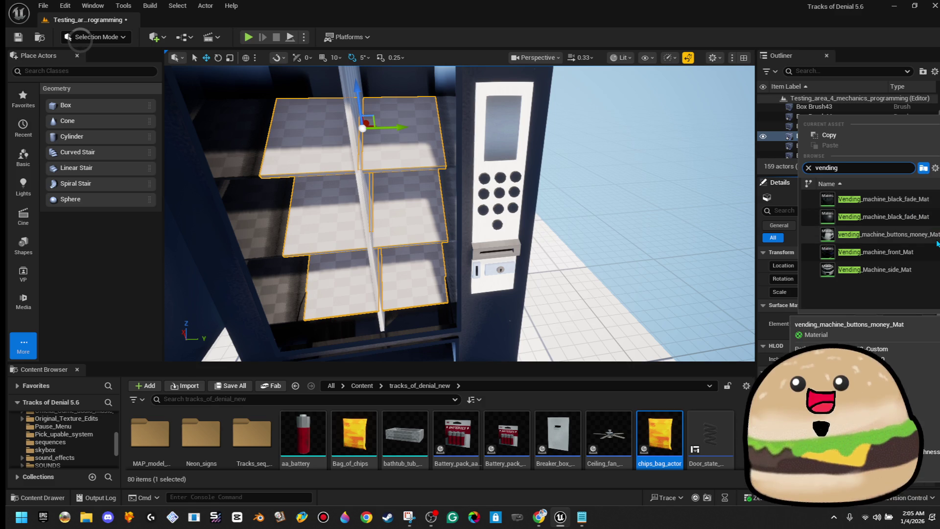
{"action": "left_click", "coordinate": [928, 216]}
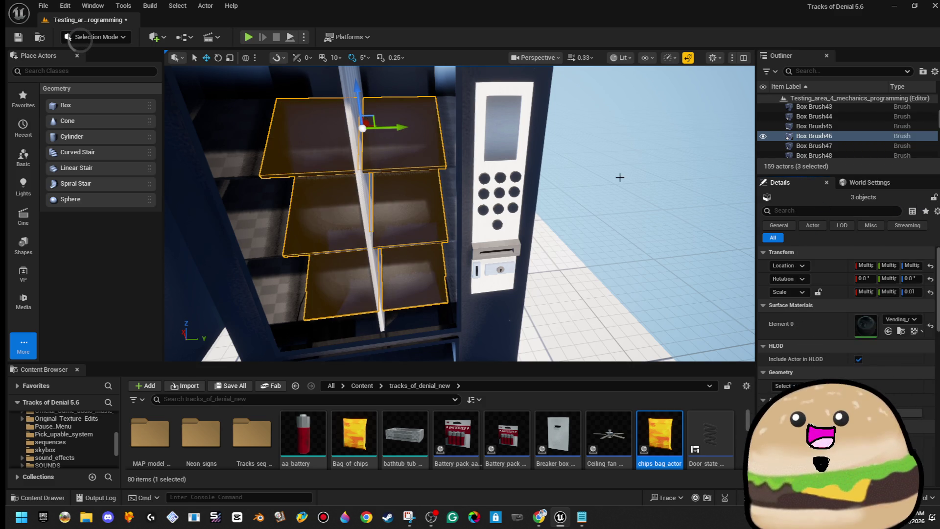
{"action": "left_click", "coordinate": [620, 178]}
{"action": "mouse_move", "coordinate": [620, 178]}
{"action": "left_mouse_down"}
{"action": "mouse_move", "coordinate": [622, 147]}
{"action": "mouse_move", "coordinate": [468, 154]}
{"action": "left_mouse_up"}
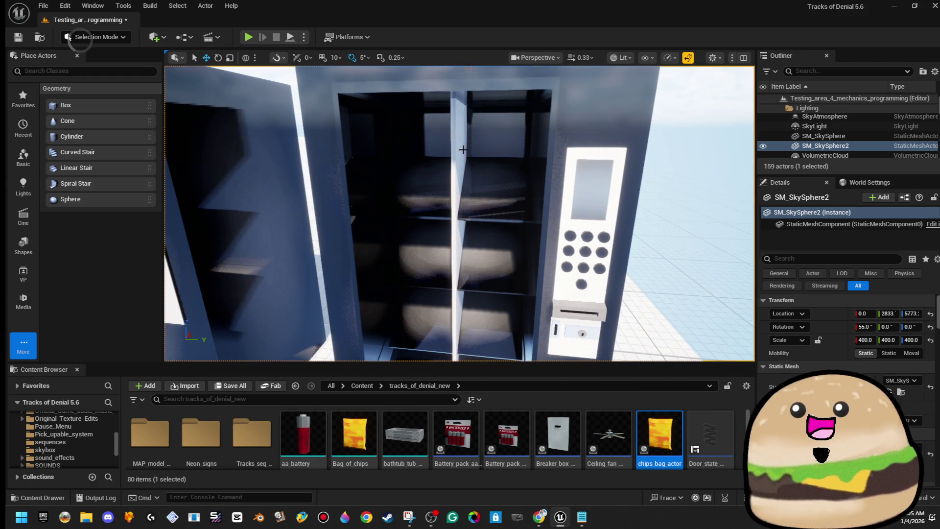
{"action": "left_click", "coordinate": [463, 152]}
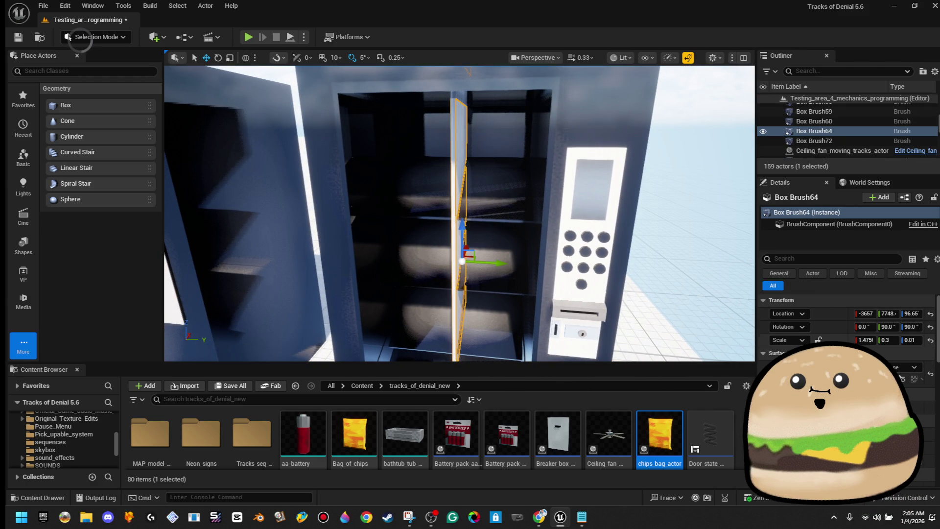
Thin the vertical divider by setting its Y scale to 0.1.
{"action": "mouse_move", "coordinate": [534, 258]}
{"action": "left_mouse_down"}
{"action": "mouse_move", "coordinate": [532, 274]}
{"action": "mouse_move", "coordinate": [511, 274]}
{"action": "mouse_move", "coordinate": [504, 245]}
{"action": "mouse_move", "coordinate": [485, 250]}
{"action": "mouse_move", "coordinate": [494, 245]}
{"action": "mouse_move", "coordinate": [514, 282]}
{"action": "left_mouse_up"}
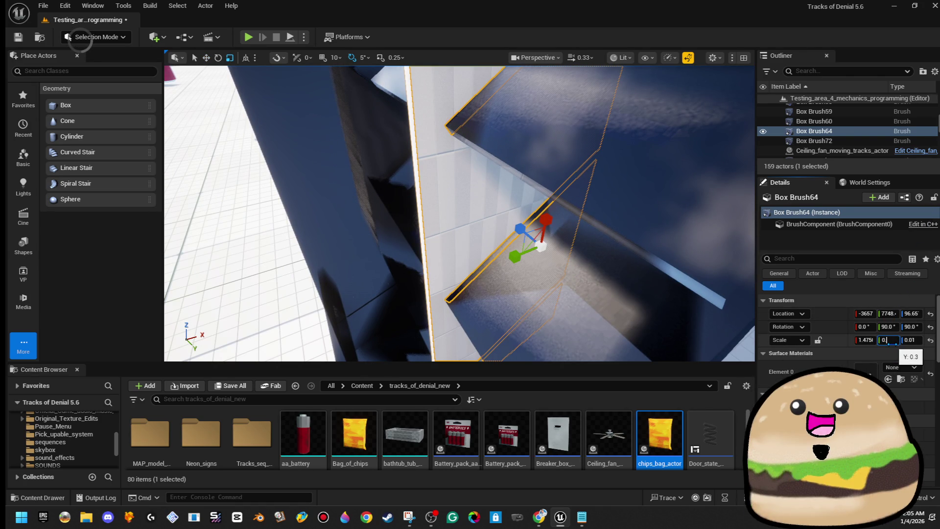
{"action": "type", "text": ".1"}
{"action": "key", "text": "Return"}
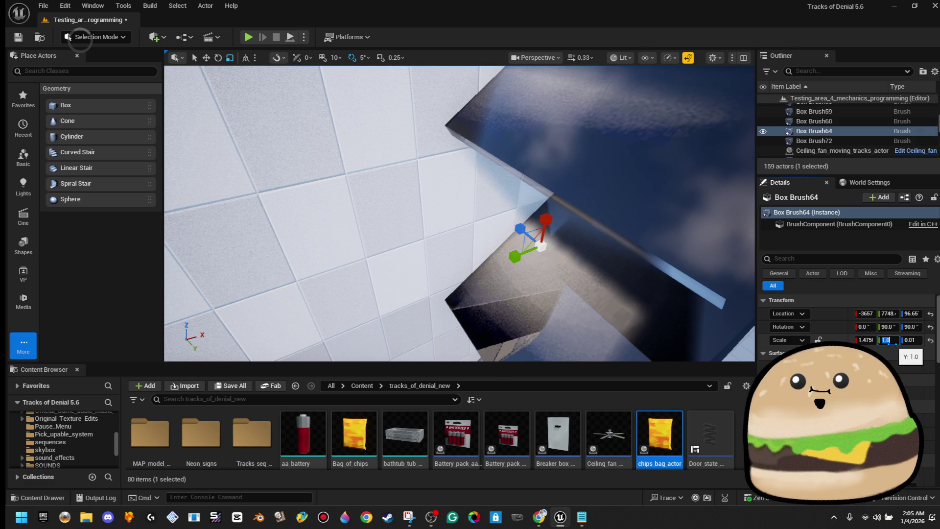
{"action": "key", "text": "Return"}
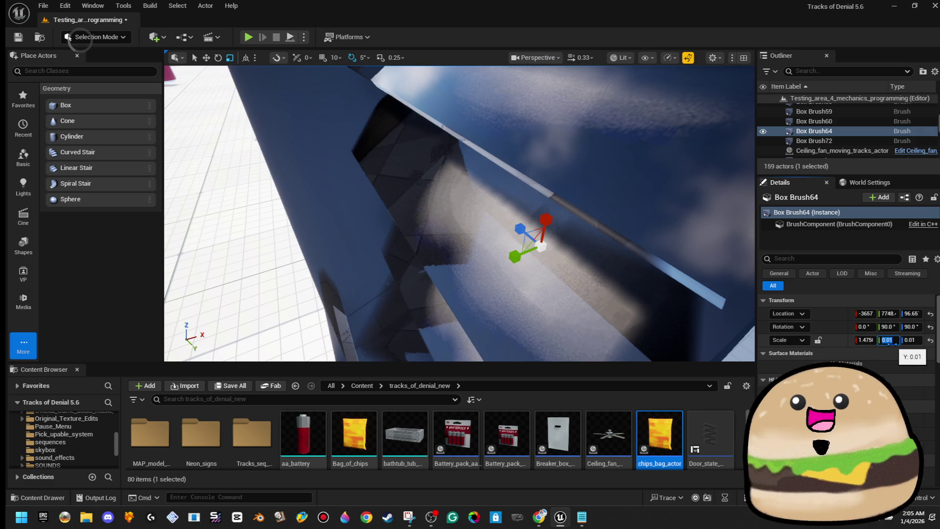
{"action": "type", "text": "0.1"}
{"action": "key", "text": "Return"}
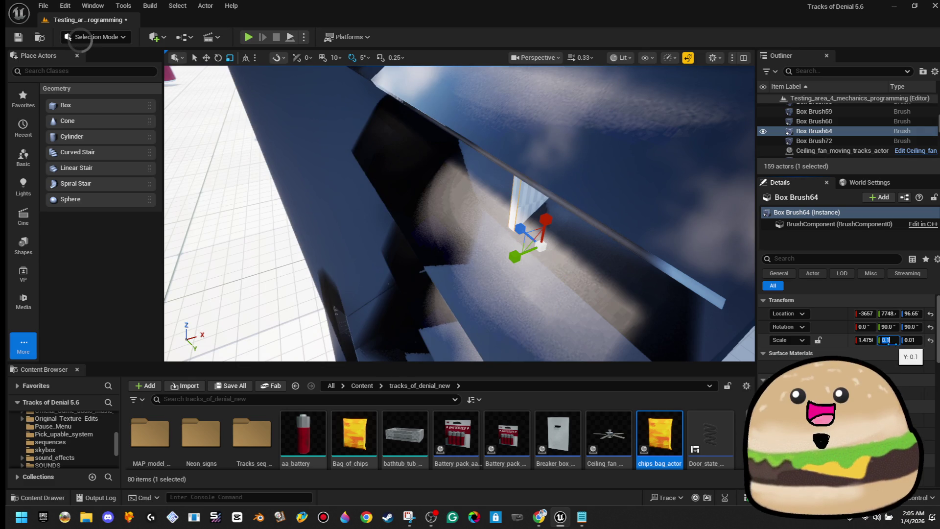
{"action": "mouse_move", "coordinate": [529, 240]}
{"action": "left_mouse_down"}
{"action": "mouse_move", "coordinate": [556, 152]}
{"action": "mouse_move", "coordinate": [586, 178]}
{"action": "mouse_move", "coordinate": [504, 210]}
{"action": "mouse_move", "coordinate": [465, 203]}
{"action": "mouse_move", "coordinate": [421, 215]}
{"action": "left_mouse_up"}
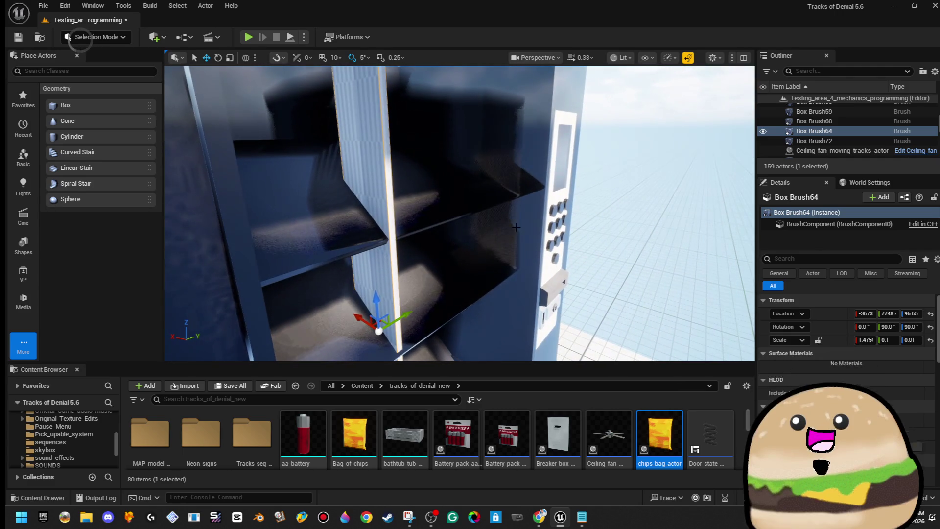
{"action": "mouse_move", "coordinate": [358, 313]}
{"action": "left_mouse_down"}
{"action": "mouse_move", "coordinate": [366, 313]}
{"action": "mouse_move", "coordinate": [345, 292]}
{"action": "left_mouse_up"}
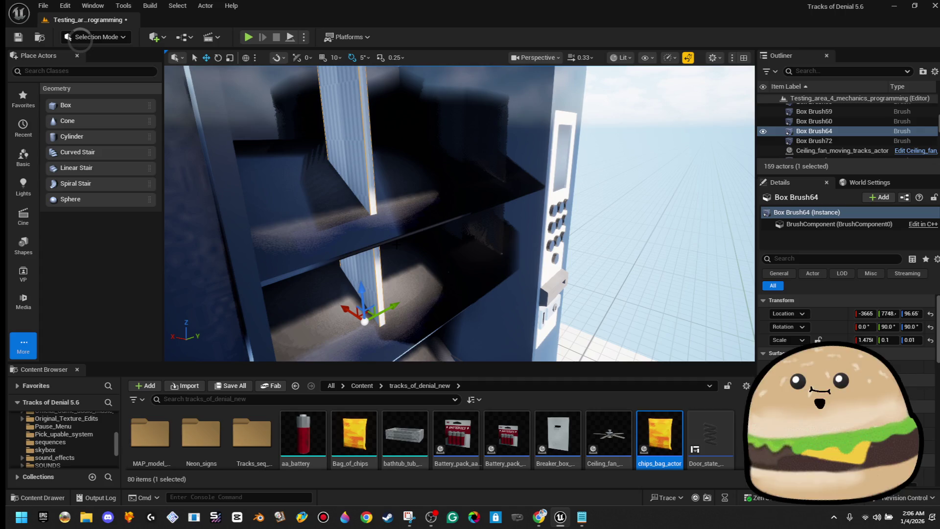
{"action": "mouse_move", "coordinate": [459, 213]}
{"action": "left_mouse_down"}
{"action": "mouse_move", "coordinate": [441, 215]}
{"action": "mouse_move", "coordinate": [470, 211]}
{"action": "mouse_move", "coordinate": [450, 213]}
{"action": "mouse_move", "coordinate": [463, 245]}
{"action": "mouse_move", "coordinate": [465, 228]}
{"action": "mouse_move", "coordinate": [421, 230]}
{"action": "left_mouse_up"}
Reduce the divider's Y scale further to 0.05 and view it from the front.
{"action": "key", "text": "r"}
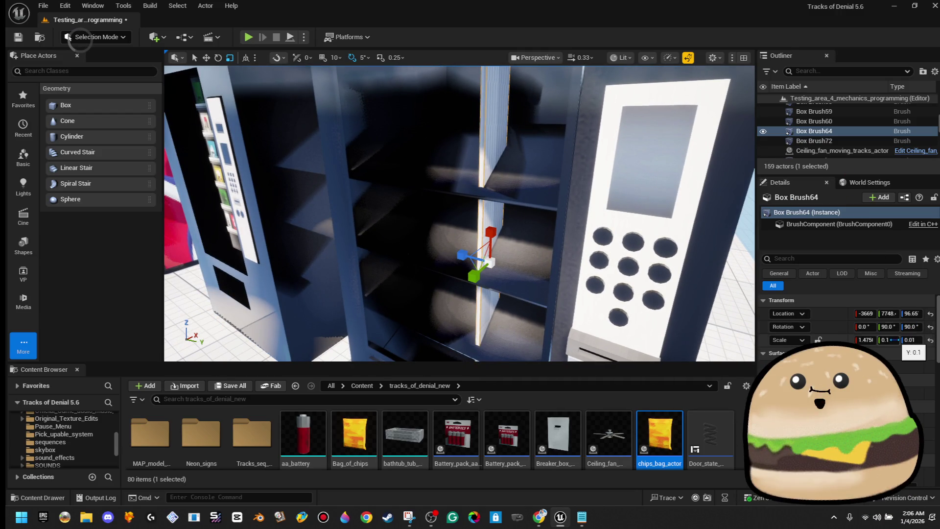
{"action": "left_click_drag", "start_coordinate": [551, 190], "coordinate": [572, 226]}
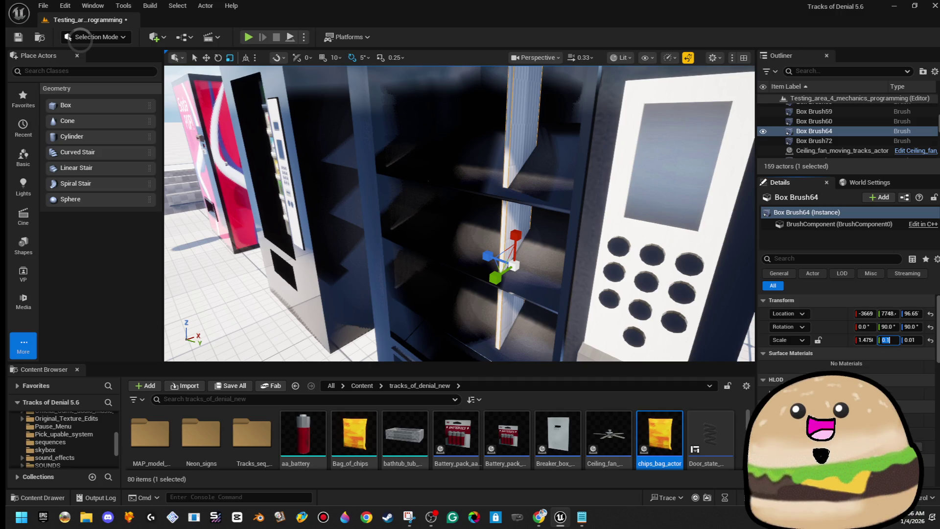
{"action": "type", "text": ".05"}
{"action": "type", "text": "0.05"}
{"action": "key", "text": "Return"}
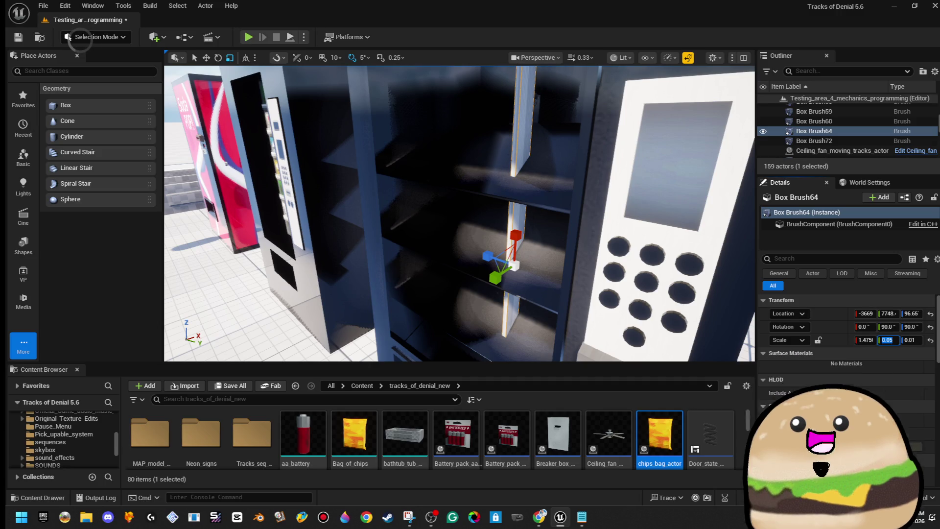
{"action": "mouse_move", "coordinate": [429, 228]}
{"action": "left_mouse_down"}
{"action": "mouse_move", "coordinate": [392, 230]}
{"action": "mouse_move", "coordinate": [429, 228]}
{"action": "left_mouse_up"}
{"action": "mouse_move", "coordinate": [496, 209]}
{"action": "left_mouse_down"}
{"action": "mouse_move", "coordinate": [525, 202]}
{"action": "mouse_move", "coordinate": [563, 212]}
{"action": "mouse_move", "coordinate": [545, 215]}
{"action": "mouse_move", "coordinate": [655, 198]}
{"action": "mouse_move", "coordinate": [612, 220]}
{"action": "mouse_move", "coordinate": [562, 283]}
{"action": "mouse_move", "coordinate": [519, 265]}
{"action": "mouse_move", "coordinate": [583, 177]}
{"action": "left_mouse_up"}
Select both thin dividers and set their Element 0 material to Vending_machine_black_fade_Mat.
{"action": "left_click", "coordinate": [678, 148]}
{"action": "mouse_move", "coordinate": [678, 148]}
{"action": "left_mouse_down"}
{"action": "mouse_move", "coordinate": [730, 146]}
{"action": "mouse_move", "coordinate": [710, 147]}
{"action": "left_mouse_up"}
{"action": "left_click", "coordinate": [443, 149]}
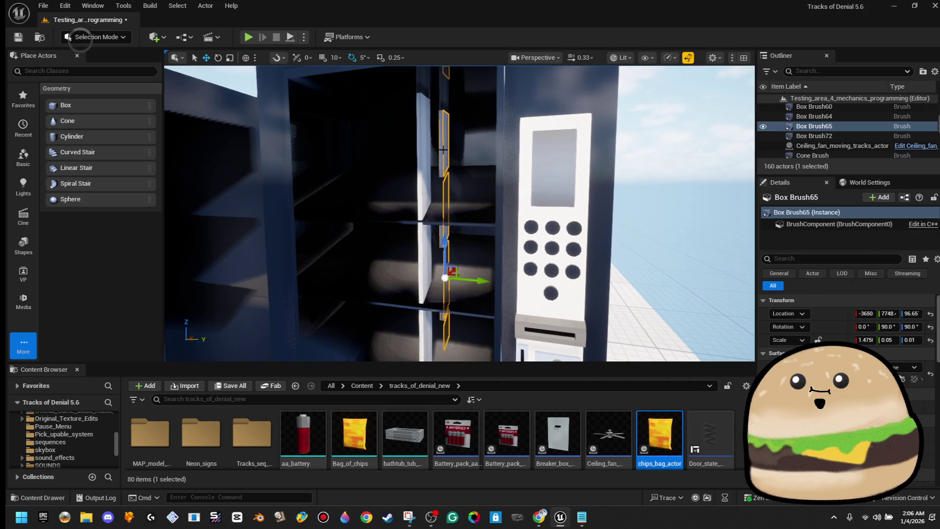
{"action": "left_click", "coordinate": [425, 152], "text": "ctrl"}
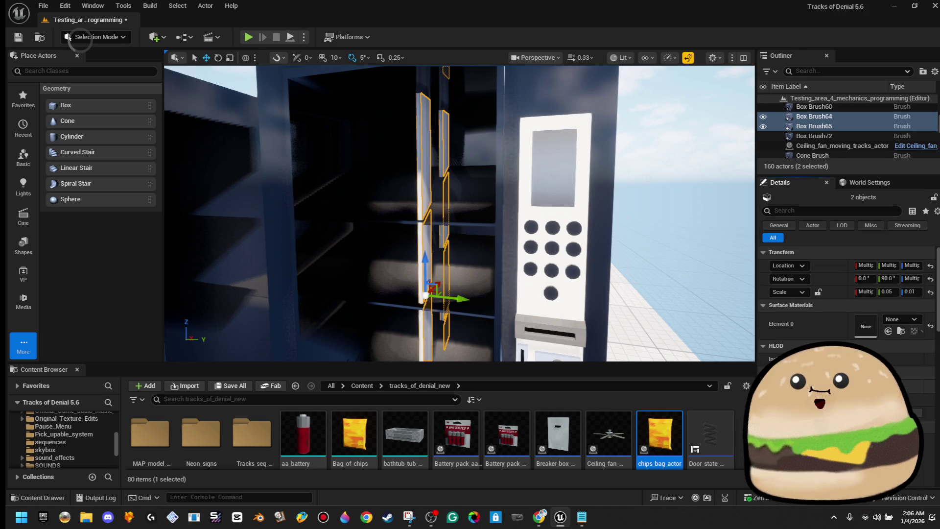
{"action": "left_click", "coordinate": [780, 386]}
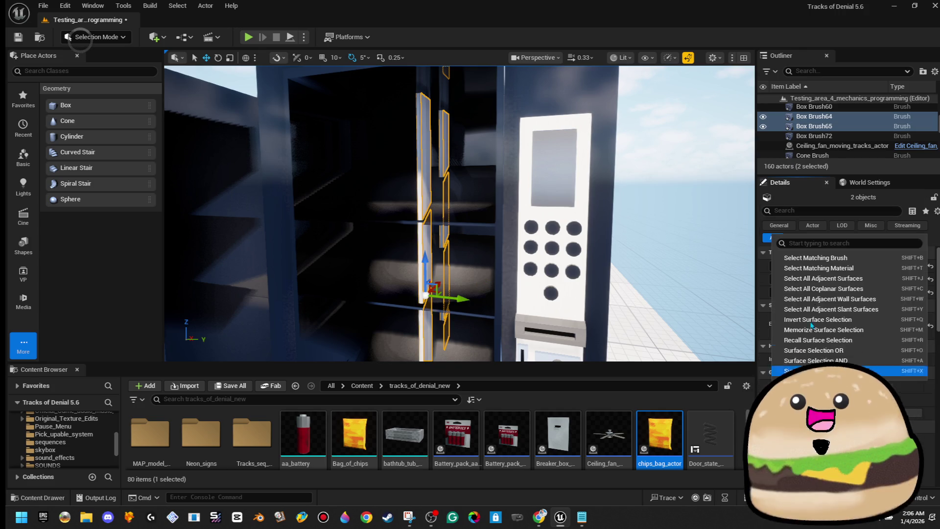
{"action": "left_click", "coordinate": [824, 263]}
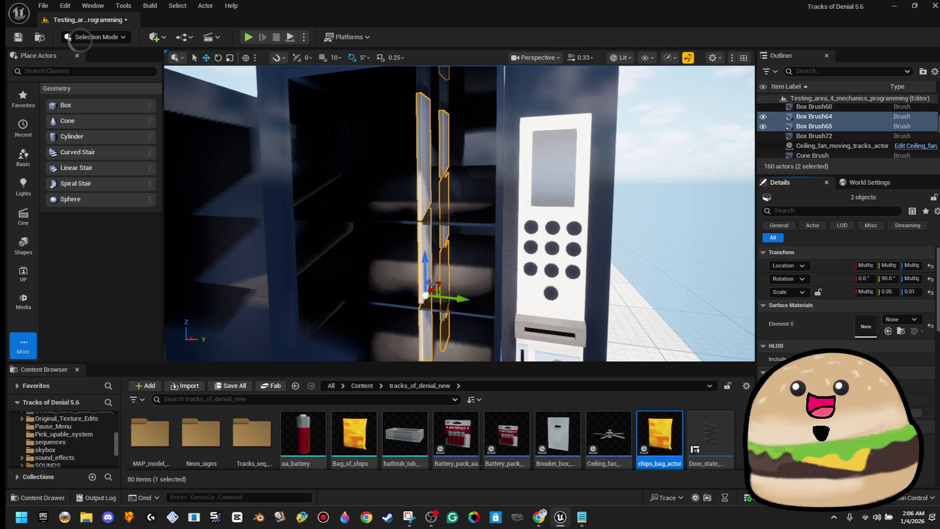
{"action": "left_click", "coordinate": [898, 321]}
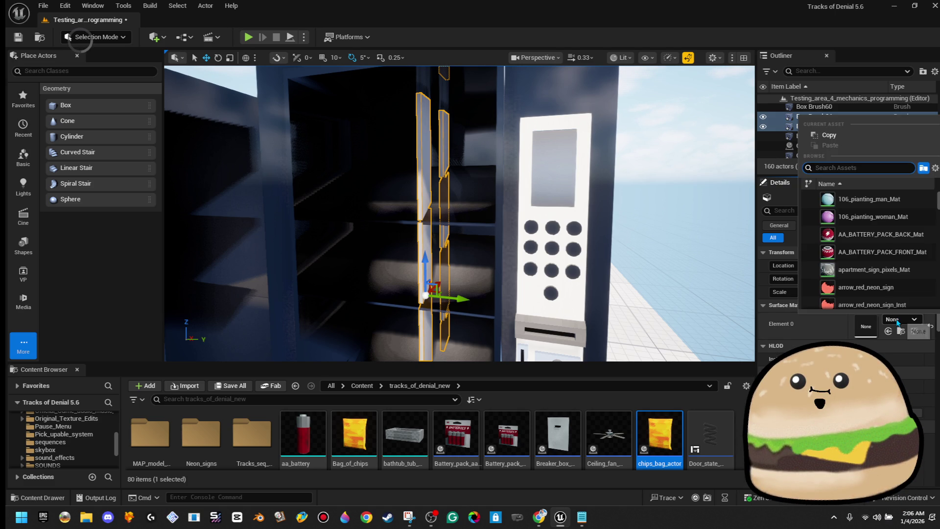
{"action": "type", "text": "vendi"}
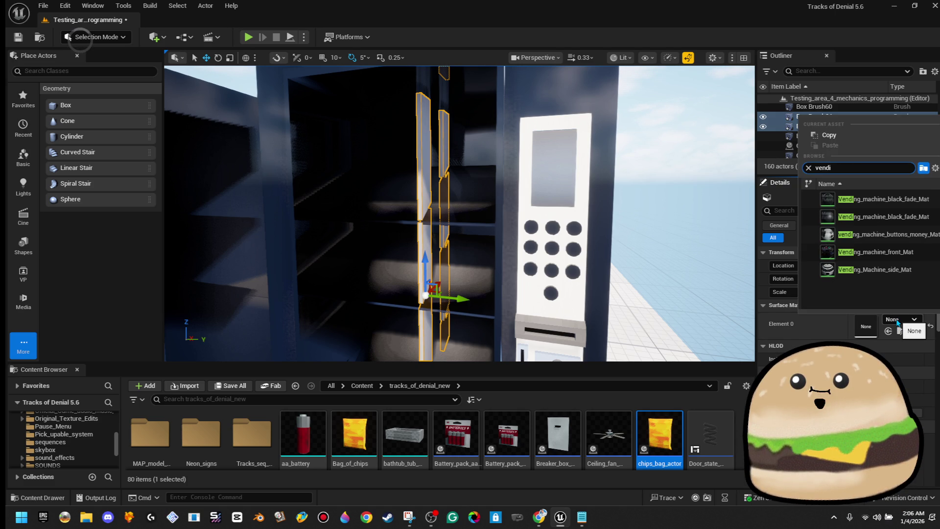
{"action": "left_click", "coordinate": [884, 225]}
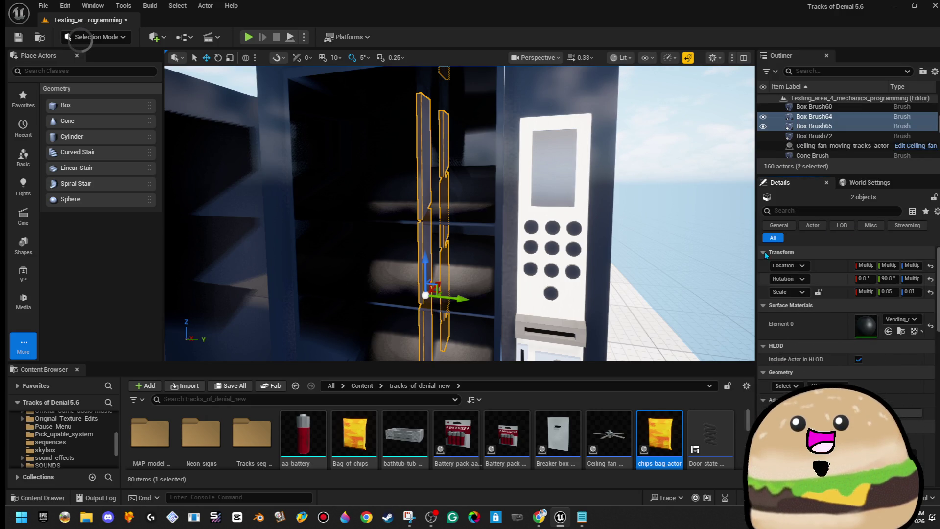
{"action": "left_click", "coordinate": [630, 160]}
{"action": "mouse_move", "coordinate": [629, 160]}
{"action": "left_mouse_down"}
{"action": "mouse_move", "coordinate": [595, 100]}
{"action": "mouse_move", "coordinate": [632, 169]}
{"action": "mouse_move", "coordinate": [631, 158]}
{"action": "left_mouse_up"}
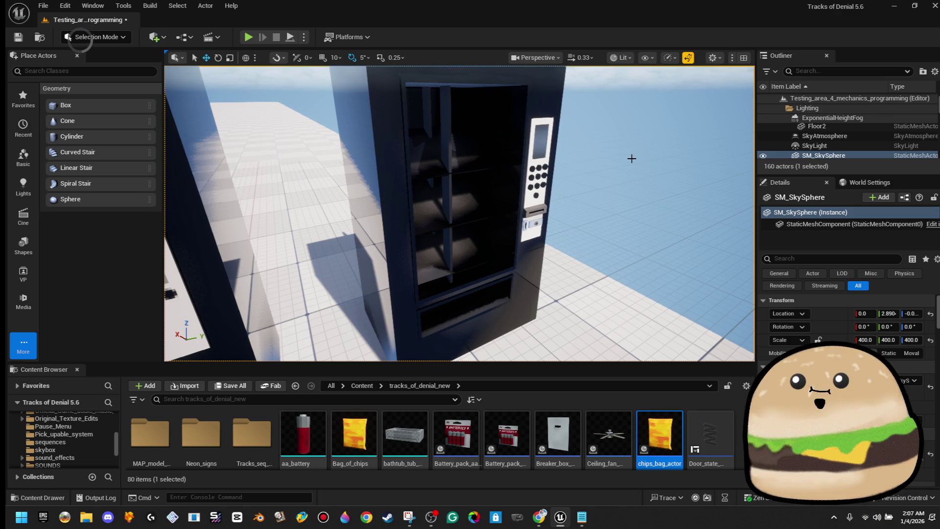
Move divider Box Brush64 along X from -3677 to -3674.
{"action": "mouse_move", "coordinate": [570, 166]}
{"action": "left_mouse_down"}
{"action": "mouse_move", "coordinate": [548, 147]}
{"action": "mouse_move", "coordinate": [539, 78]}
{"action": "mouse_move", "coordinate": [539, 142]}
{"action": "mouse_move", "coordinate": [507, 176]}
{"action": "left_mouse_up"}
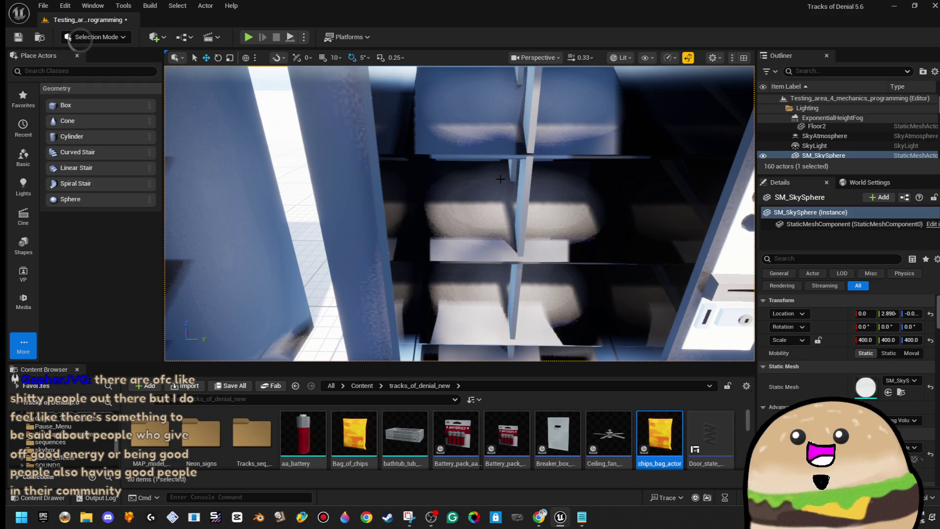
{"action": "left_click_drag", "start_coordinate": [500, 179], "coordinate": [568, 165]}
{"action": "left_click_drag", "start_coordinate": [512, 157], "coordinate": [512, 162]}
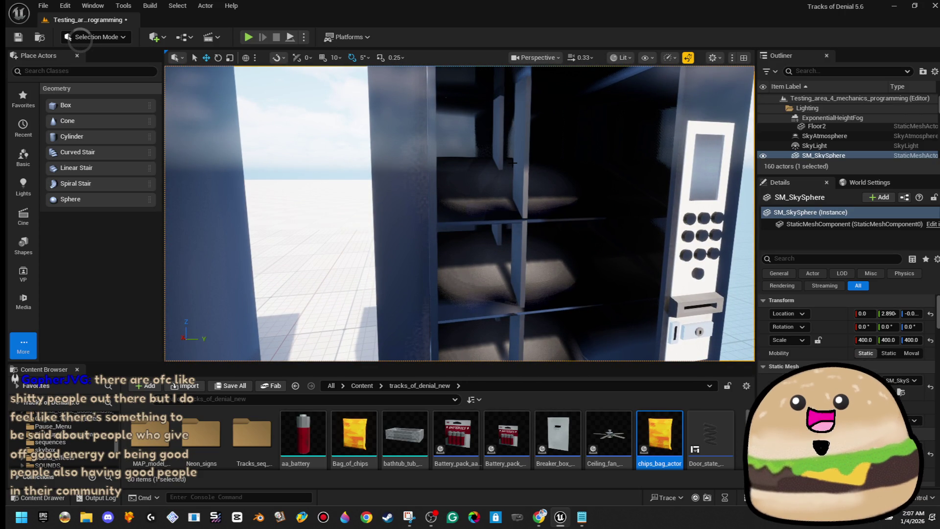
{"action": "left_click_drag", "start_coordinate": [512, 162], "coordinate": [527, 173]}
{"action": "scroll", "coordinate": [431, 220], "scroll_direction": "up", "scroll_amount": 3}
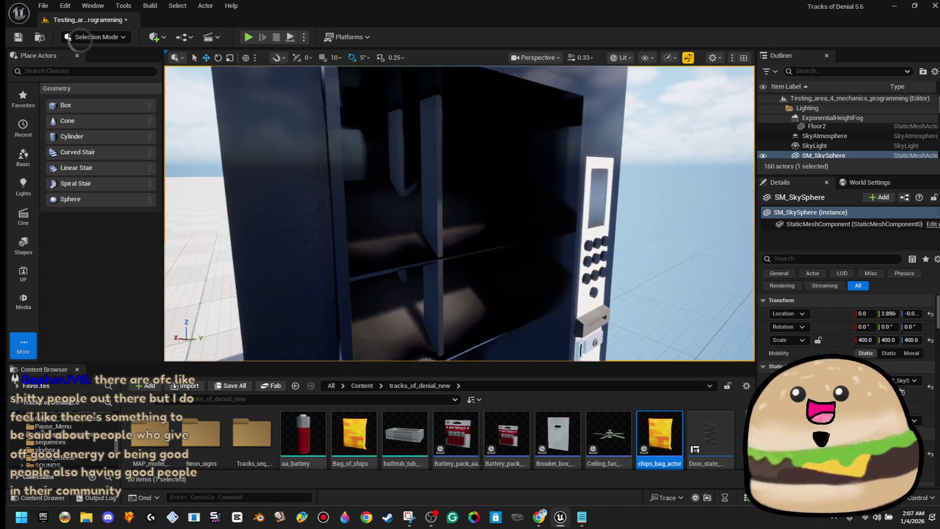
{"action": "left_click", "coordinate": [431, 221]}
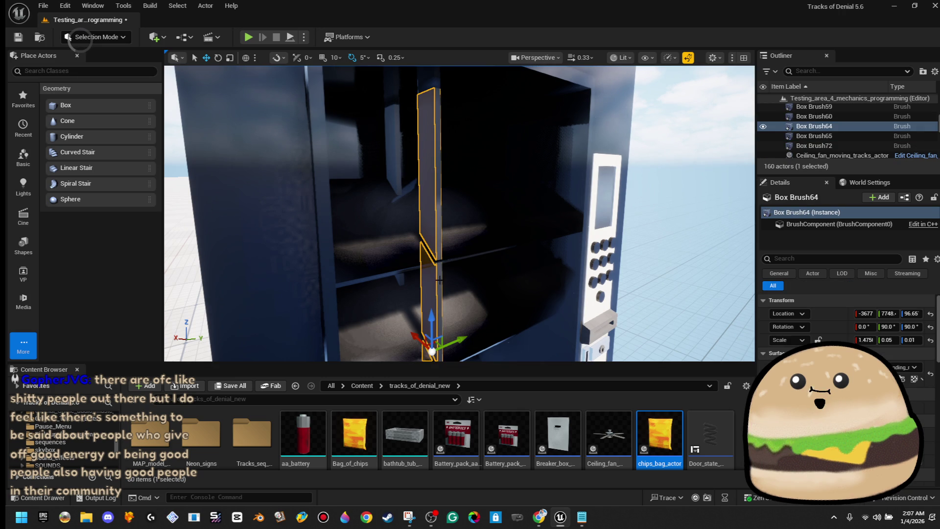
{"action": "left_click_drag", "start_coordinate": [411, 333], "coordinate": [407, 332]}
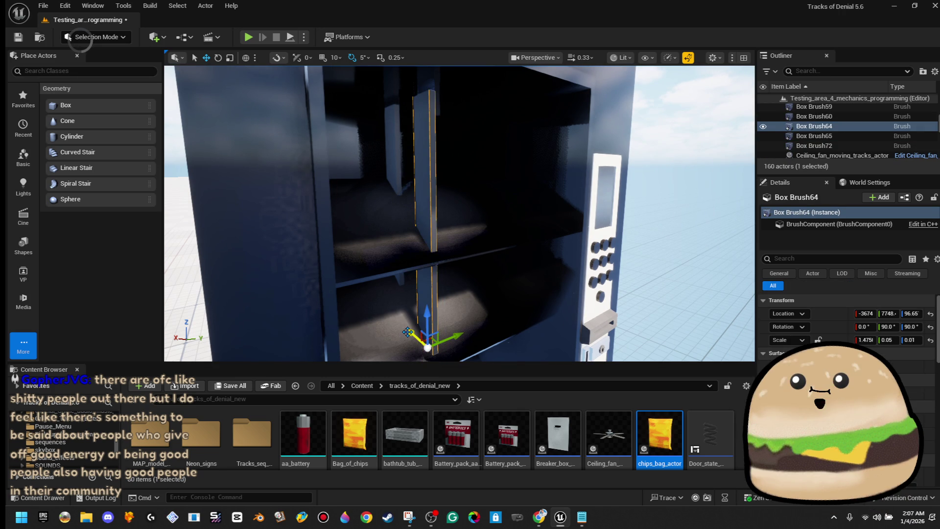
{"action": "left_click", "coordinate": [644, 241]}
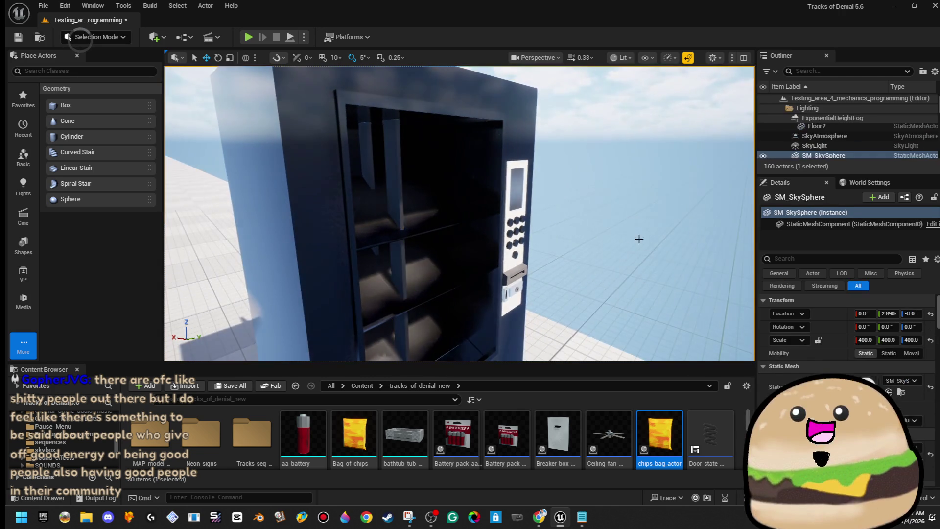
Fly among the shelves and back to the machine's front to check the divider.
{"action": "key", "text": "w"}
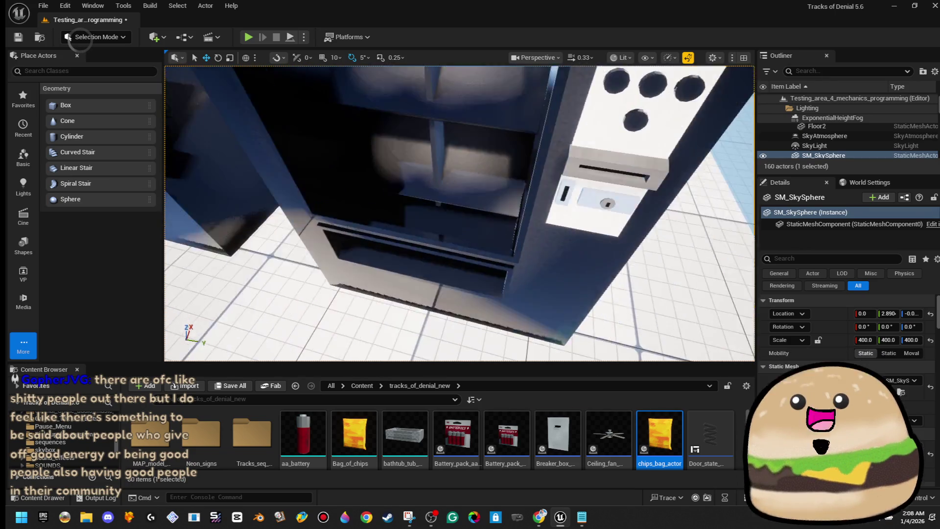
{"action": "key", "text": "w"}
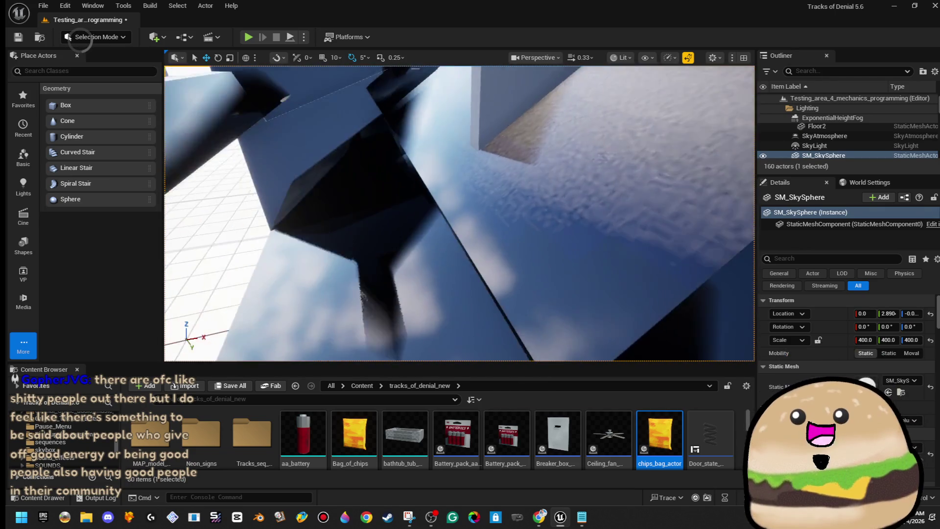
{"action": "key", "text": "w"}
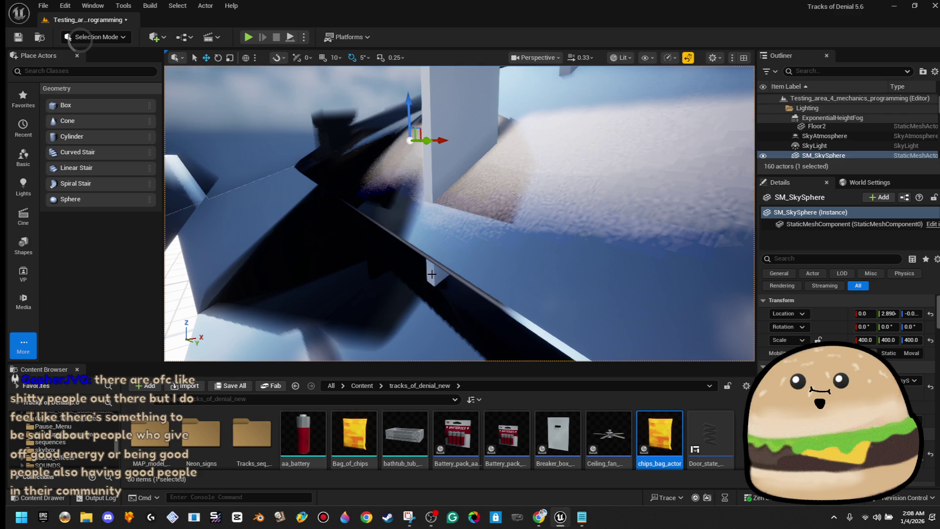
{"action": "key", "text": "s"}
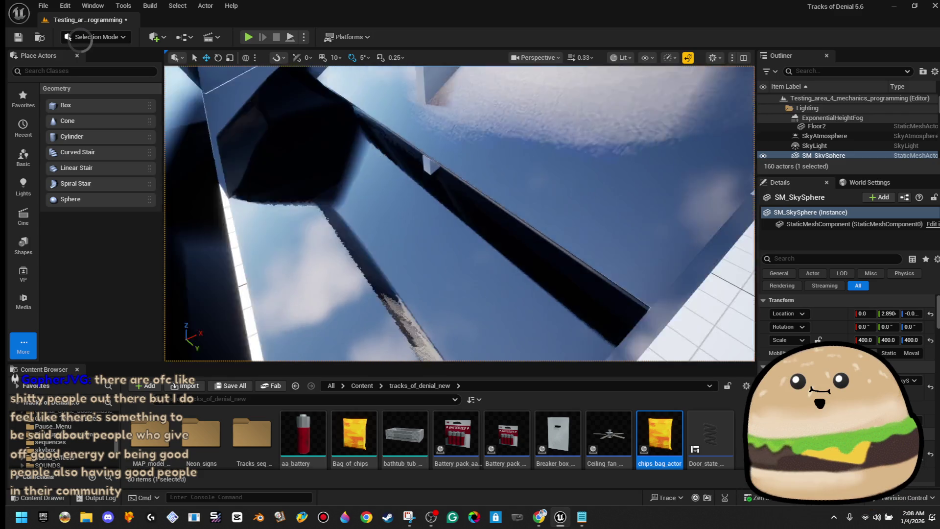
{"action": "key", "text": "w"}
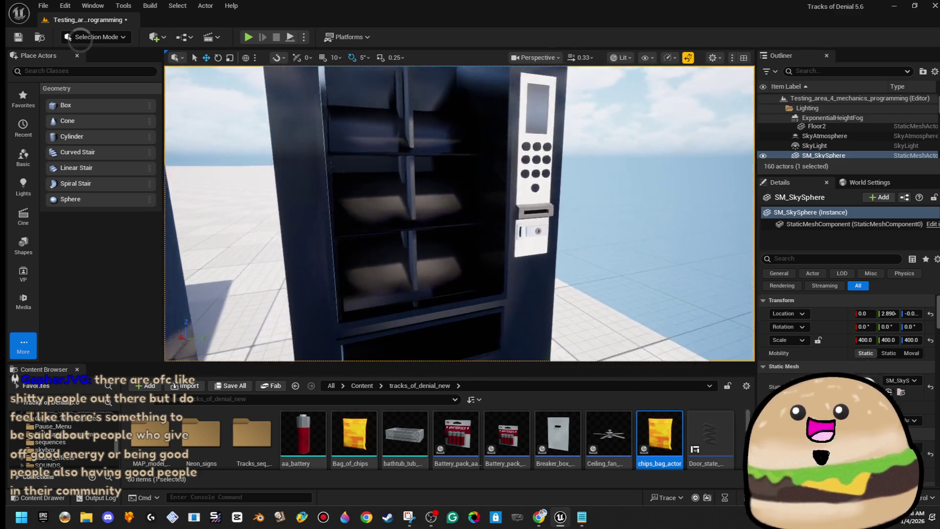
{"action": "key", "text": "w"}
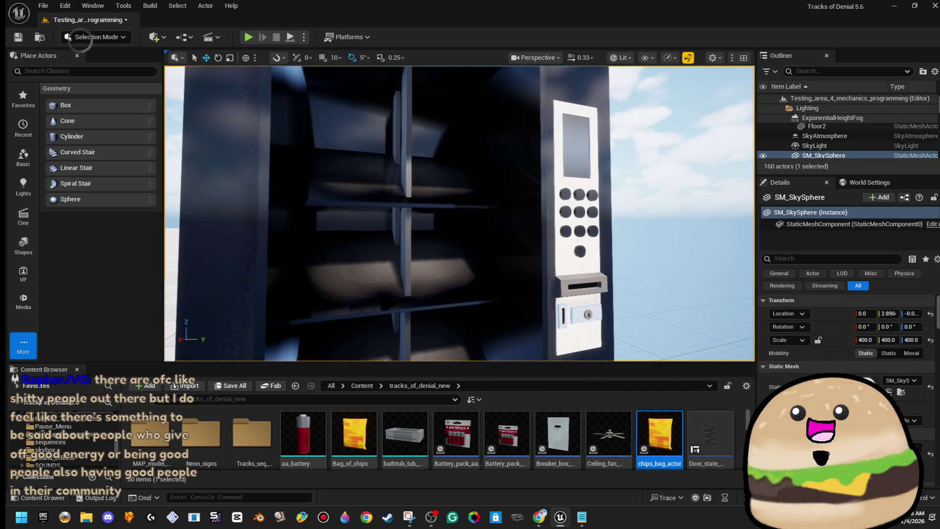
Inspect the three shelf brushes, clear the selection, and save the level.
{"action": "left_click", "coordinate": [406, 186]}
{"action": "left_click", "coordinate": [407, 264], "text": "ctrl"}
{"action": "key", "text": "s"}
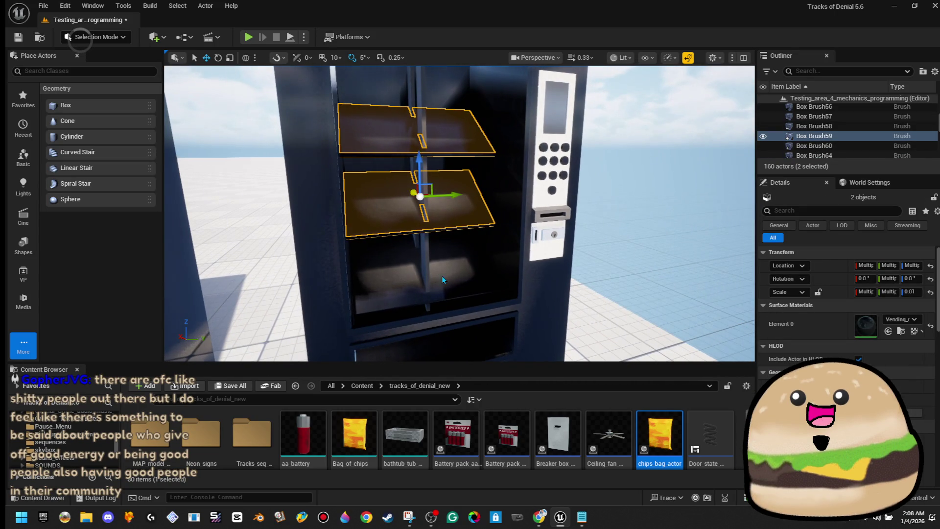
{"action": "left_click", "coordinate": [443, 280], "text": "ctrl"}
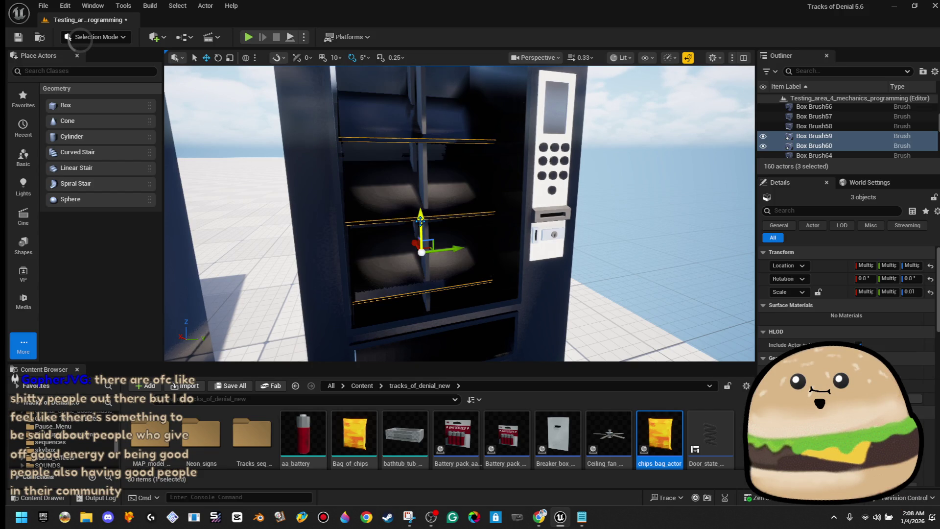
{"action": "left_click", "coordinate": [579, 230]}
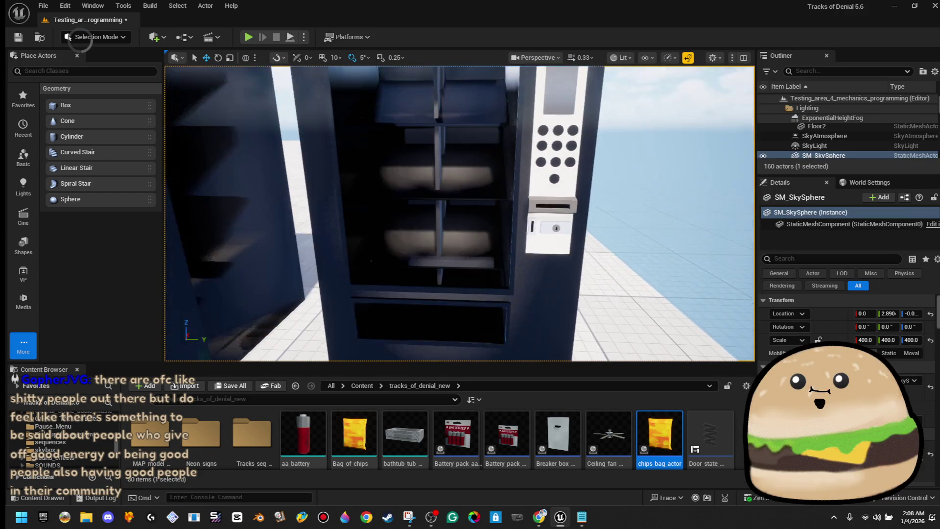
{"action": "key", "text": "w"}
{"action": "key", "text": "w"}
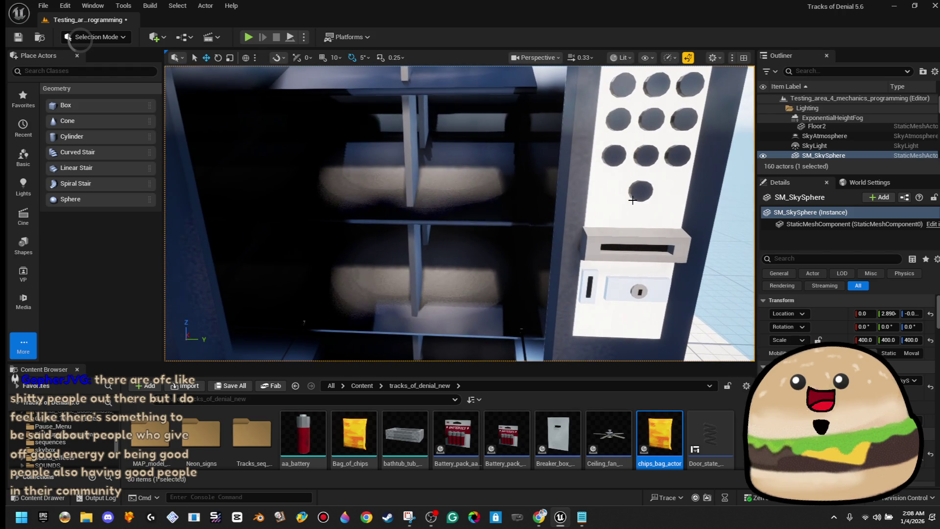
{"action": "left_click", "coordinate": [475, 182]}
{"action": "left_click_drag", "start_coordinate": [475, 181], "coordinate": [475, 255]}
{"action": "left_click", "coordinate": [710, 147]}
{"action": "left_click_drag", "start_coordinate": [588, 191], "coordinate": [588, 237]}
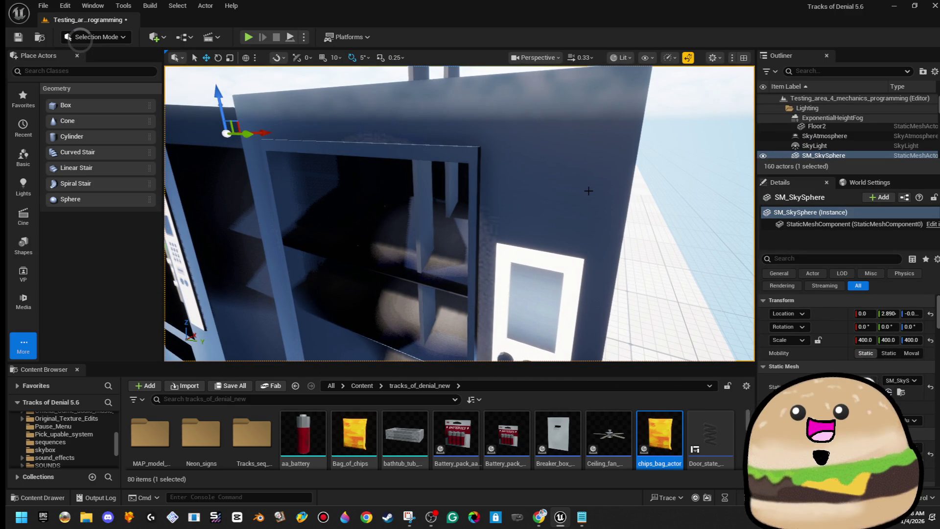
{"action": "left_click", "coordinate": [18, 37]}
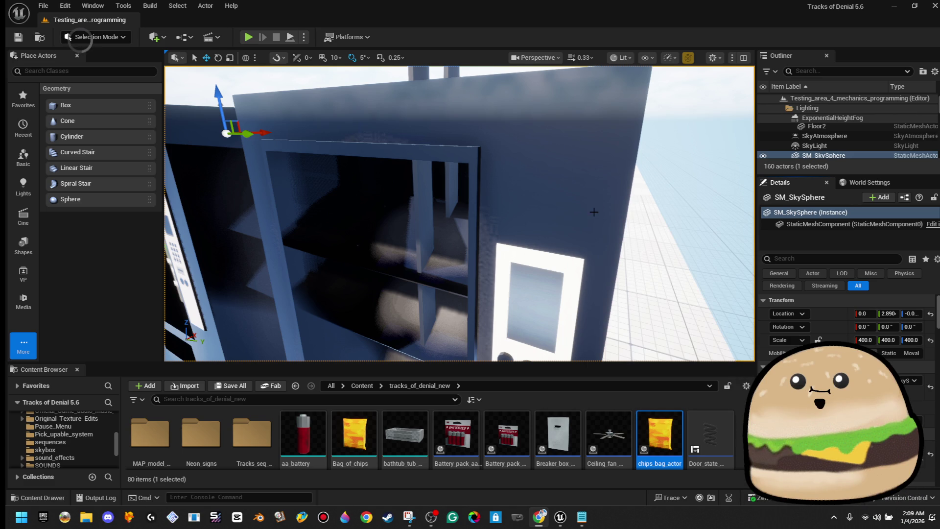
Select the two thin vertical pillars and shorten them to fit inside the machine.
{"action": "scroll", "coordinate": [594, 212], "scroll_direction": "down", "scroll_amount": 8}
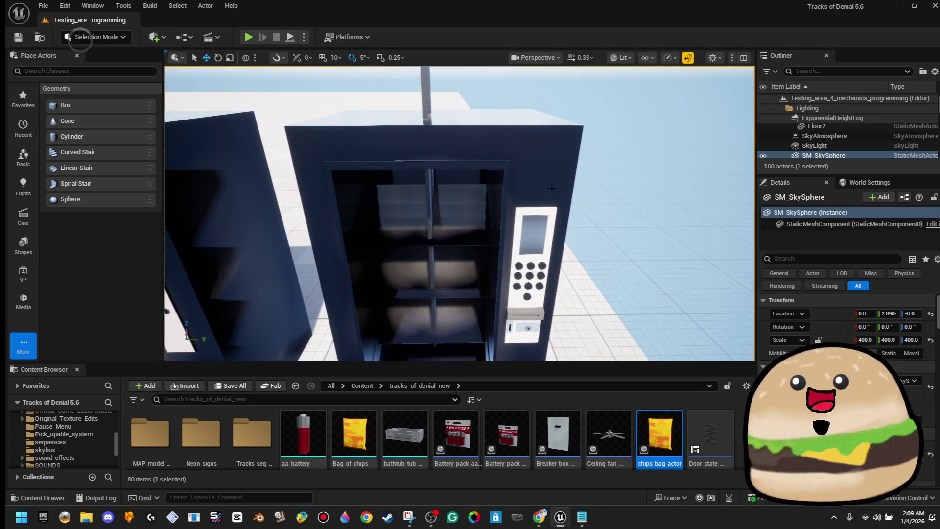
{"action": "scroll", "coordinate": [552, 188], "scroll_direction": "up", "scroll_amount": 5}
{"action": "scroll", "coordinate": [459, 213], "scroll_direction": "down", "scroll_amount": 4}
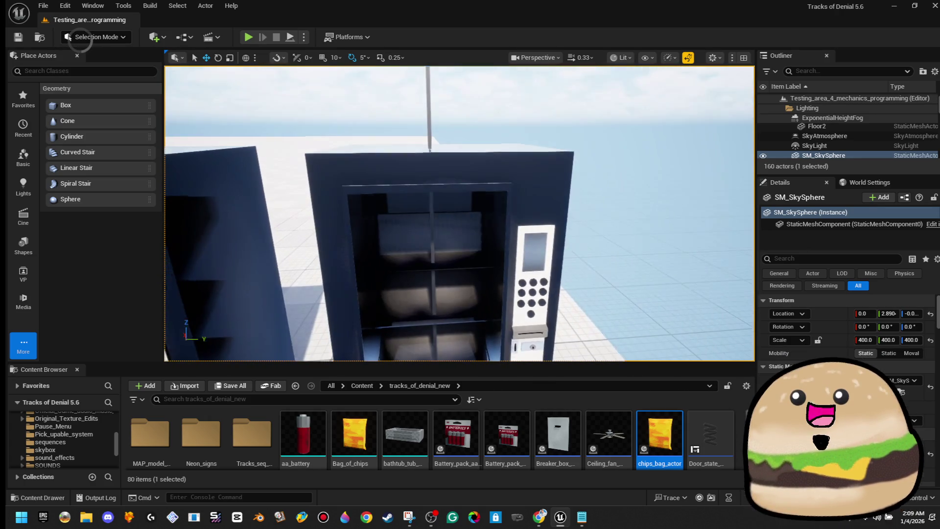
{"action": "scroll", "coordinate": [521, 169], "scroll_direction": "up", "scroll_amount": 8}
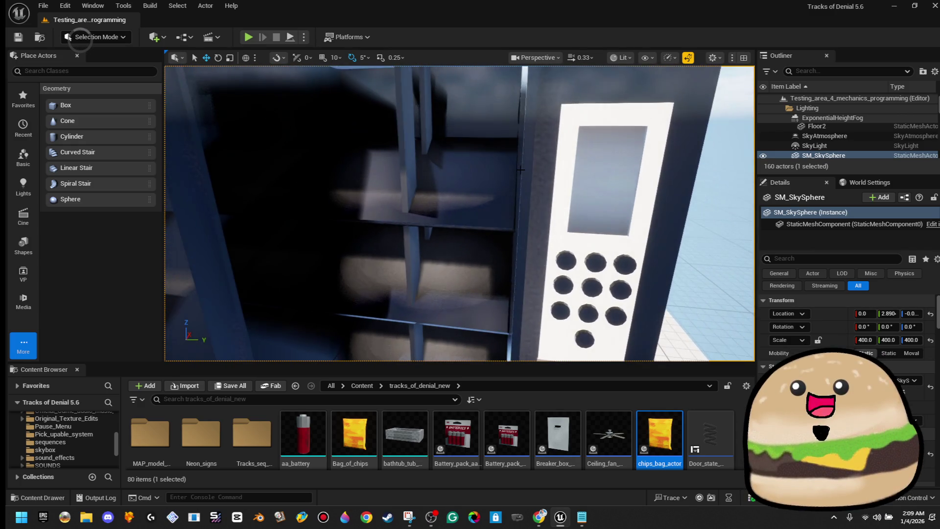
{"action": "scroll", "coordinate": [521, 169], "scroll_direction": "down", "scroll_amount": 6}
{"action": "scroll", "coordinate": [521, 168], "scroll_direction": "up", "scroll_amount": 4}
{"action": "left_click_drag", "start_coordinate": [521, 169], "coordinate": [485, 142]}
{"action": "mouse_move", "coordinate": [414, 182]}
{"action": "left_mouse_down"}
{"action": "mouse_move", "coordinate": [387, 176]}
{"action": "mouse_move", "coordinate": [411, 174]}
{"action": "left_mouse_up"}
{"action": "left_click", "coordinate": [433, 180]}
{"action": "left_click", "coordinate": [394, 180], "text": "ctrl"}
{"action": "left_click_drag", "start_coordinate": [448, 229], "coordinate": [448, 240]}
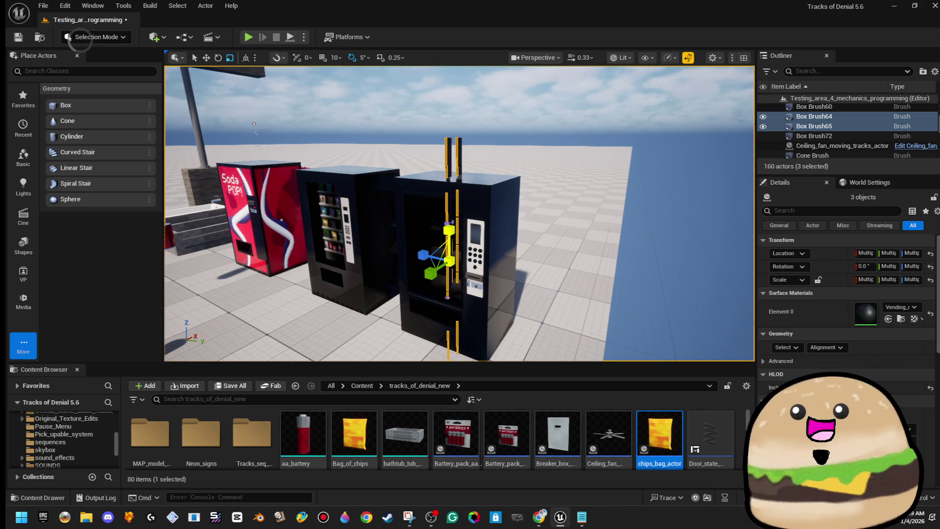
{"action": "left_click_drag", "start_coordinate": [448, 240], "coordinate": [448, 264]}
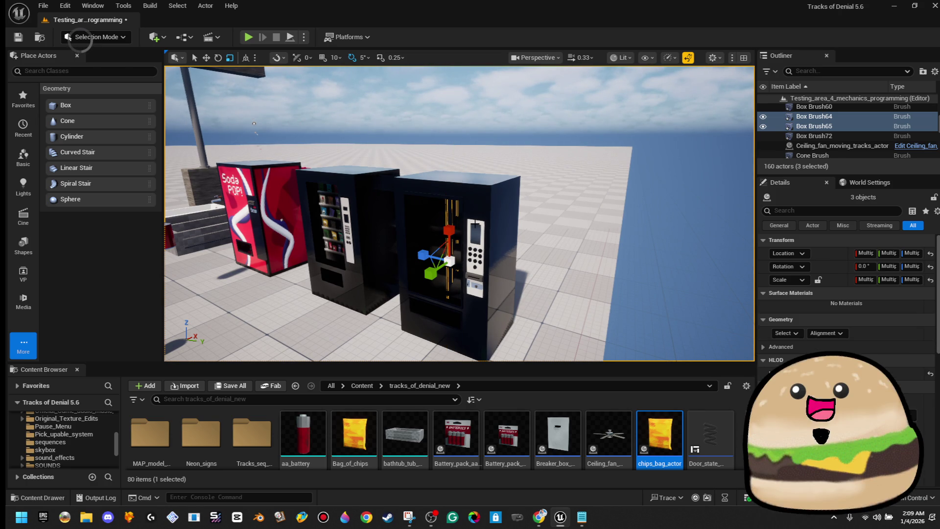
Clear the pillar selection and save the level with Ctrl+S.
{"action": "key", "text": "s"}
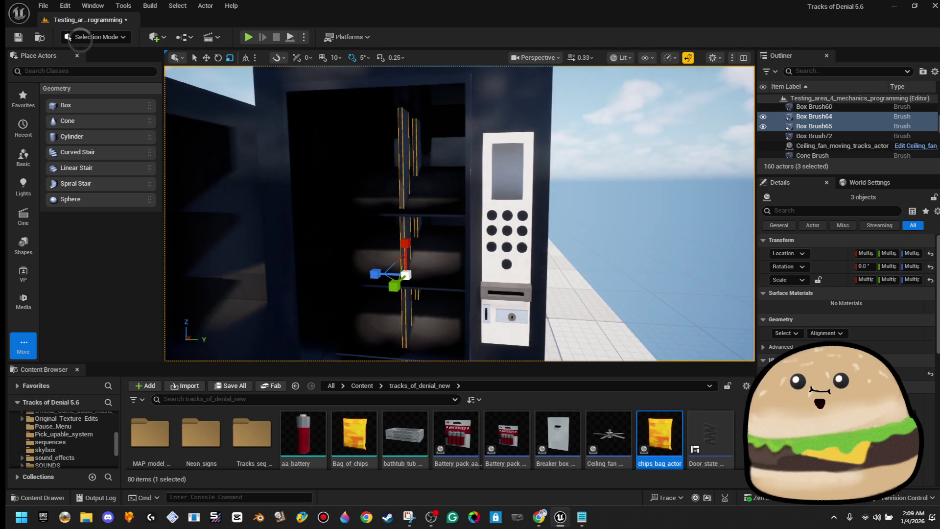
{"action": "key", "text": "w"}
{"action": "key", "text": "s"}
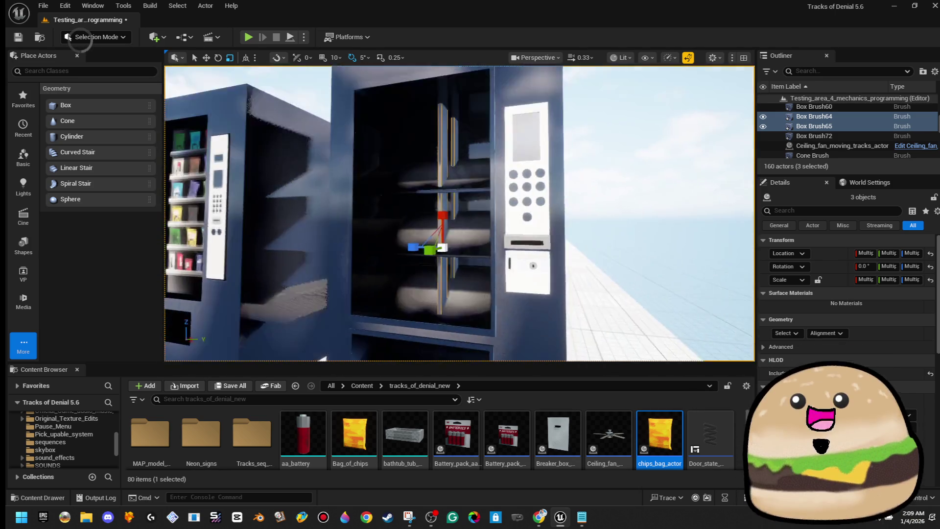
{"action": "key", "text": "e"}
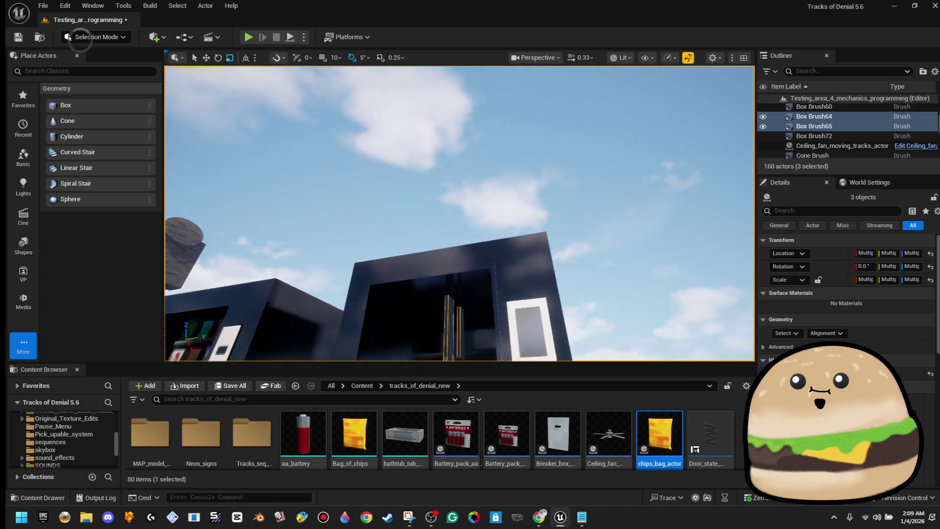
{"action": "key", "text": "w"}
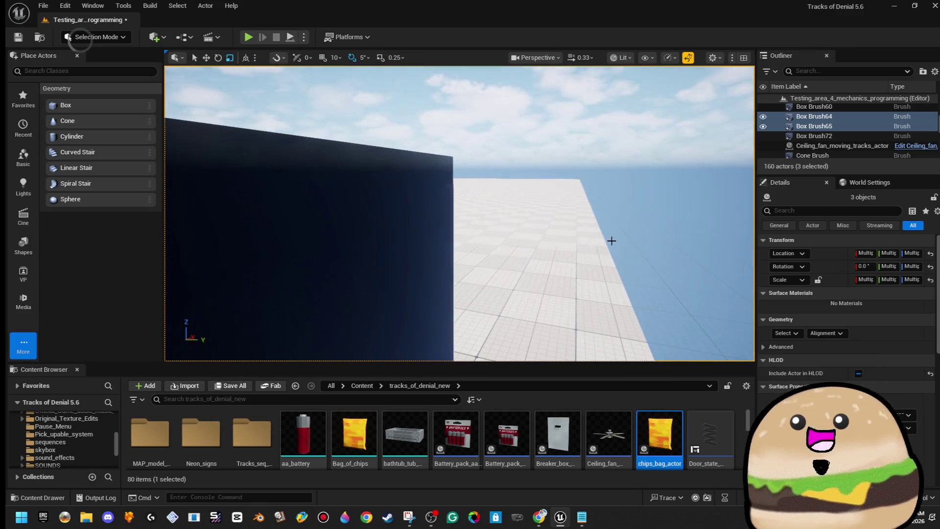
{"action": "left_click", "coordinate": [613, 237]}
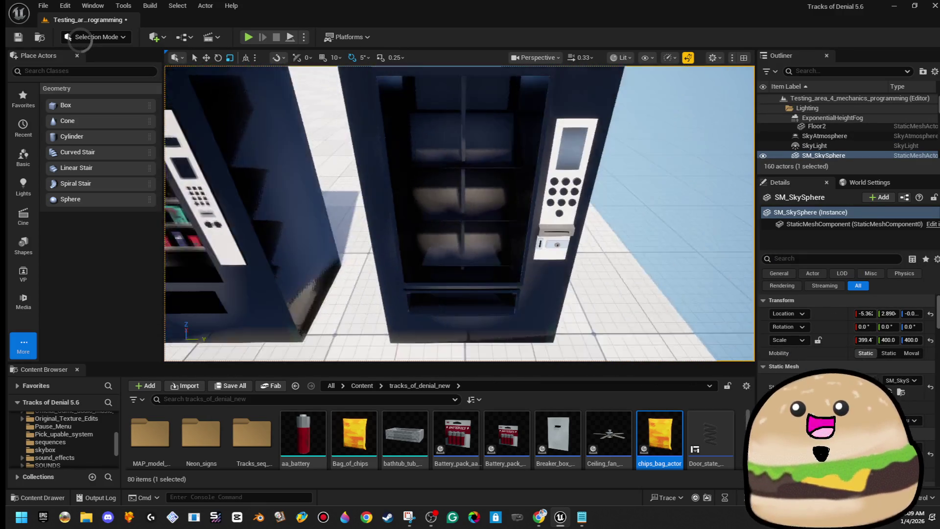
{"action": "key", "text": "ctrl+s"}
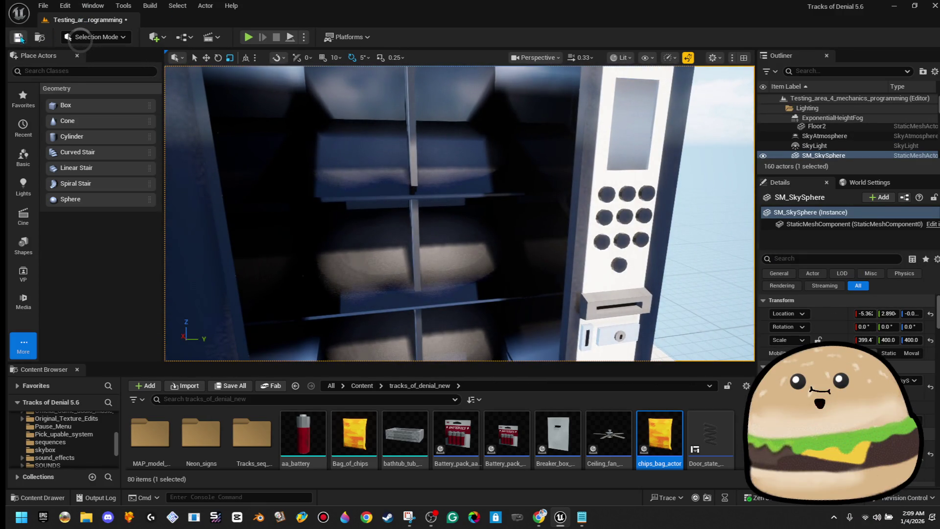
Marquee-select all brush pieces of the right-hand vending machine from above.
{"action": "key", "text": "s"}
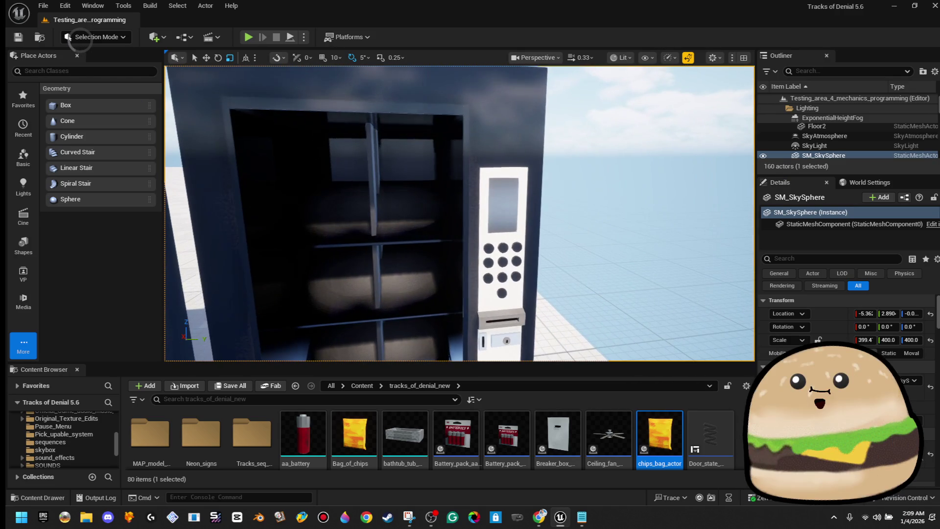
{"action": "left_click_drag", "start_coordinate": [474, 196], "coordinate": [421, 202]}
{"action": "key", "text": "s"}
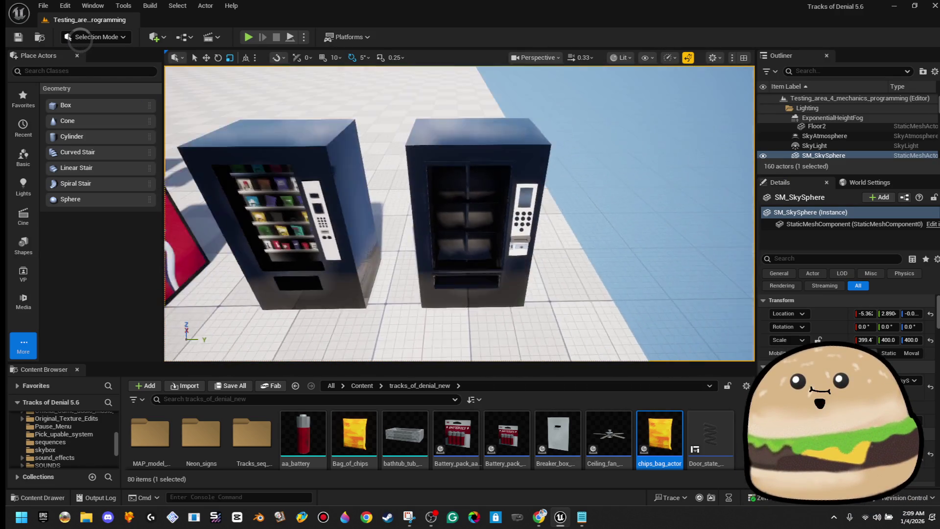
{"action": "key", "text": "d"}
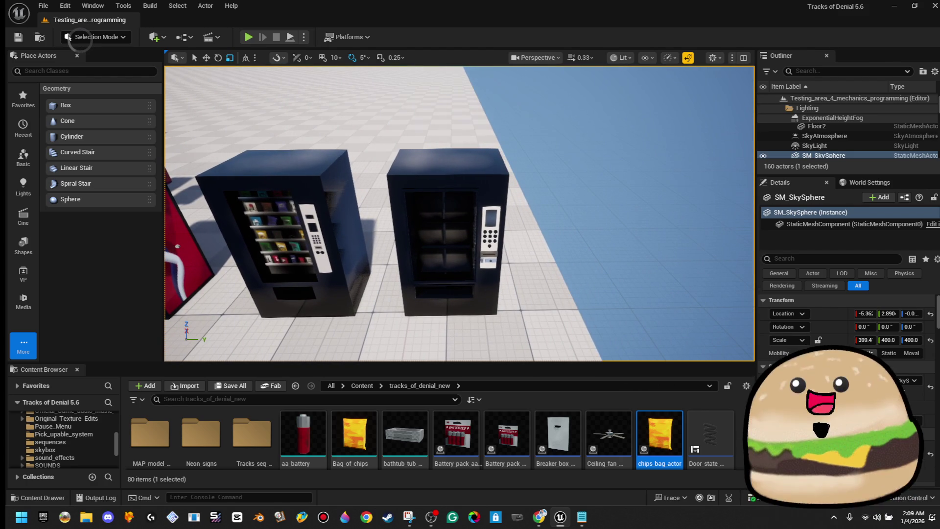
{"action": "key", "text": "e"}
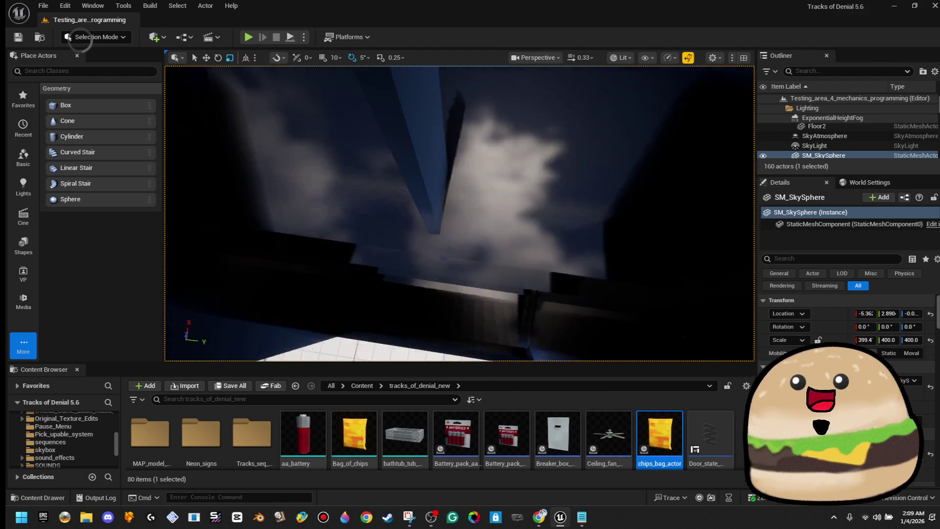
{"action": "key", "text": "e"}
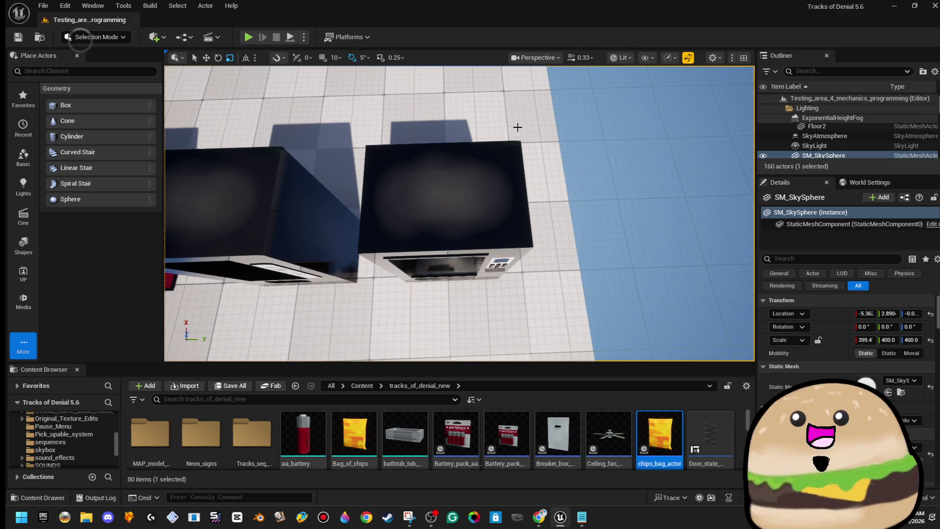
{"action": "mouse_move", "coordinate": [520, 142]}
{"action": "left_mouse_down"}
{"action": "mouse_move", "coordinate": [371, 304]}
{"action": "mouse_move", "coordinate": [389, 307]}
{"action": "left_mouse_up"}
{"action": "left_click_drag", "start_coordinate": [487, 283], "coordinate": [455, 279]}
{"action": "mouse_move", "coordinate": [591, 161]}
{"action": "left_mouse_down"}
{"action": "mouse_move", "coordinate": [545, 175]}
{"action": "mouse_move", "coordinate": [520, 213]}
{"action": "mouse_move", "coordinate": [415, 249]}
{"action": "left_mouse_up"}
{"action": "key", "text": "f"}
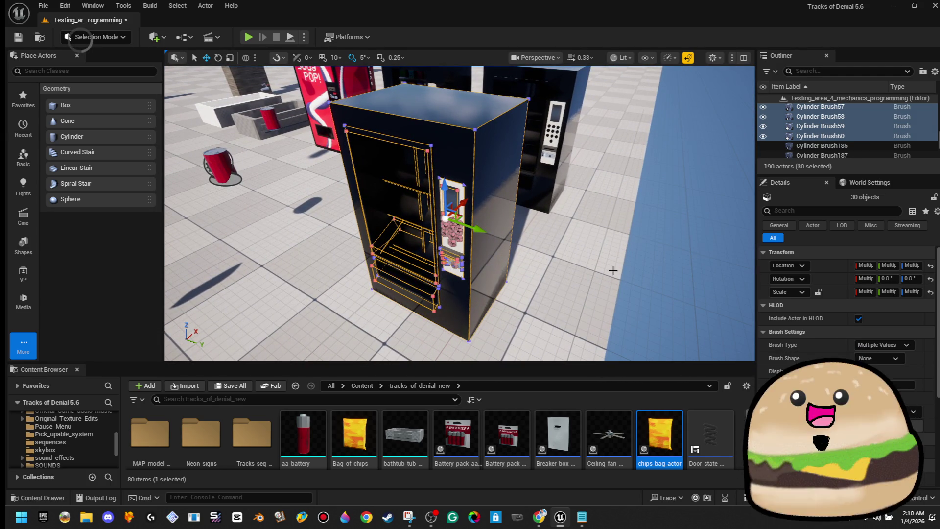
{"action": "scroll", "coordinate": [803, 364], "scroll_direction": "down", "scroll_amount": 1}
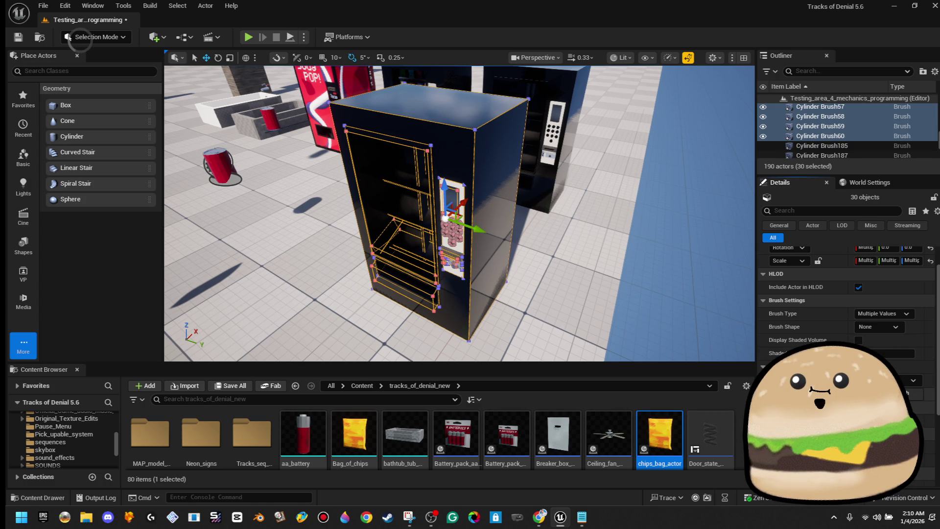
{"action": "left_click", "coordinate": [899, 400]}
Create the vending_machine_chips static mesh in the tracks_of_denial_new folder.
{"action": "scroll", "coordinate": [501, 274], "scroll_direction": "down", "scroll_amount": 5}
{"action": "left_click", "coordinate": [492, 310]}
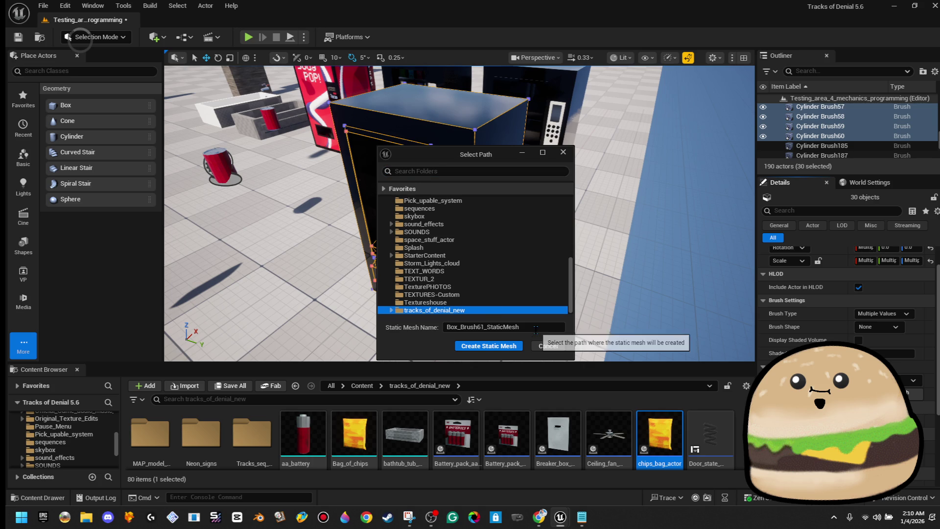
{"action": "type", "text": "vending_machine"}
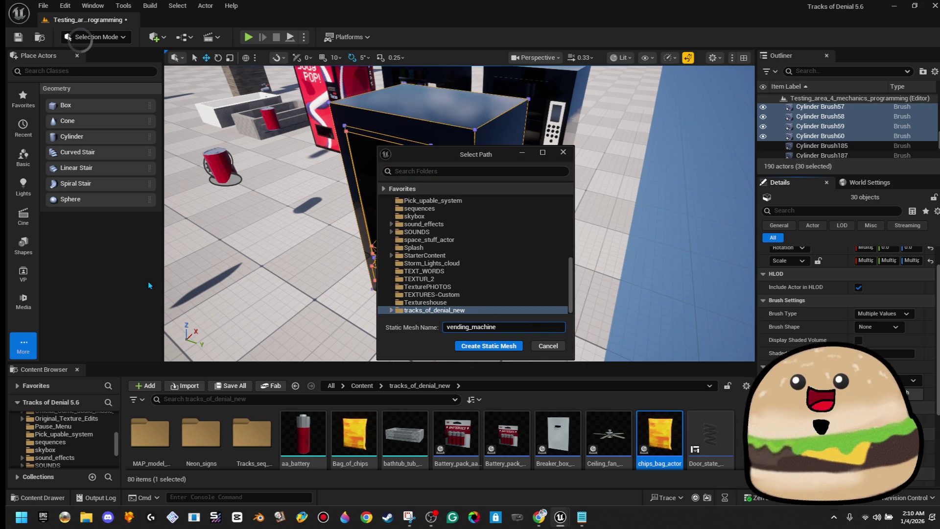
{"action": "type", "text": "_chips"}
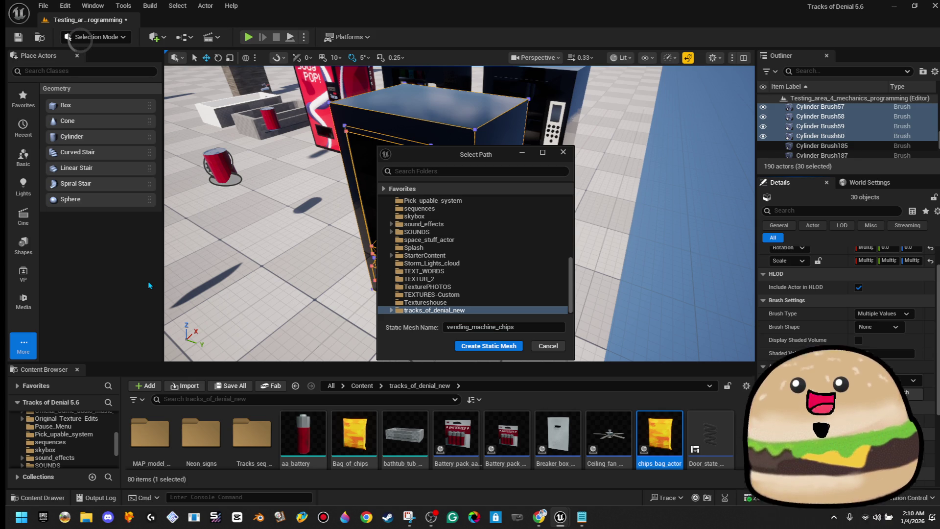
{"action": "left_click", "coordinate": [518, 348]}
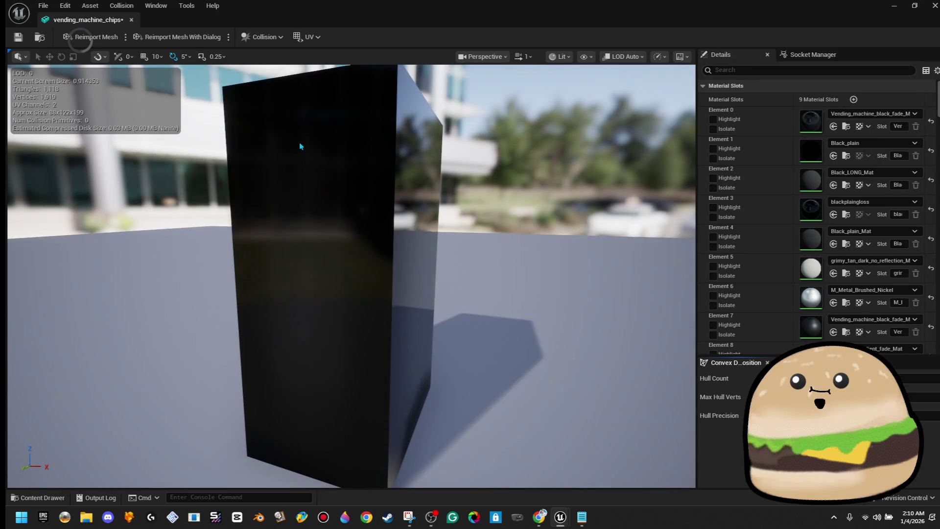
Set Collision Complexity to Use Complex Collision As Simple.
{"action": "mouse_move", "coordinate": [239, 107]}
{"action": "left_mouse_down"}
{"action": "mouse_move", "coordinate": [186, 115]}
{"action": "mouse_move", "coordinate": [191, 89]}
{"action": "left_mouse_up"}
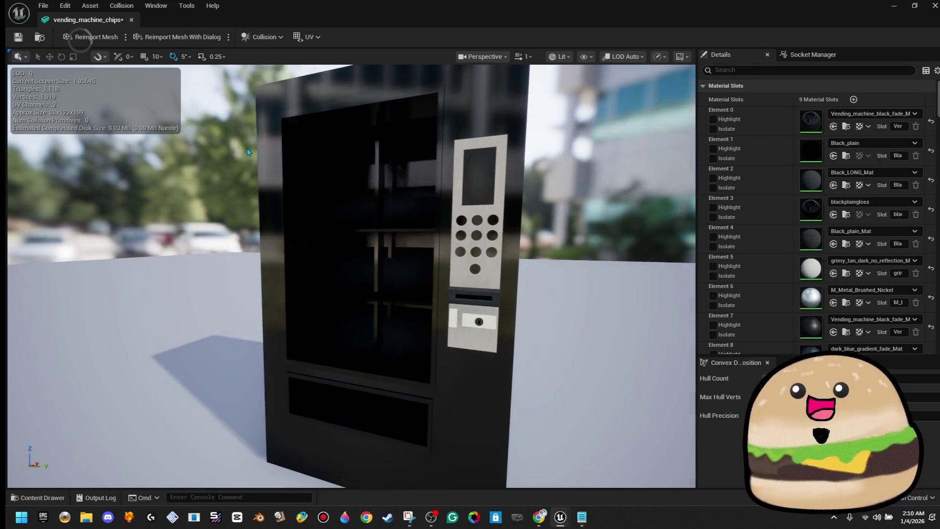
{"action": "left_click", "coordinate": [121, 6]}
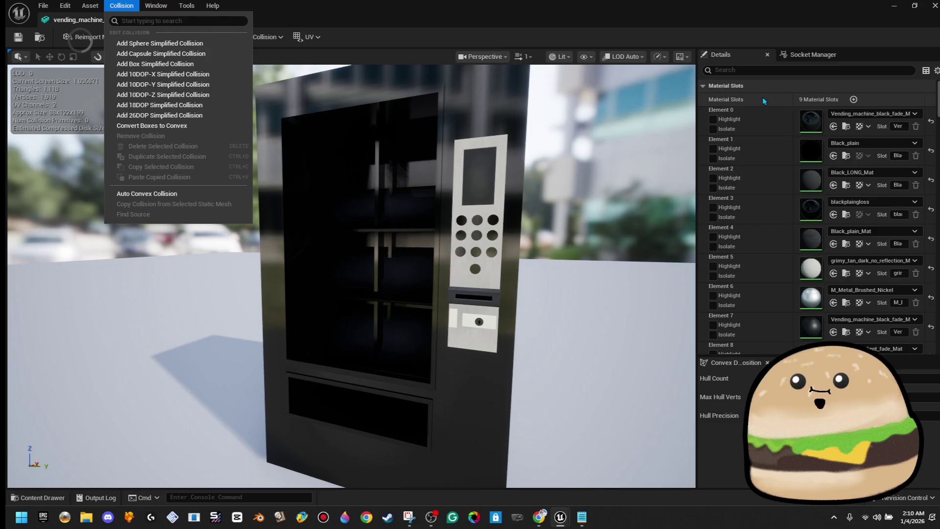
{"action": "left_click_drag", "start_coordinate": [428, 127], "coordinate": [392, 130]}
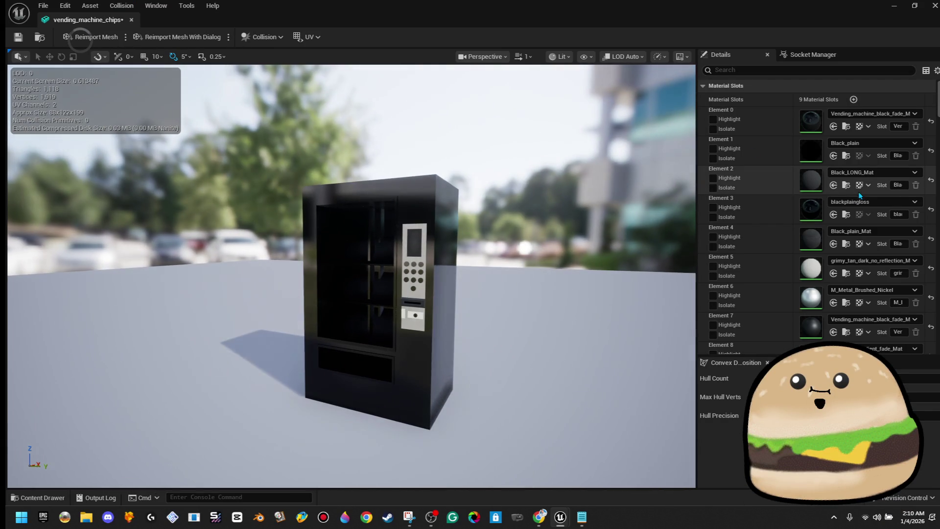
{"action": "scroll", "coordinate": [892, 311], "scroll_direction": "down", "scroll_amount": 5}
{"action": "scroll", "coordinate": [891, 307], "scroll_direction": "down", "scroll_amount": 5}
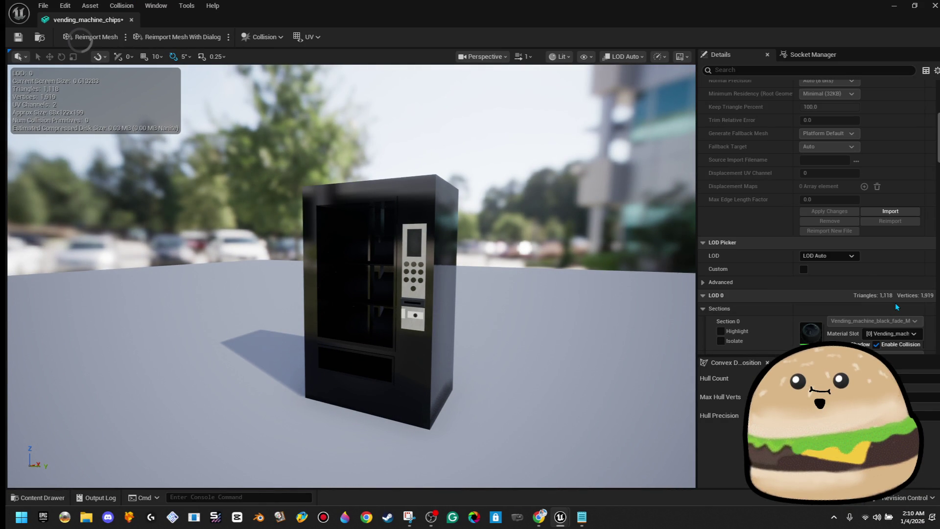
{"action": "scroll", "coordinate": [896, 306], "scroll_direction": "down", "scroll_amount": 8}
{"action": "scroll", "coordinate": [897, 302], "scroll_direction": "down", "scroll_amount": 10}
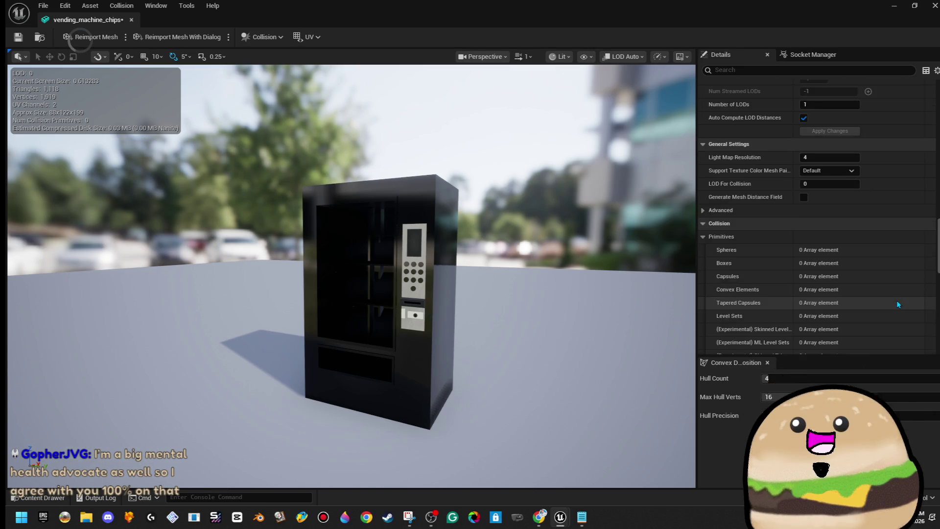
{"action": "scroll", "coordinate": [896, 301], "scroll_direction": "down", "scroll_amount": 8}
{"action": "scroll", "coordinate": [864, 253], "scroll_direction": "down", "scroll_amount": 4}
{"action": "left_click", "coordinate": [841, 213]}
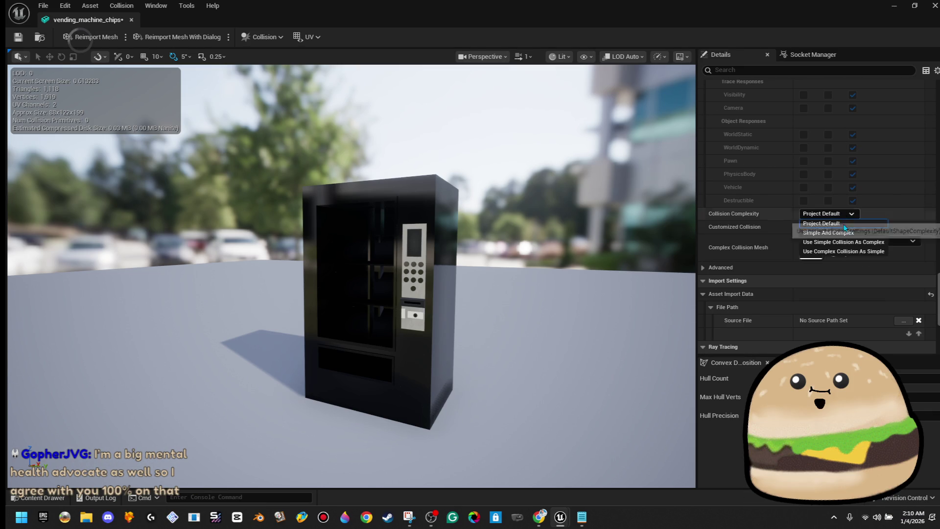
{"action": "left_click", "coordinate": [849, 252]}
Add a box simplified collision, then delete it again.
{"action": "left_click", "coordinate": [122, 5]}
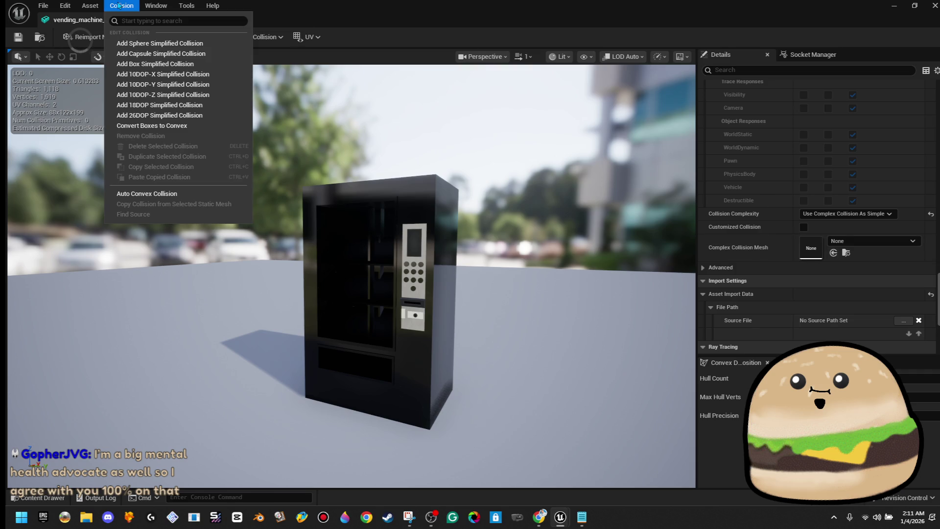
{"action": "left_click", "coordinate": [156, 65]}
{"action": "scroll", "coordinate": [296, 181], "scroll_direction": "up", "scroll_amount": 5}
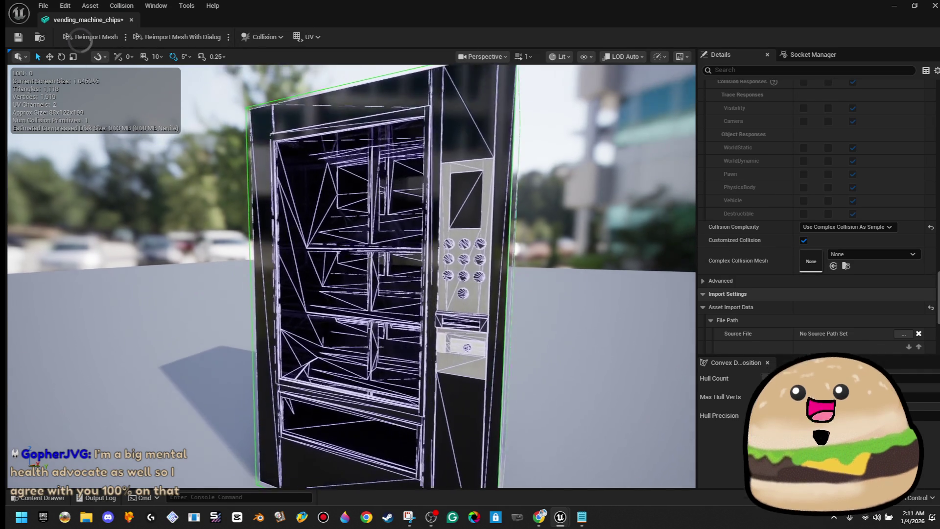
{"action": "left_click", "coordinate": [247, 180]}
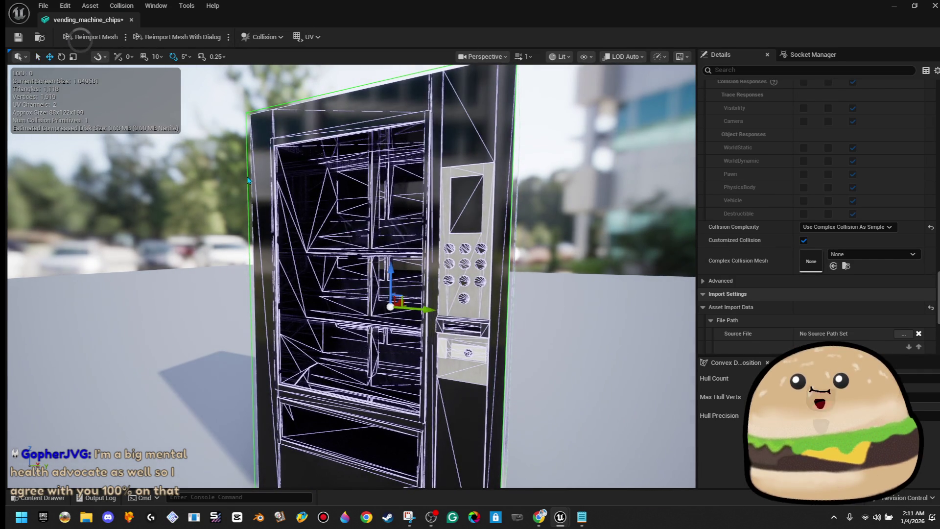
{"action": "key", "text": "Delete"}
{"action": "scroll", "coordinate": [247, 181], "scroll_direction": "up", "scroll_amount": 10}
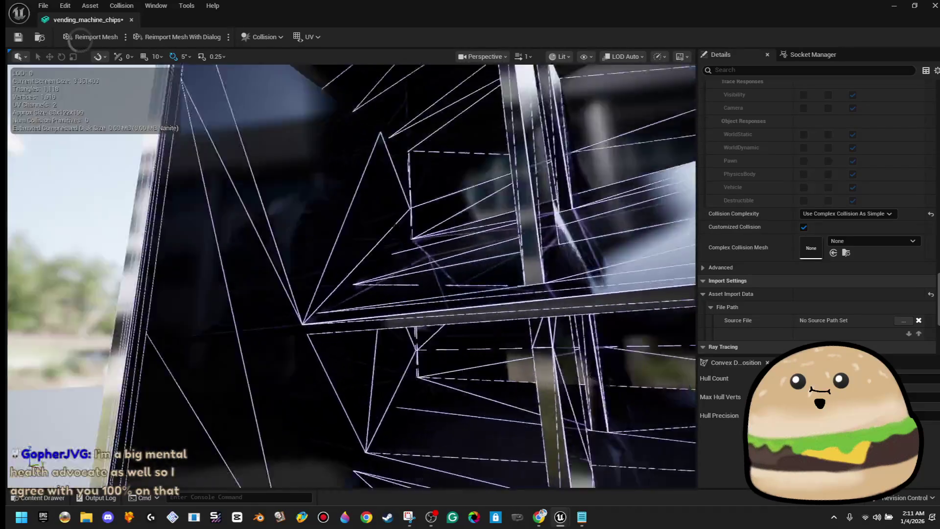
{"action": "scroll", "coordinate": [247, 180], "scroll_direction": "down", "scroll_amount": 8}
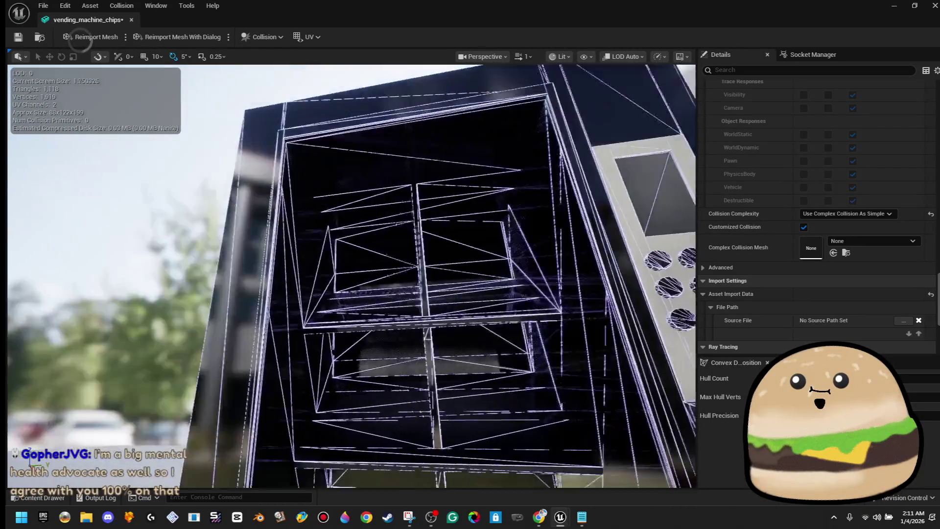
{"action": "scroll", "coordinate": [285, 185], "scroll_direction": "down", "scroll_amount": 10}
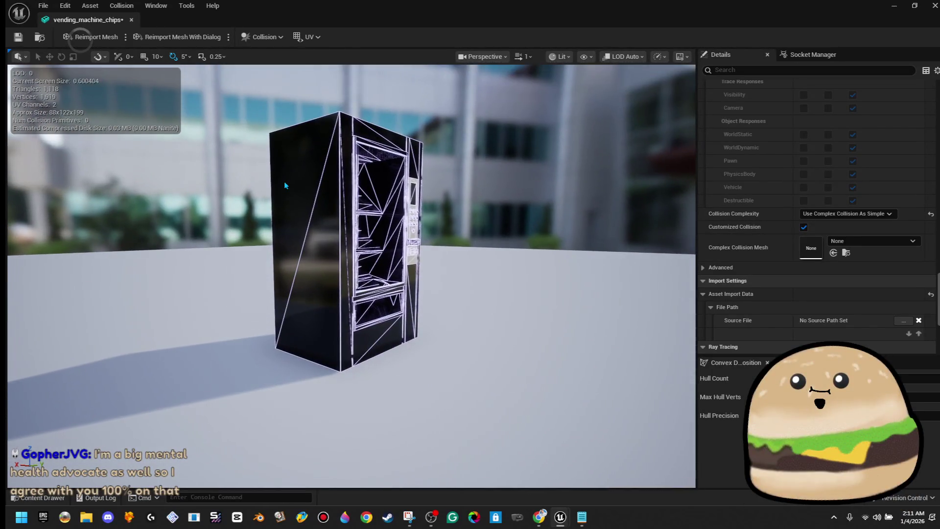
Set Light Map Resolution to 64 and Light Map Coordinate Index to 1, saving the mesh.
{"action": "mouse_move", "coordinate": [284, 181]}
{"action": "left_mouse_down"}
{"action": "mouse_move", "coordinate": [264, 183]}
{"action": "mouse_move", "coordinate": [265, 167]}
{"action": "mouse_move", "coordinate": [286, 185]}
{"action": "left_mouse_up"}
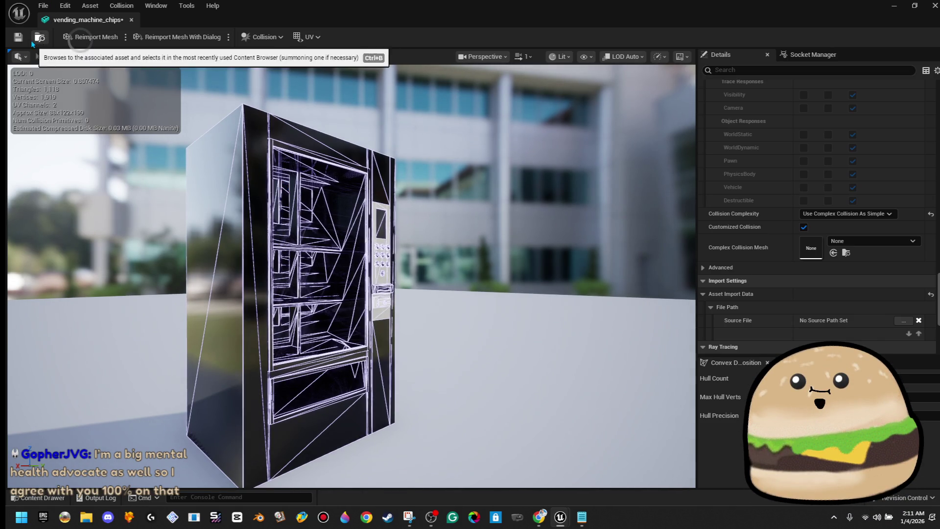
{"action": "left_click", "coordinate": [14, 47]}
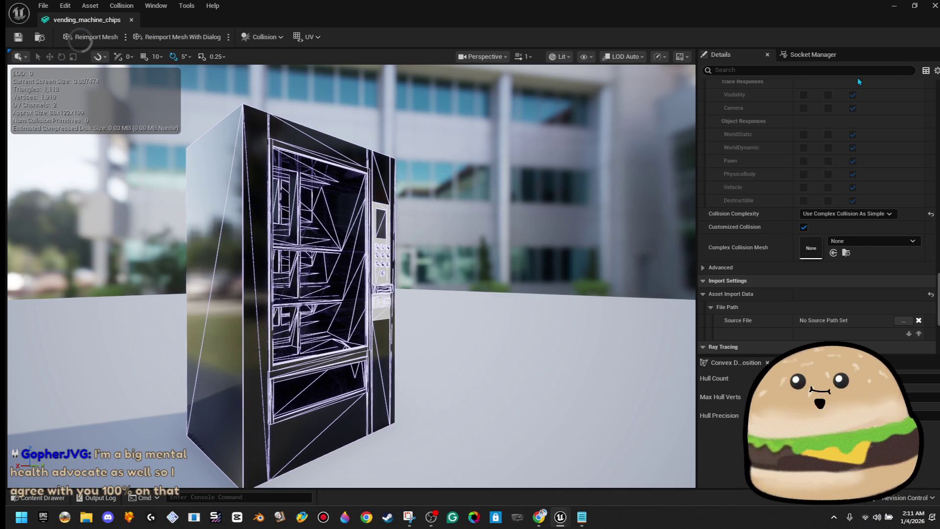
{"action": "left_click", "coordinate": [837, 74]}
{"action": "type", "text": "light map"}
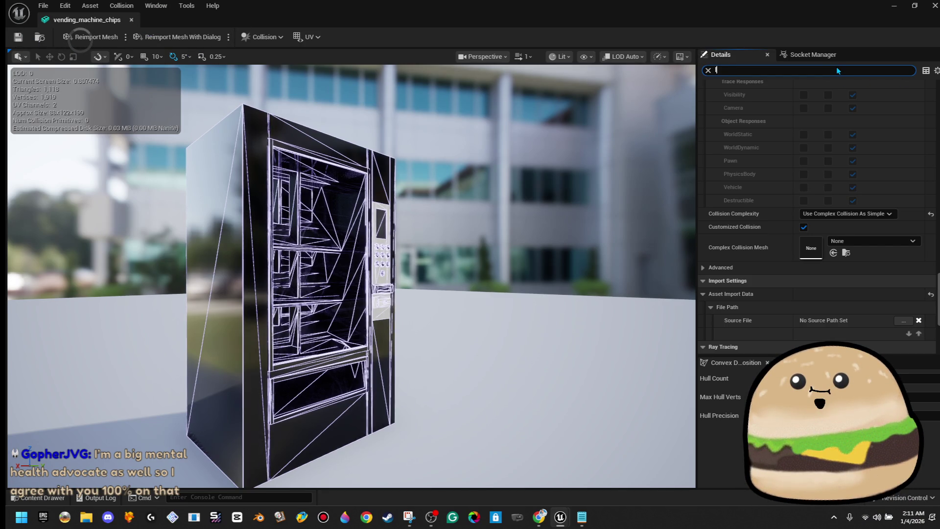
{"action": "key", "text": "Tab"}
{"action": "key", "text": "Tab"}
{"action": "key", "text": "Tab"}
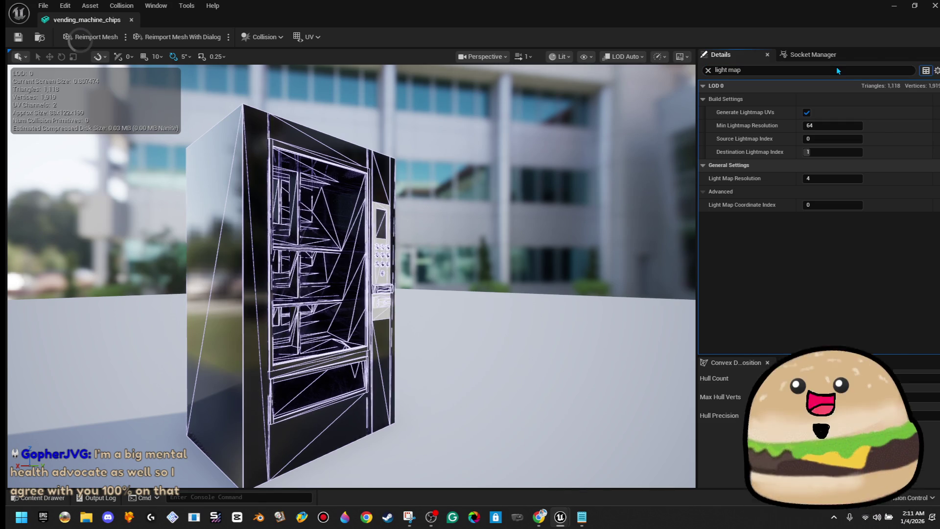
{"action": "key", "text": "Tab"}
{"action": "key", "text": "Tab"}
{"action": "type", "text": "64"}
{"action": "key", "text": "Tab"}
{"action": "type", "text": "1"}
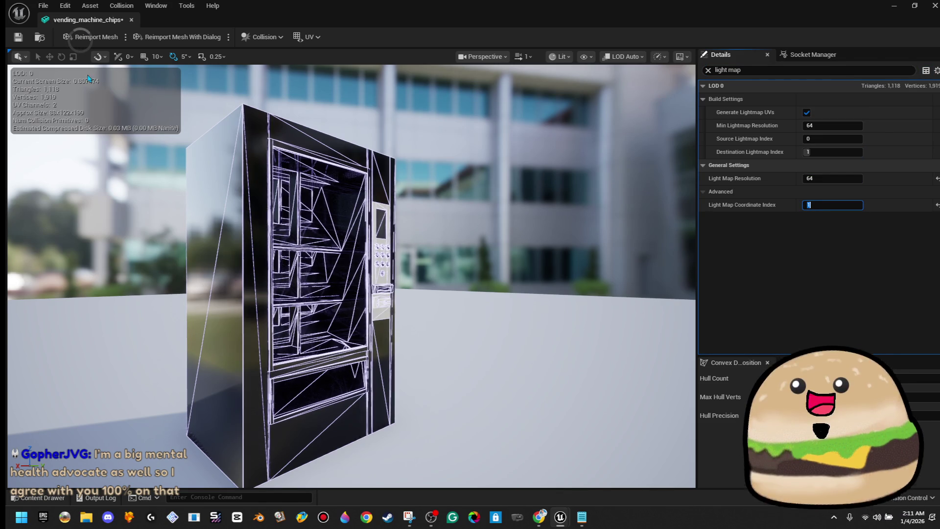
{"action": "left_click", "coordinate": [14, 37]}
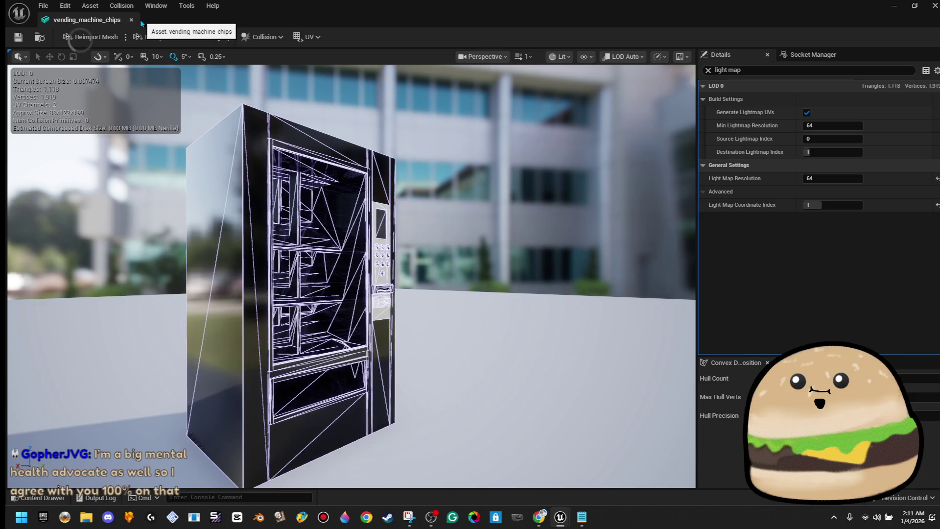
Orbit and zoom around the vending_machine_chips mesh, then close its mesh editor tab.
{"action": "scroll", "coordinate": [352, 276], "scroll_direction": "up", "scroll_amount": 10}
{"action": "scroll", "coordinate": [351, 276], "scroll_direction": "up", "scroll_amount": 8}
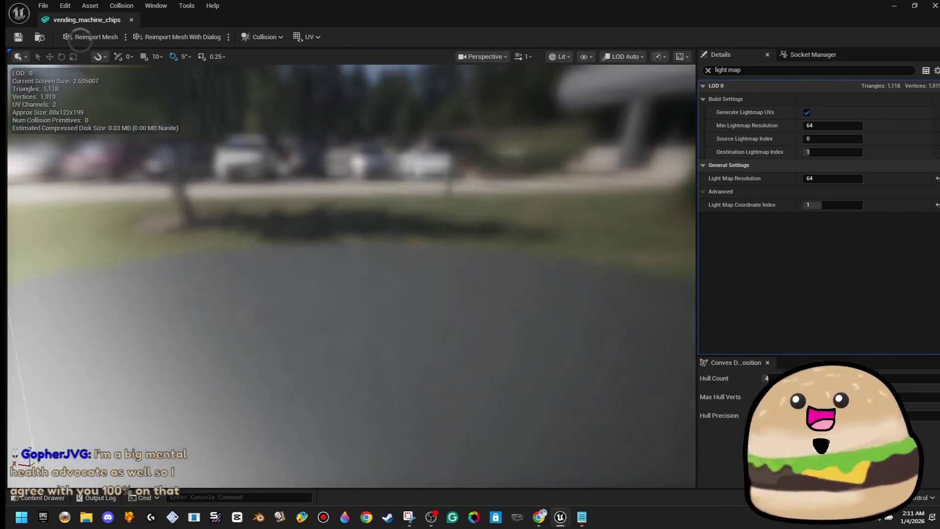
{"action": "scroll", "coordinate": [352, 276], "scroll_direction": "down", "scroll_amount": 10}
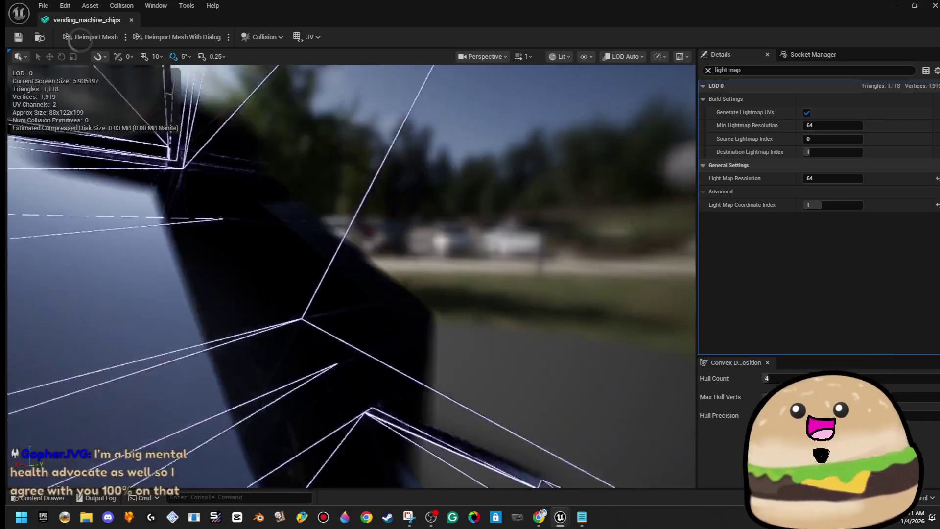
{"action": "scroll", "coordinate": [352, 276], "scroll_direction": "down", "scroll_amount": 8}
{"action": "scroll", "coordinate": [352, 276], "scroll_direction": "up", "scroll_amount": 8}
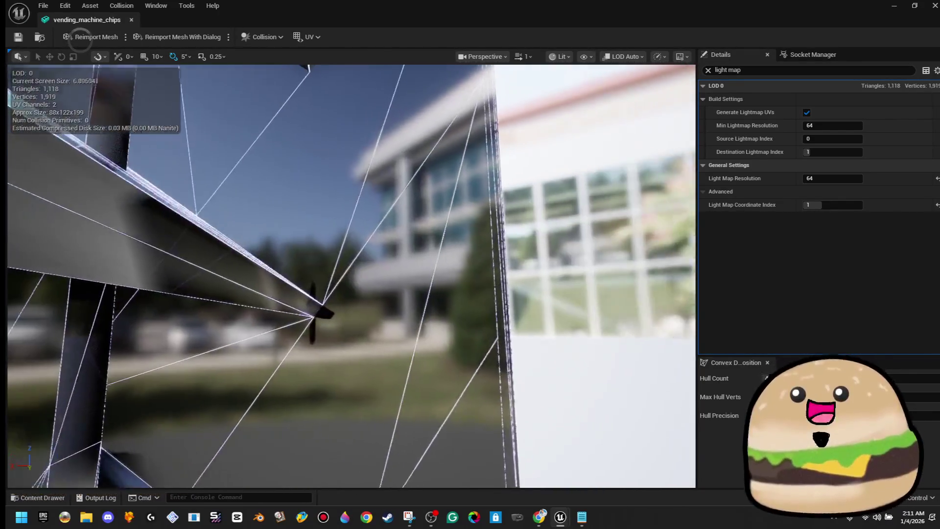
{"action": "scroll", "coordinate": [352, 276], "scroll_direction": "down", "scroll_amount": 2}
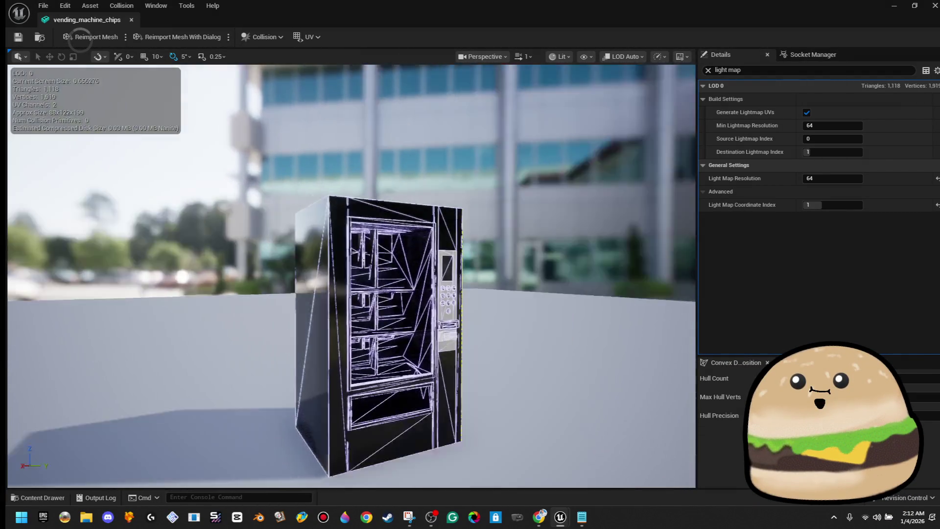
{"action": "scroll", "coordinate": [352, 275], "scroll_direction": "up", "scroll_amount": 5}
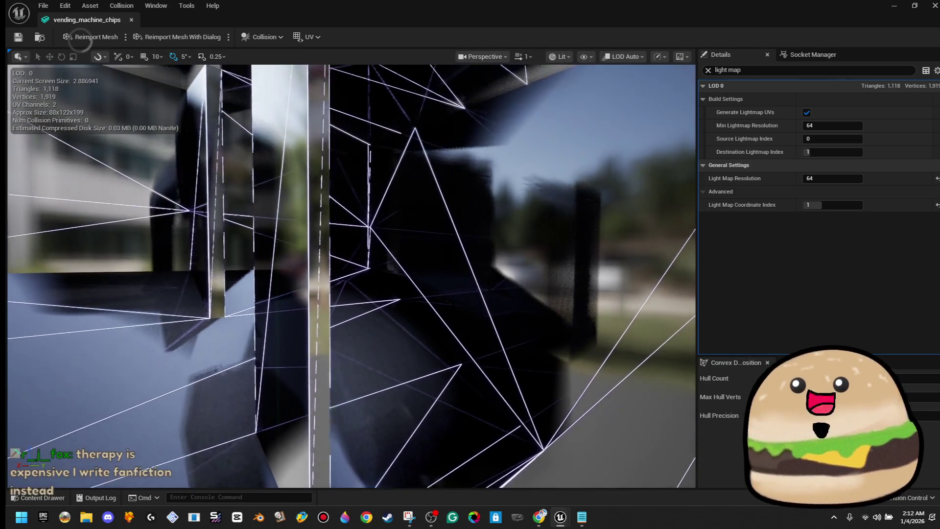
{"action": "scroll", "coordinate": [537, 382], "scroll_direction": "down", "scroll_amount": 8}
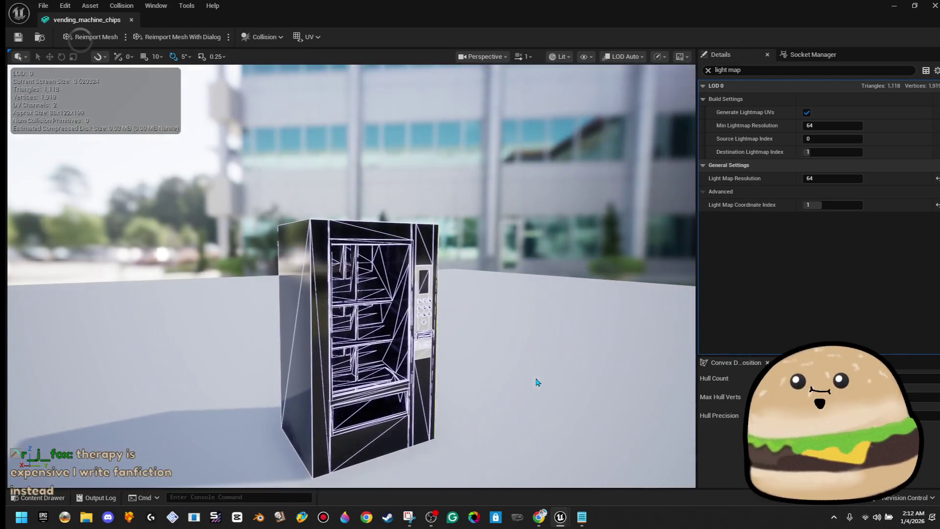
{"action": "left_click_drag", "start_coordinate": [537, 382], "coordinate": [542, 380]}
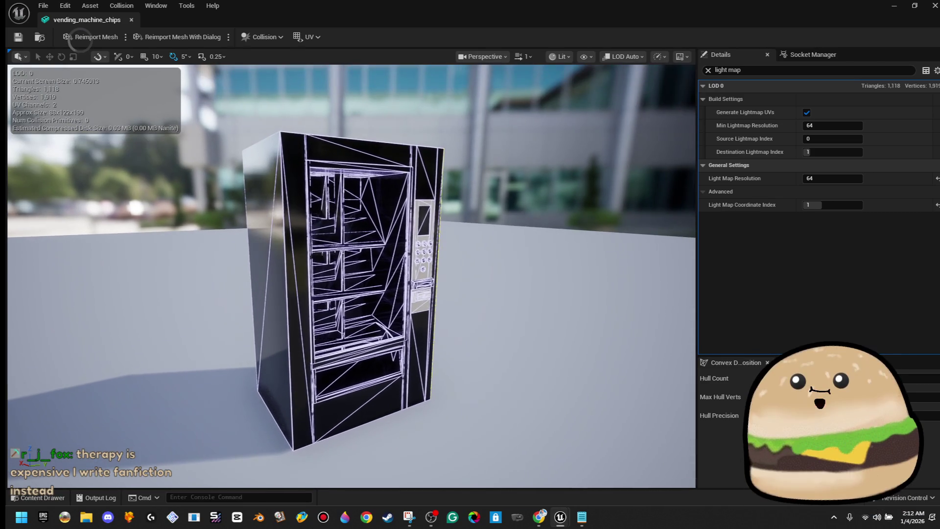
{"action": "scroll", "coordinate": [351, 276], "scroll_direction": "up", "scroll_amount": 5}
{"action": "mouse_move", "coordinate": [351, 275]}
{"action": "left_mouse_down"}
{"action": "mouse_move", "coordinate": [509, 276]}
{"action": "mouse_move", "coordinate": [534, 361]}
{"action": "left_mouse_up"}
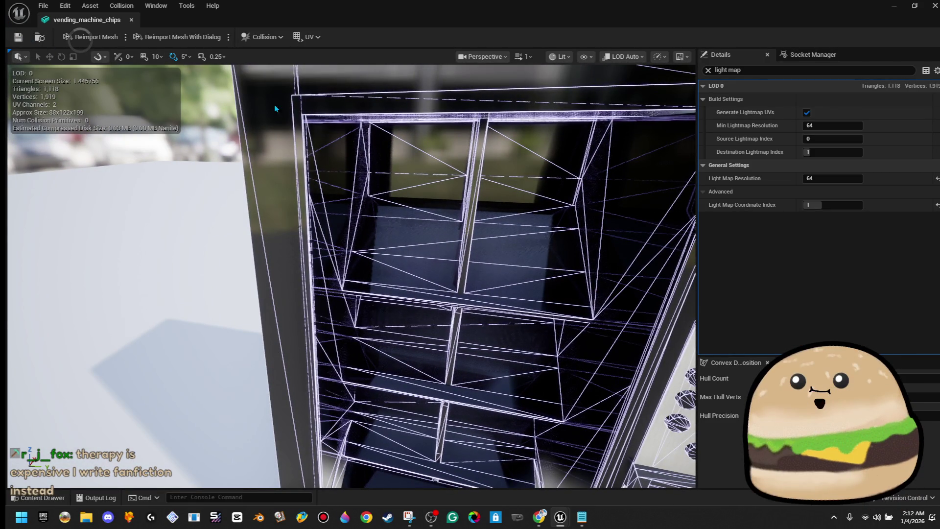
{"action": "key", "text": "f"}
{"action": "mouse_move", "coordinate": [352, 276]}
{"action": "left_mouse_down"}
{"action": "mouse_move", "coordinate": [274, 280]}
{"action": "mouse_move", "coordinate": [274, 195]}
{"action": "mouse_move", "coordinate": [274, 231]}
{"action": "mouse_move", "coordinate": [284, 235]}
{"action": "mouse_move", "coordinate": [447, 267]}
{"action": "left_mouse_up"}
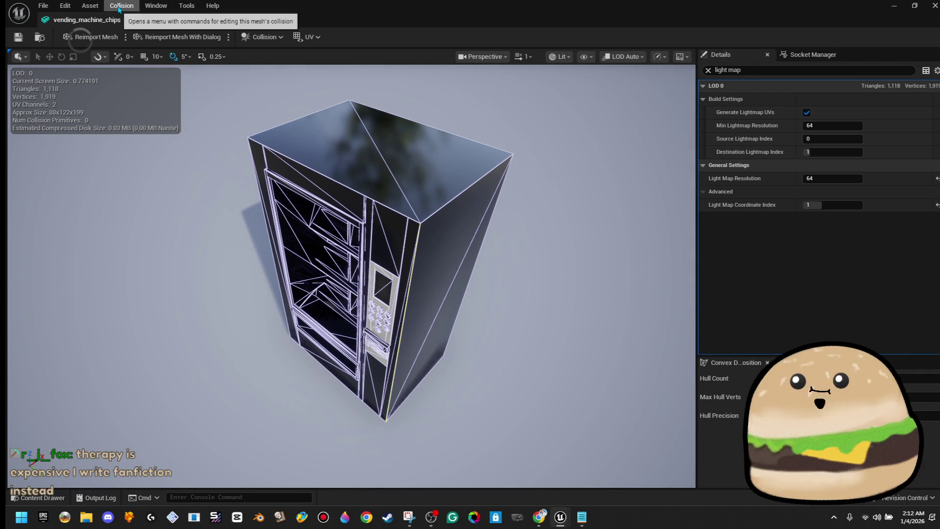
{"action": "left_click", "coordinate": [131, 19]}
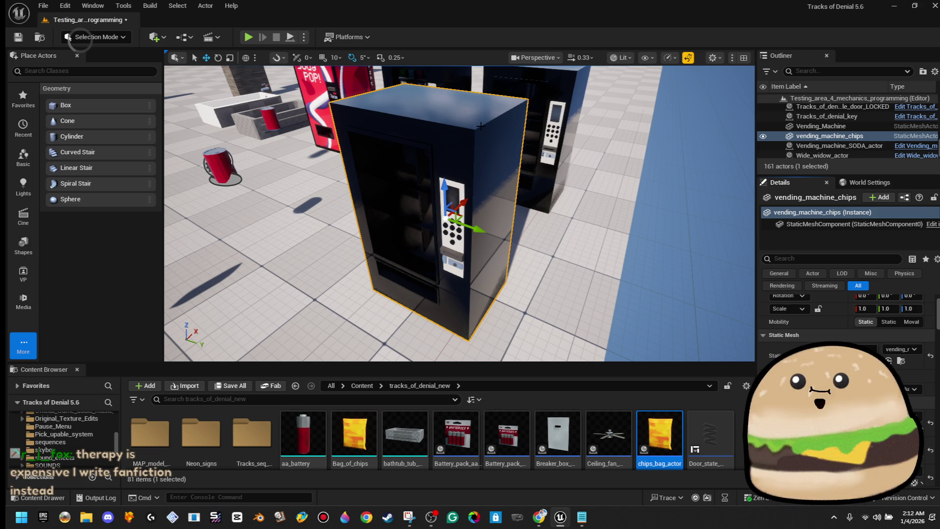
Delete the chips vending machine actor from the level and enlarge the Content Browser.
{"action": "key", "text": "Delete"}
{"action": "scroll", "coordinate": [661, 451], "scroll_direction": "down", "scroll_amount": 10}
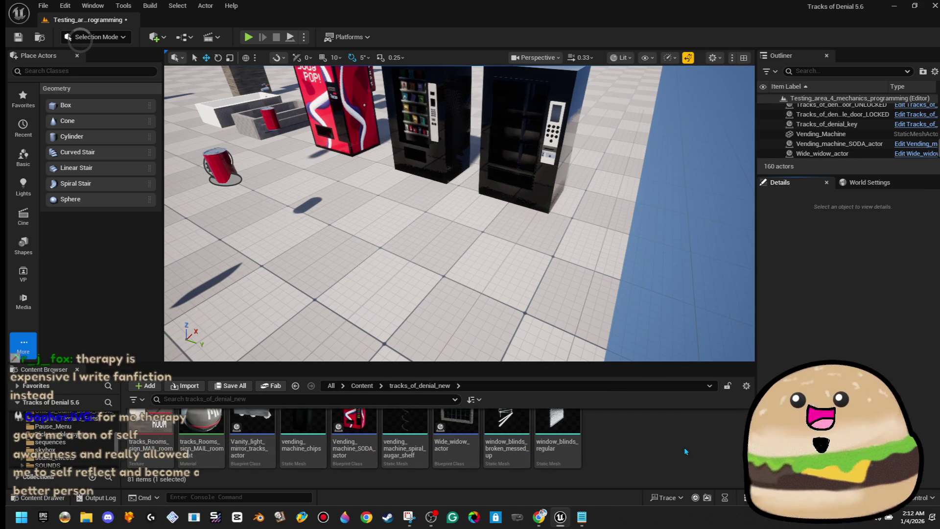
{"action": "right_click", "coordinate": [670, 440]}
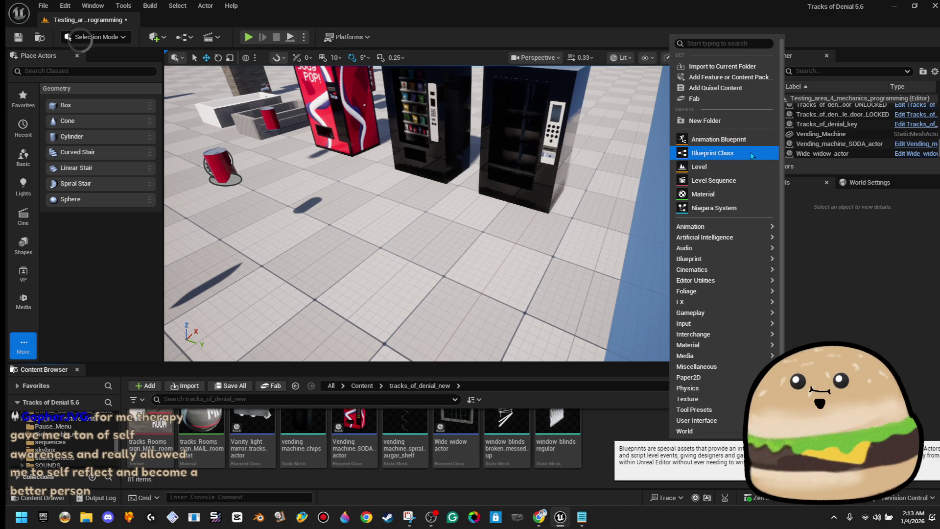
{"action": "left_click", "coordinate": [614, 482]}
{"action": "scroll", "coordinate": [615, 465], "scroll_direction": "up", "scroll_amount": 5}
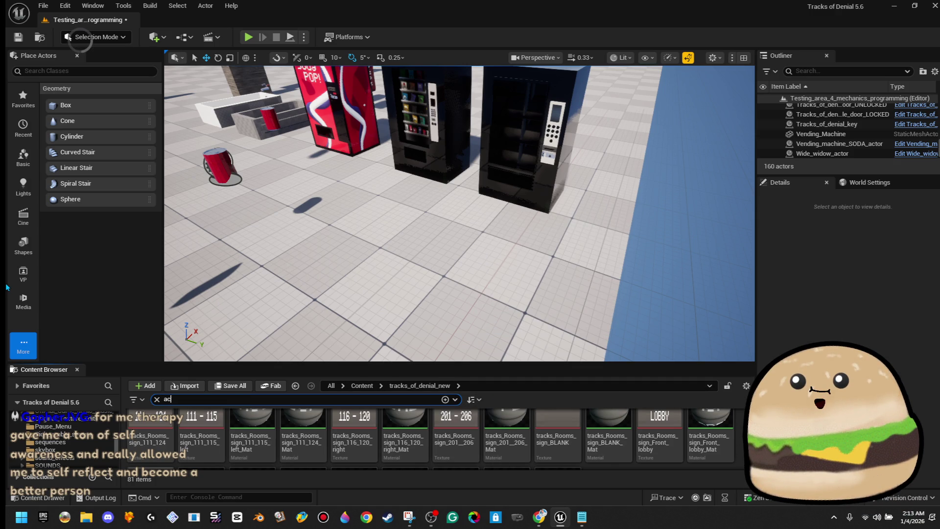
{"action": "type", "text": "ng"}
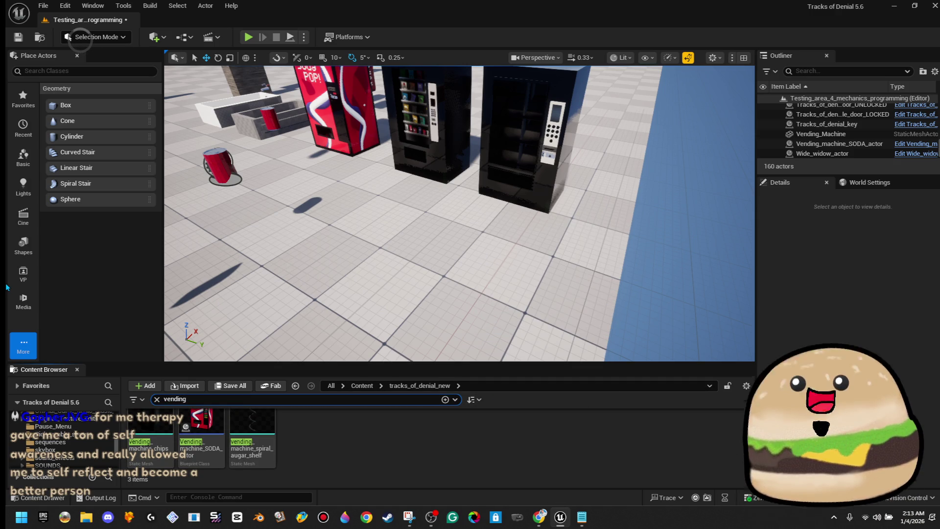
{"action": "left_click_drag", "start_coordinate": [245, 360], "coordinate": [245, 255]}
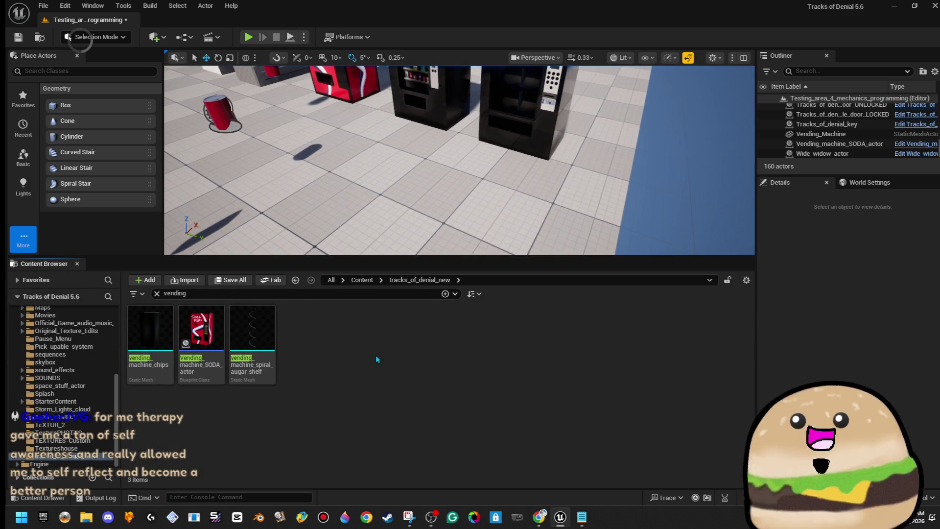
Create an Actor Blueprint named Vending_machine_chips_actor and open it.
{"action": "right_click", "coordinate": [376, 359]}
{"action": "left_click", "coordinate": [413, 219]}
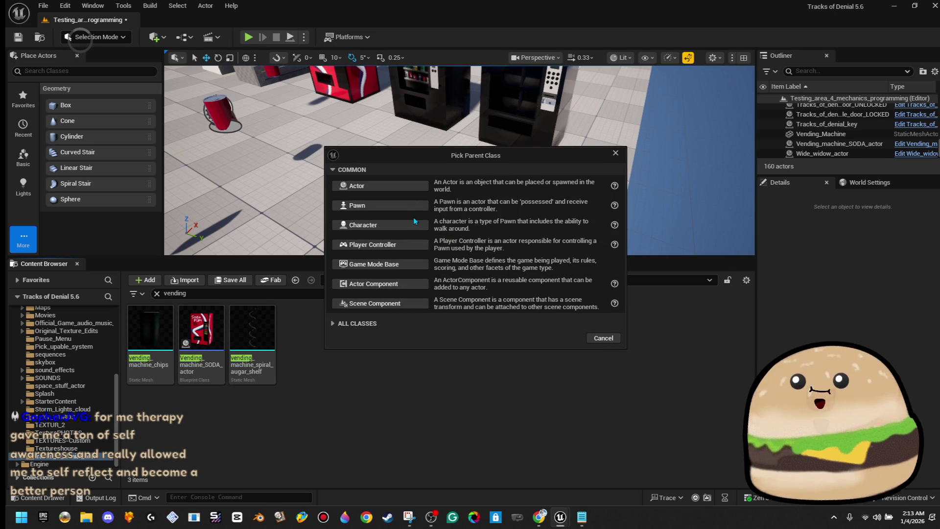
{"action": "left_click", "coordinate": [401, 186]}
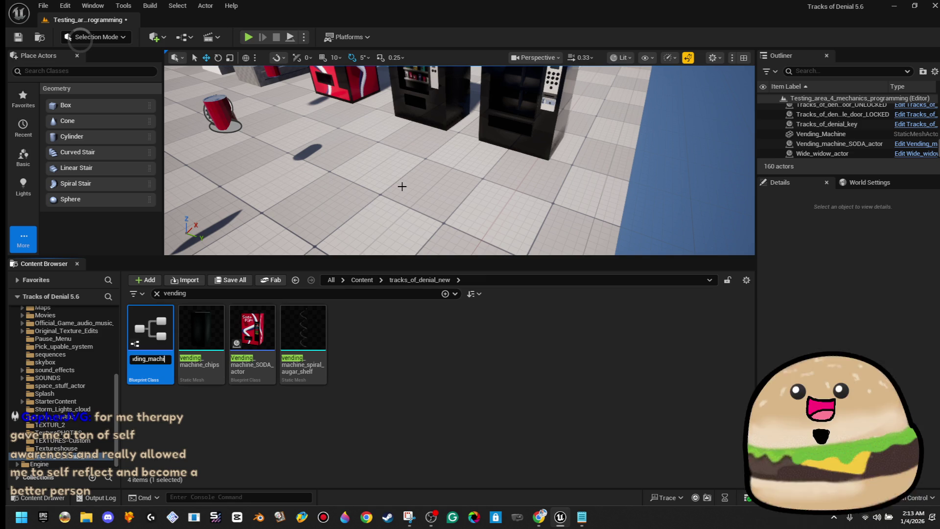
{"action": "type", "text": "_chips_actor"}
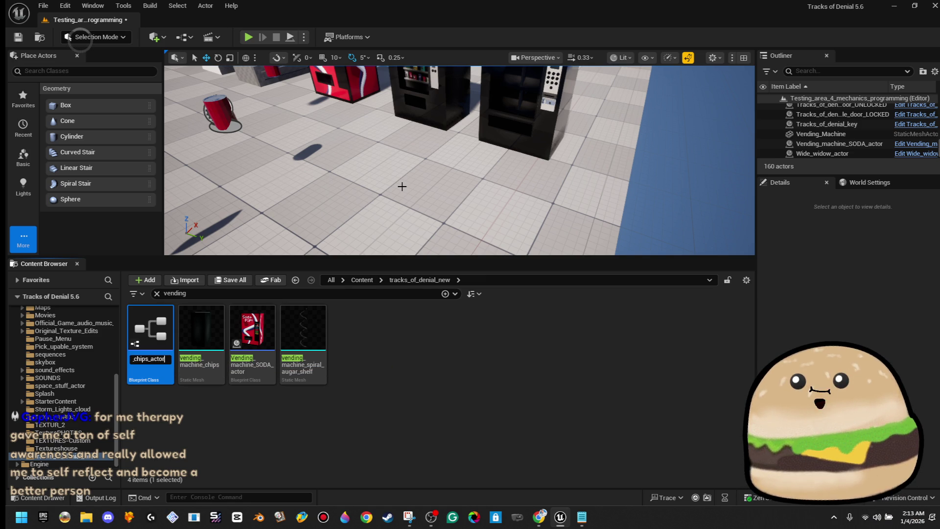
{"action": "key", "text": "Return"}
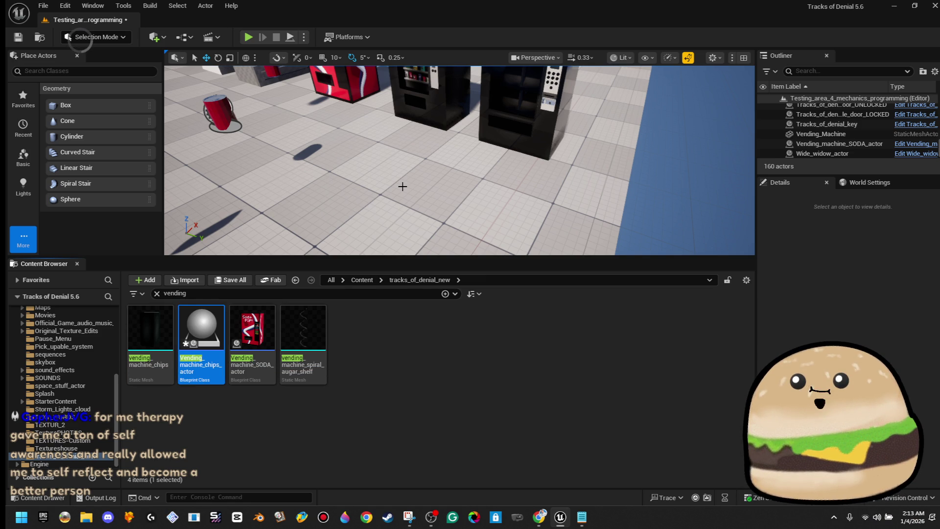
{"action": "double_click", "coordinate": [200, 328]}
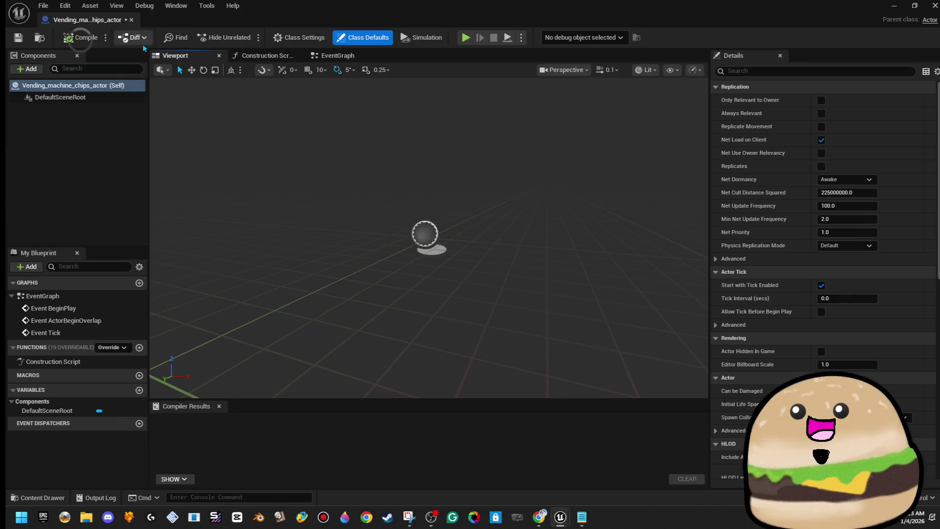
Add a Static Mesh component named 'vending machine' to the Blueprint.
{"action": "left_click", "coordinate": [30, 69]}
{"action": "type", "text": "stat"}
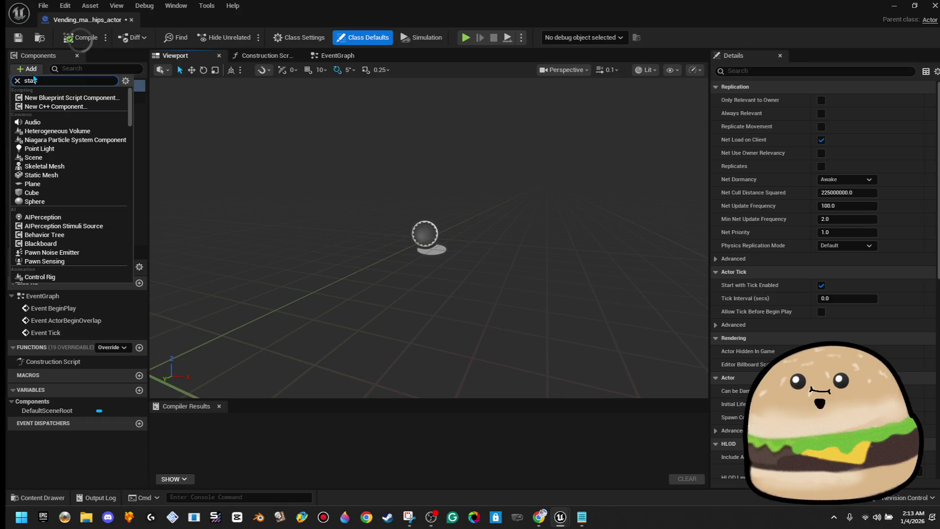
{"action": "left_click", "coordinate": [93, 180]}
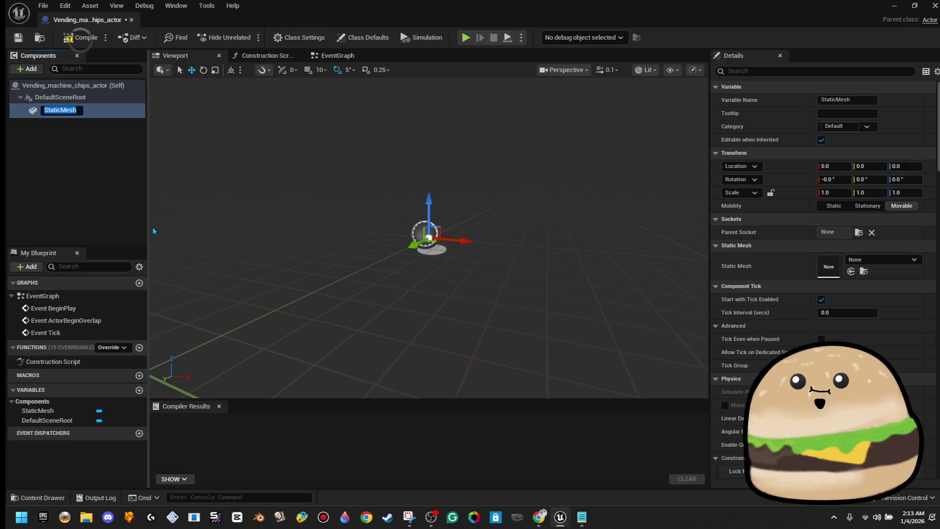
{"action": "type", "text": "ven"}
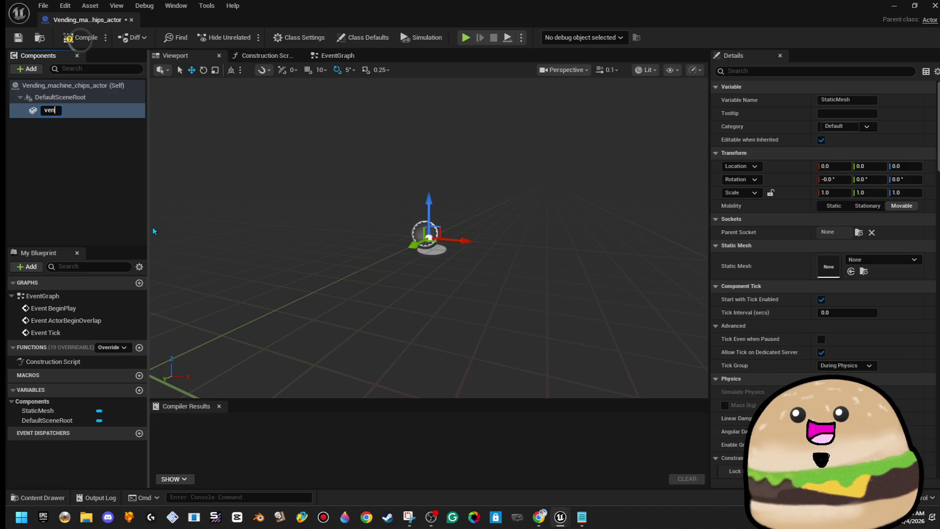
{"action": "type", "text": "ding machine"}
{"action": "key", "text": "Return"}
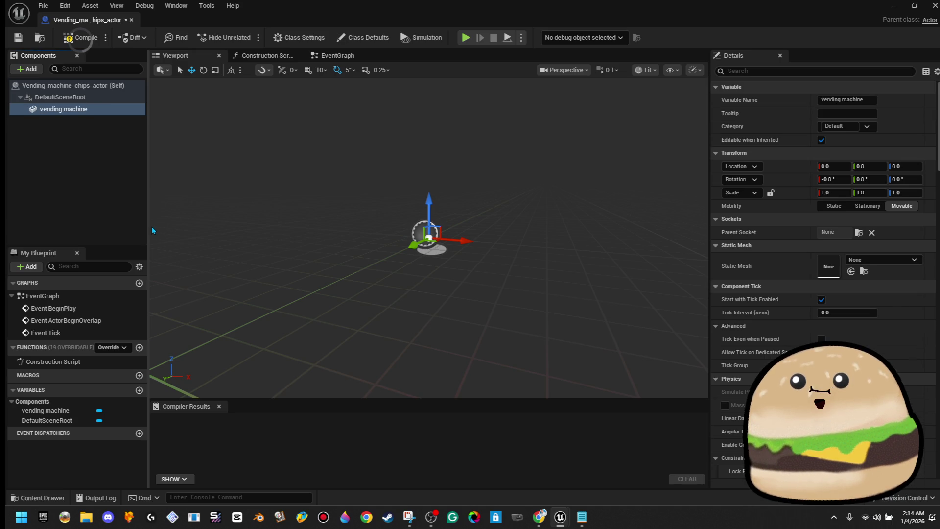
Assign the vending_machine_chips mesh to the vending machine component.
{"action": "left_click", "coordinate": [880, 261]}
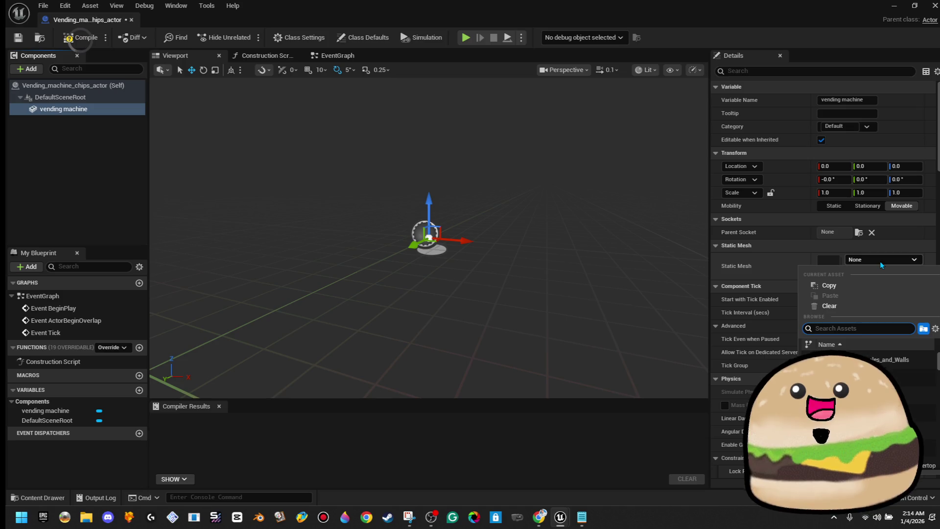
{"action": "type", "text": "vending"}
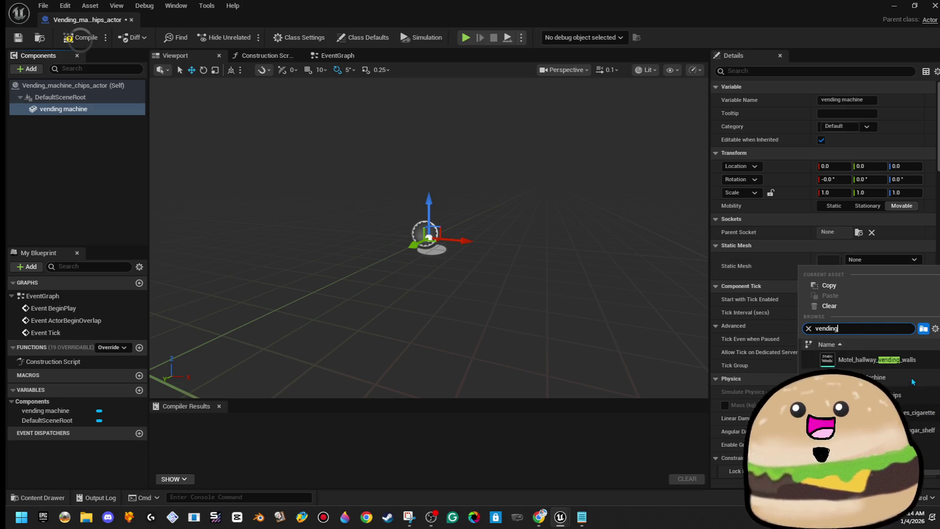
{"action": "left_click", "coordinate": [910, 378]}
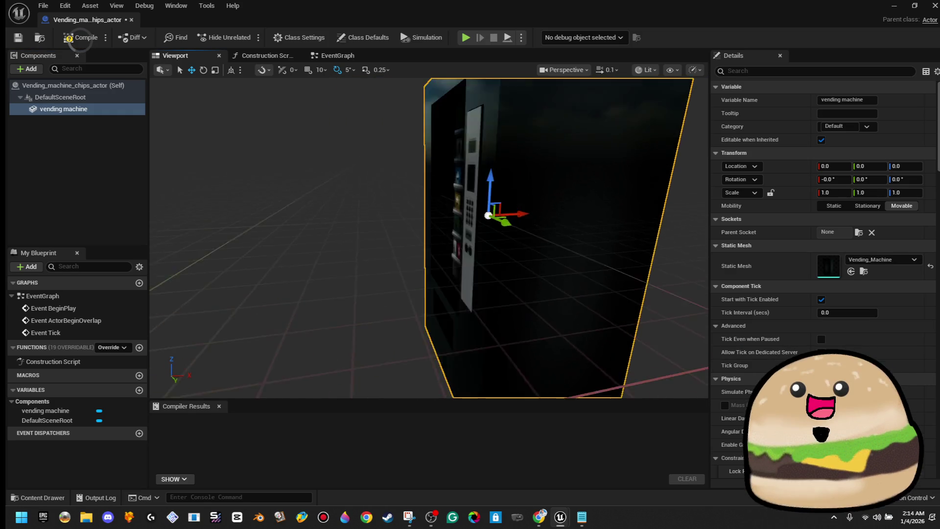
{"action": "left_click", "coordinate": [886, 260]}
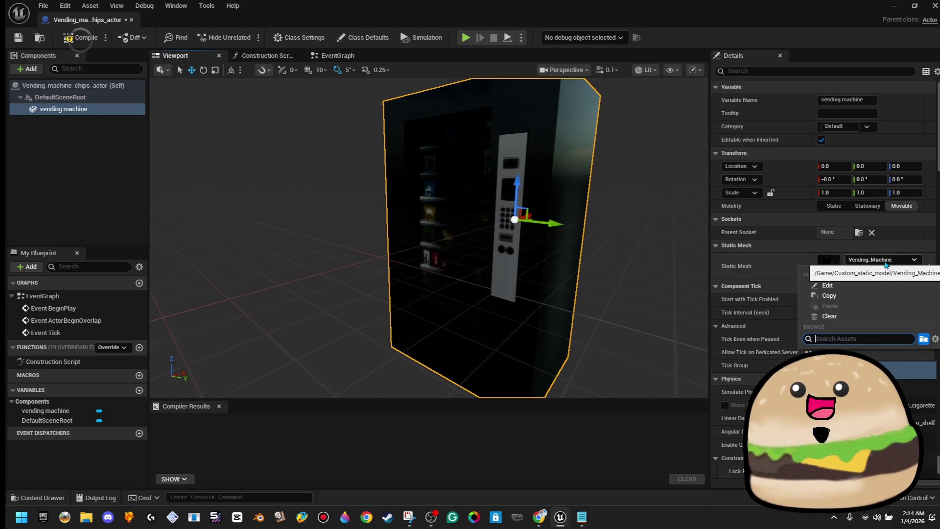
{"action": "left_click", "coordinate": [872, 370]}
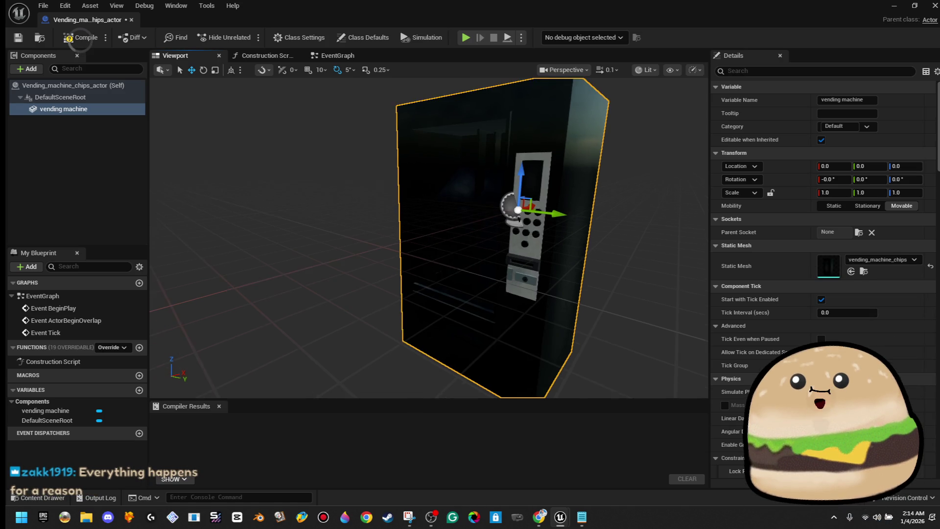
{"action": "scroll", "coordinate": [429, 239], "scroll_direction": "up", "scroll_amount": 5}
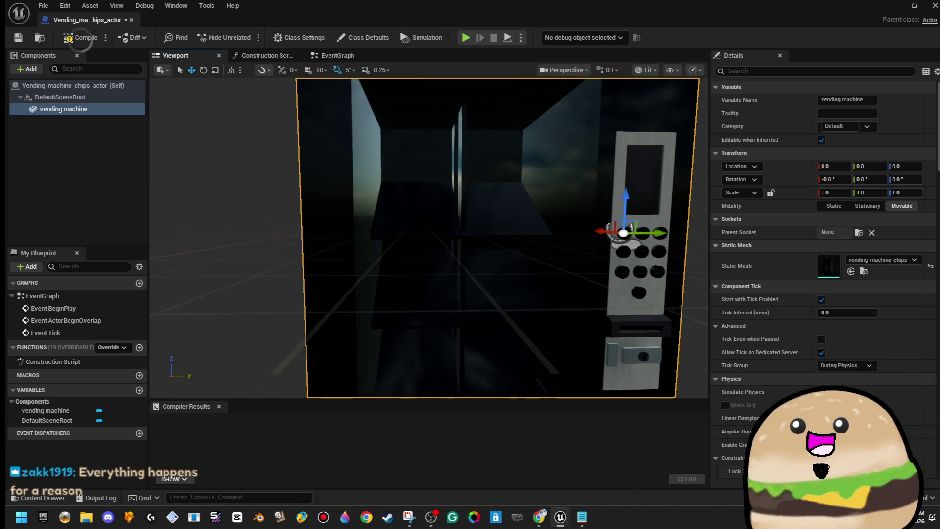
{"action": "scroll", "coordinate": [310, 232], "scroll_direction": "down", "scroll_amount": 8}
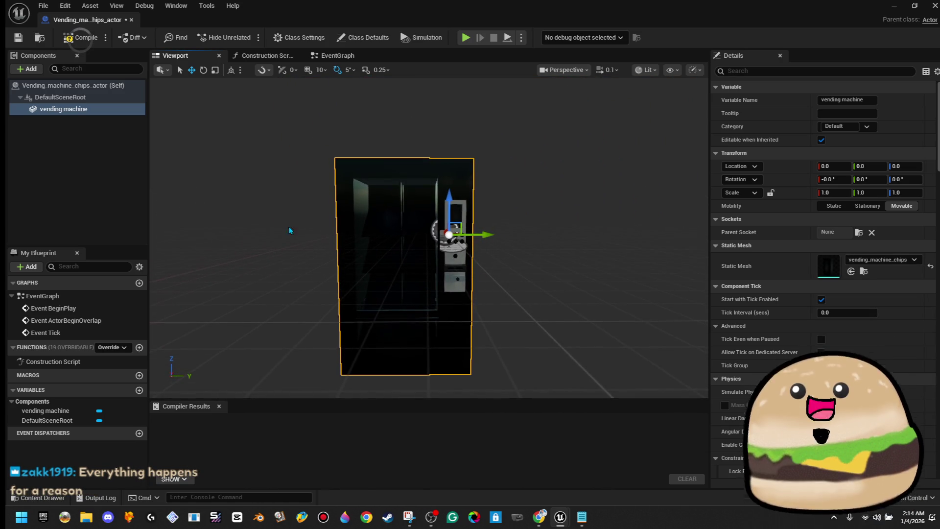
{"action": "left_click", "coordinate": [28, 69]}
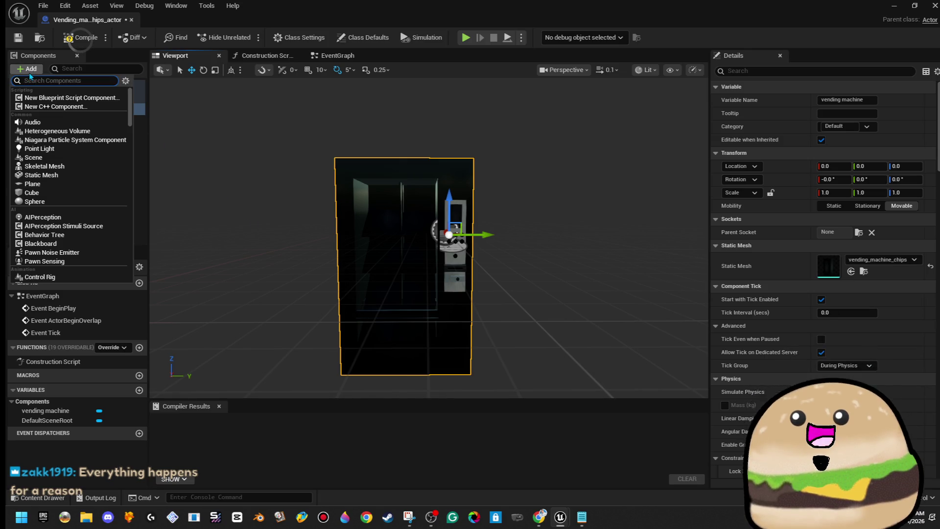
Add a Cube component and enter 0.01 for its X scale.
{"action": "type", "text": "dcube"}
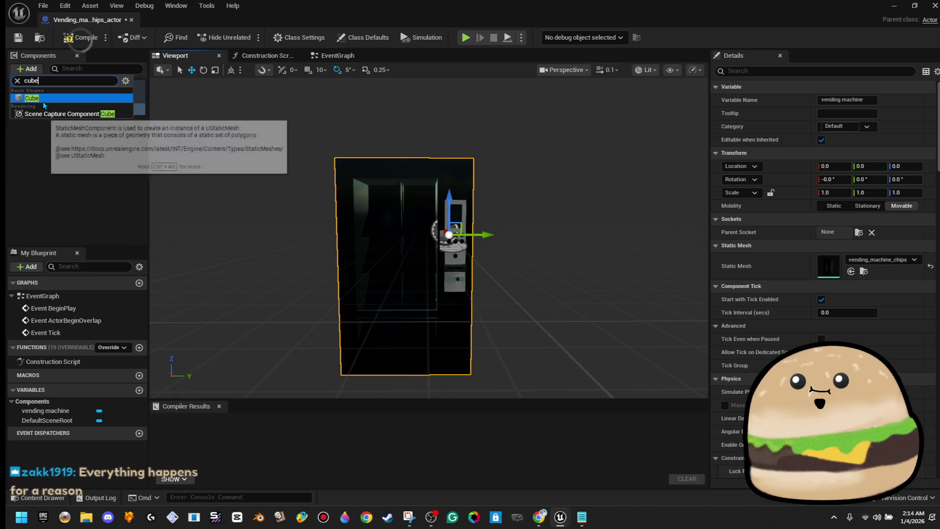
{"action": "left_click", "coordinate": [44, 101]}
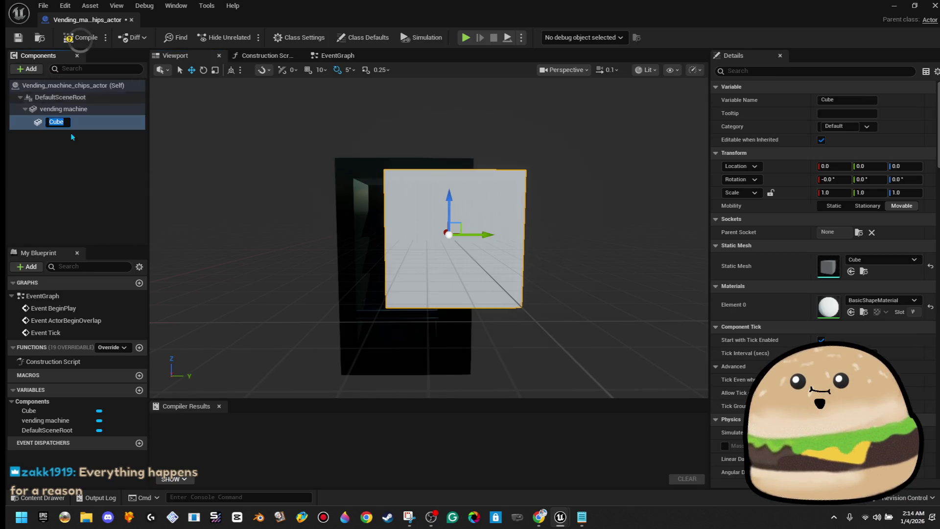
{"action": "left_click", "coordinate": [839, 190]}
{"action": "type", "text": ".01"}
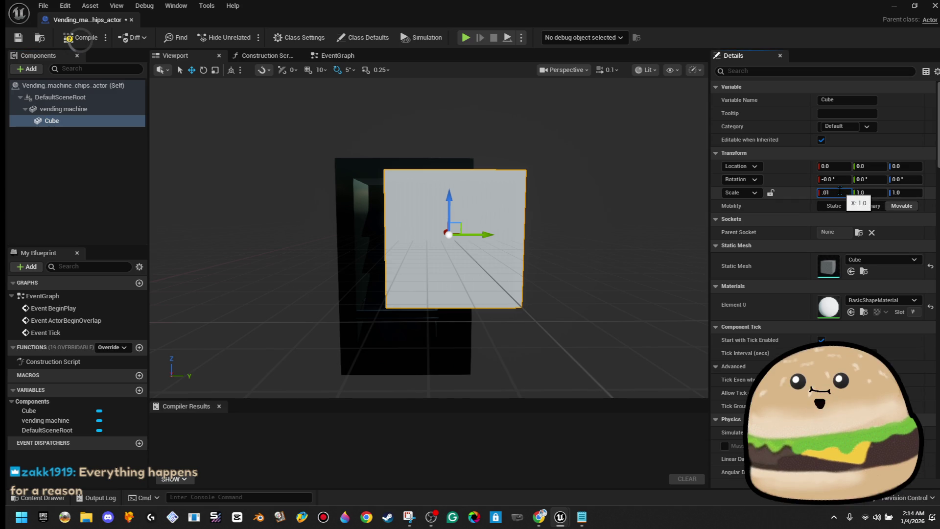
{"action": "key", "text": "Return"}
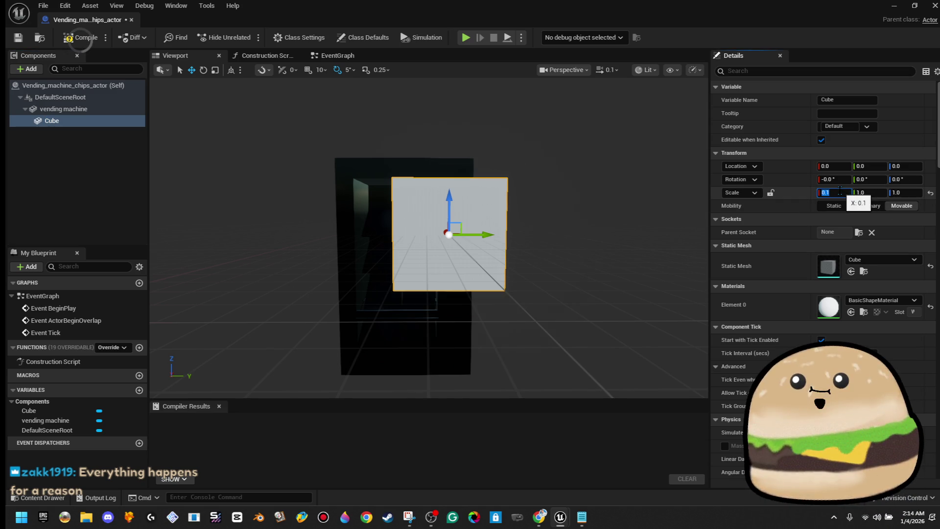
{"action": "type", "text": ".01"}
{"action": "key", "text": "Return"}
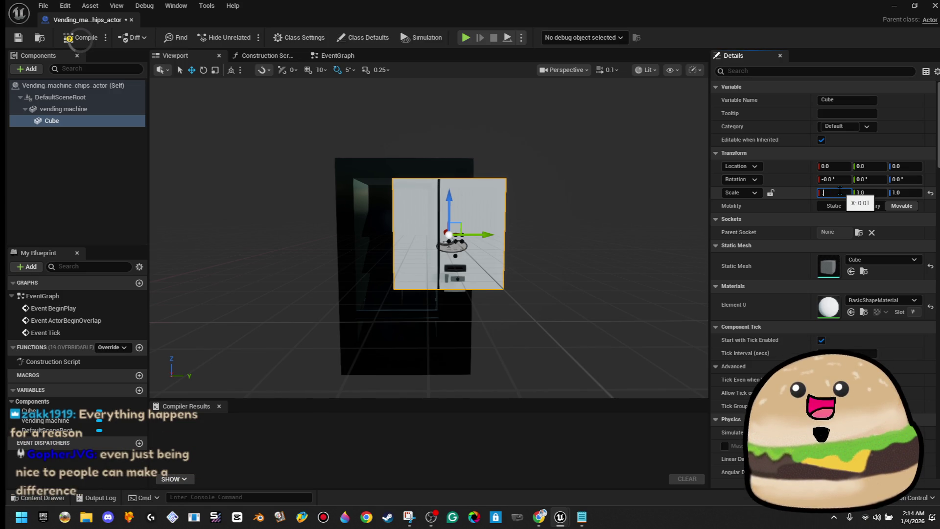
Reset the X scale, then apply a uniform 0.01 scale to the cube.
{"action": "type", "text": "1"}
{"action": "key", "text": "Return"}
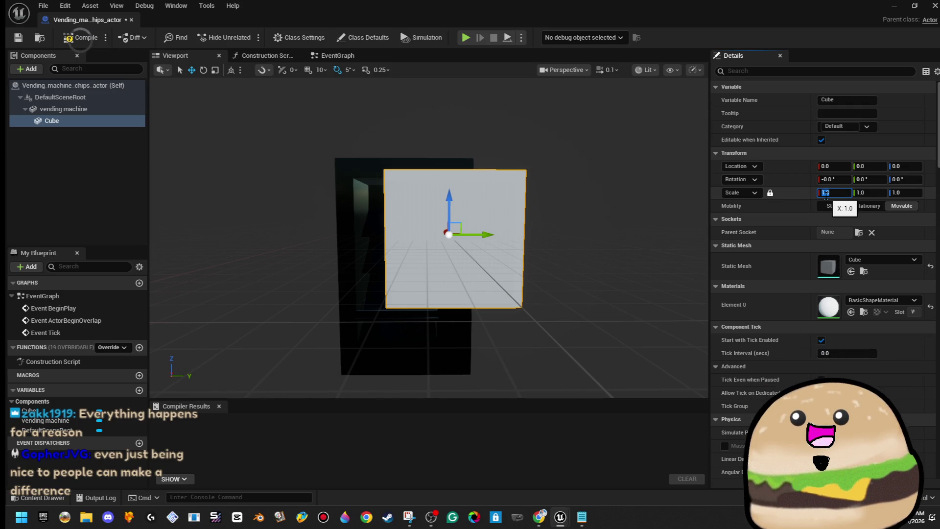
{"action": "type", "text": "0.1"}
{"action": "key", "text": "Return"}
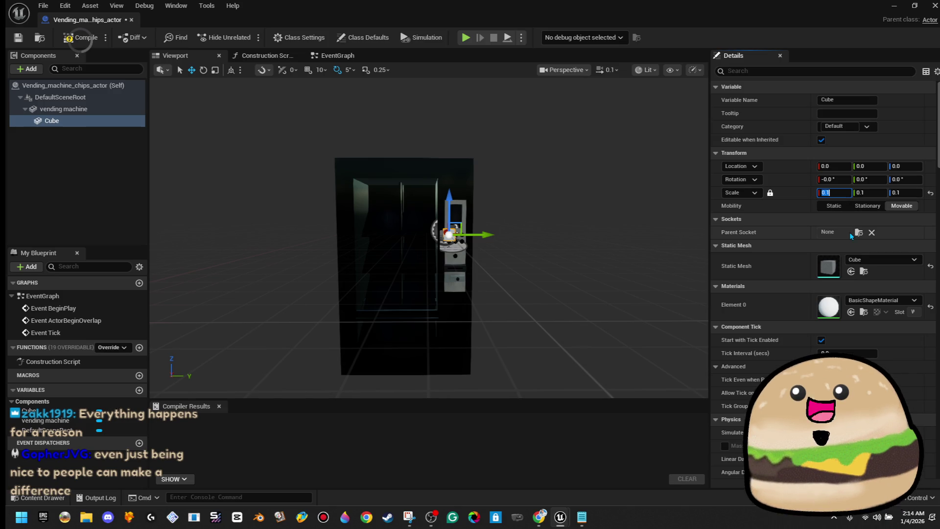
{"action": "left_click_drag", "start_coordinate": [539, 294], "coordinate": [570, 248]}
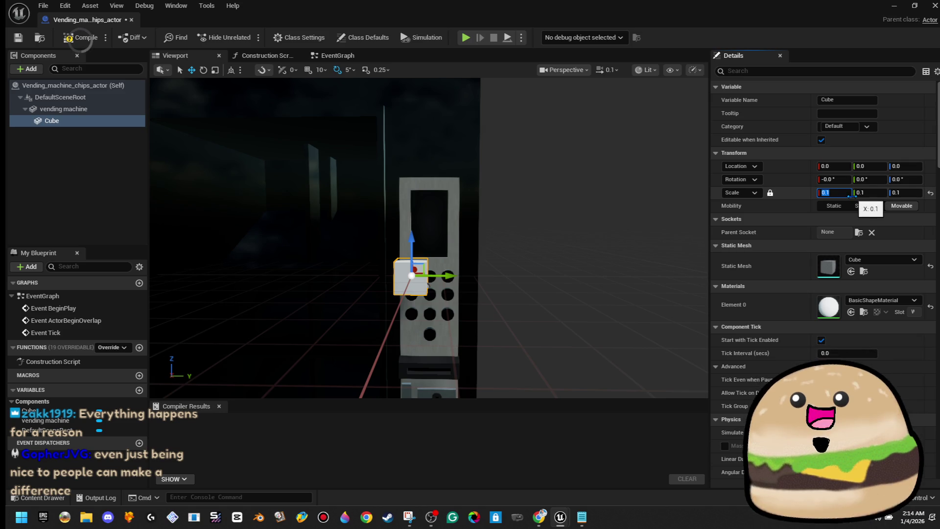
{"action": "type", "text": ".01"}
{"action": "type", "text": "0.01"}
{"action": "key", "text": "Return"}
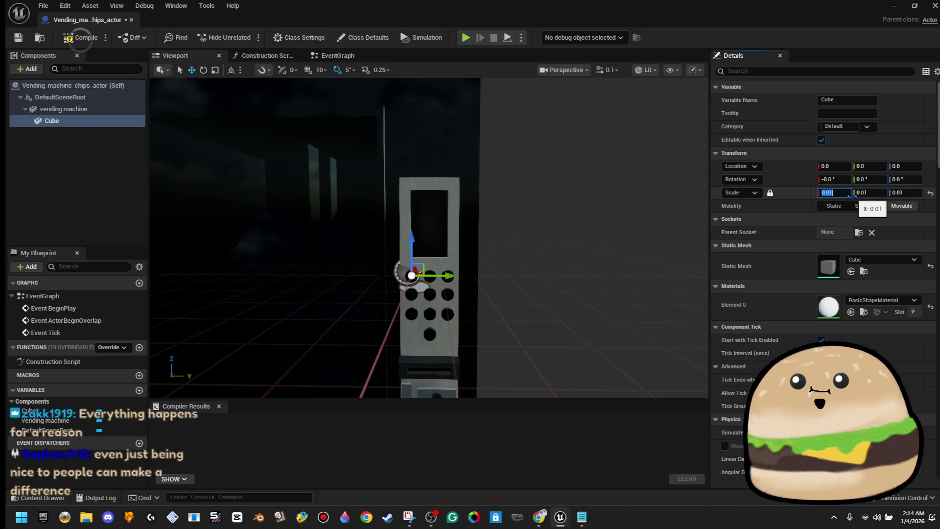
{"action": "mouse_move", "coordinate": [539, 294]}
{"action": "left_mouse_down"}
{"action": "mouse_move", "coordinate": [539, 264]}
{"action": "mouse_move", "coordinate": [519, 264]}
{"action": "mouse_move", "coordinate": [533, 254]}
{"action": "left_mouse_up"}
{"action": "scroll", "coordinate": [429, 238], "scroll_direction": "down", "scroll_amount": 10}
{"action": "left_click_drag", "start_coordinate": [429, 238], "coordinate": [416, 233]}
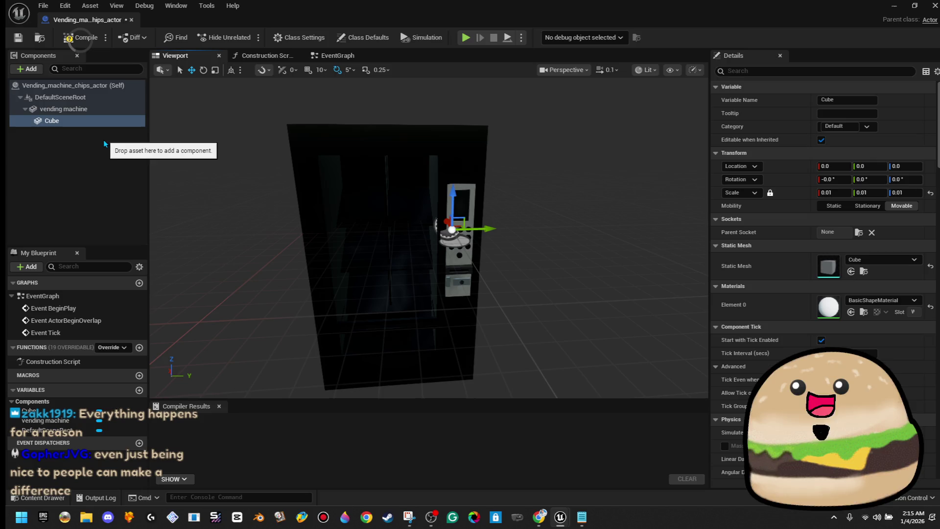
Move the Cube directly under the scene root and give it the iinvisible material.
{"action": "left_click", "coordinate": [74, 109]}
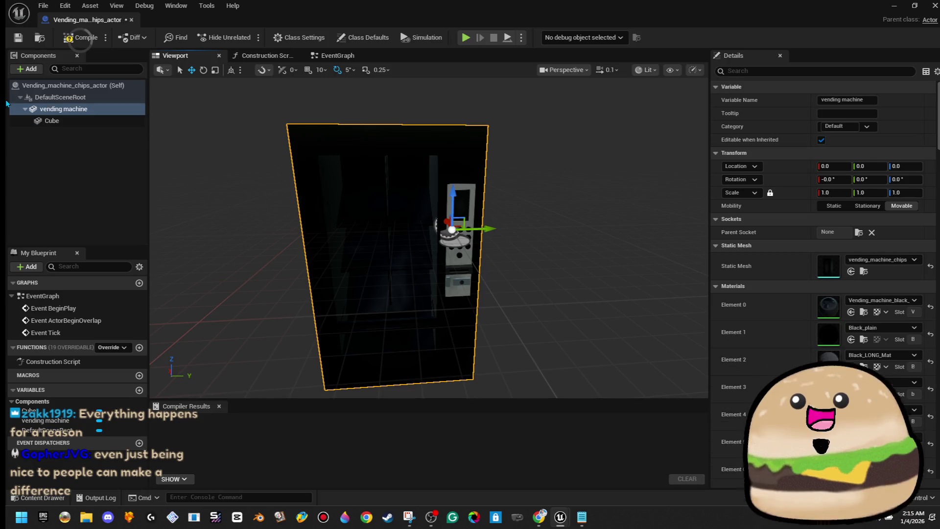
{"action": "left_click_drag", "start_coordinate": [104, 126], "coordinate": [105, 103]}
{"action": "left_click", "coordinate": [114, 121]}
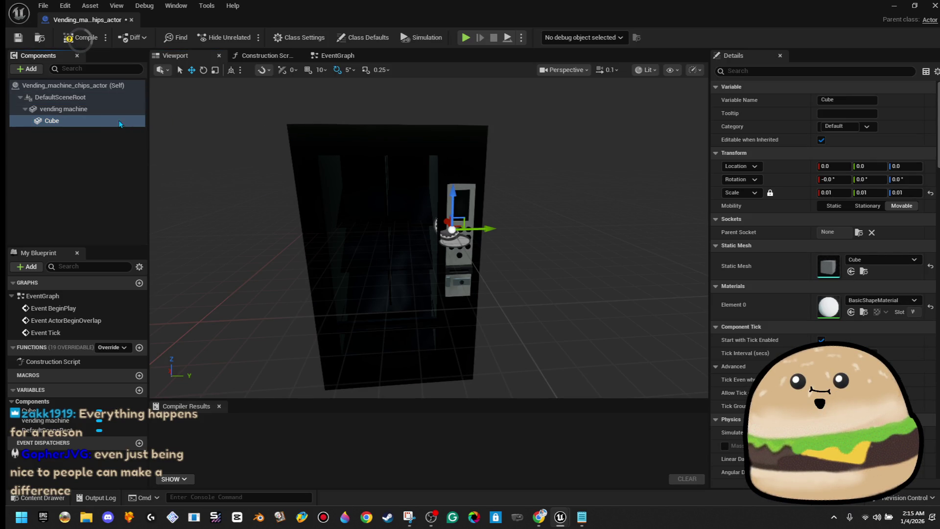
{"action": "left_click", "coordinate": [886, 303]}
{"action": "type", "text": "invi"}
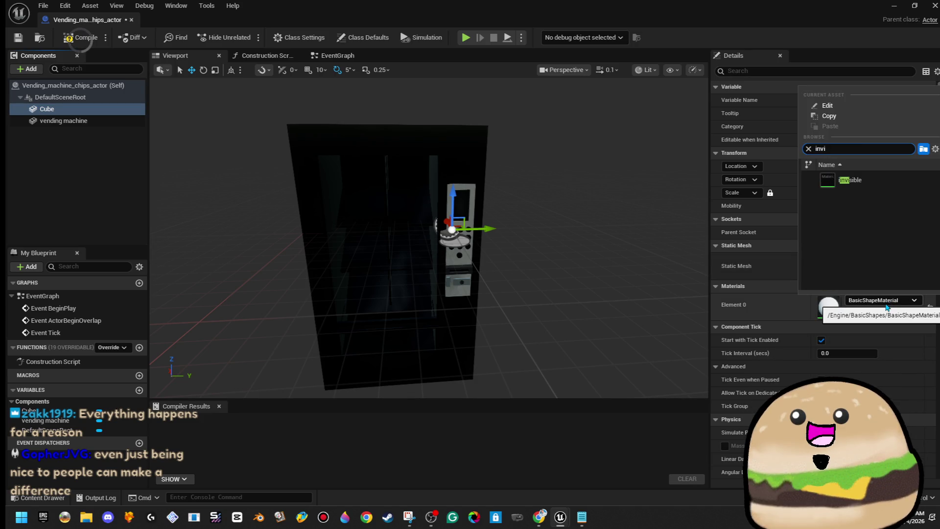
{"action": "key", "text": "Return"}
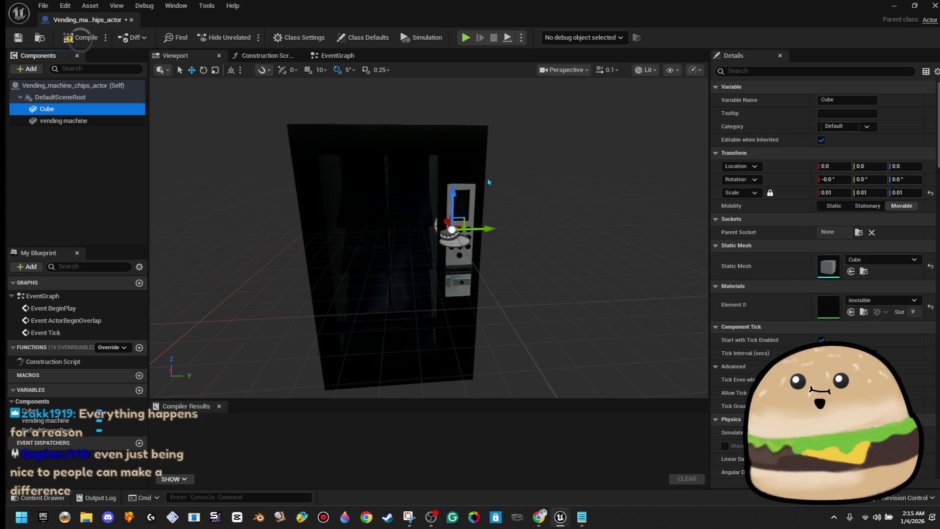
Rename the Cube component to pivot.
{"action": "right_click", "coordinate": [89, 109]}
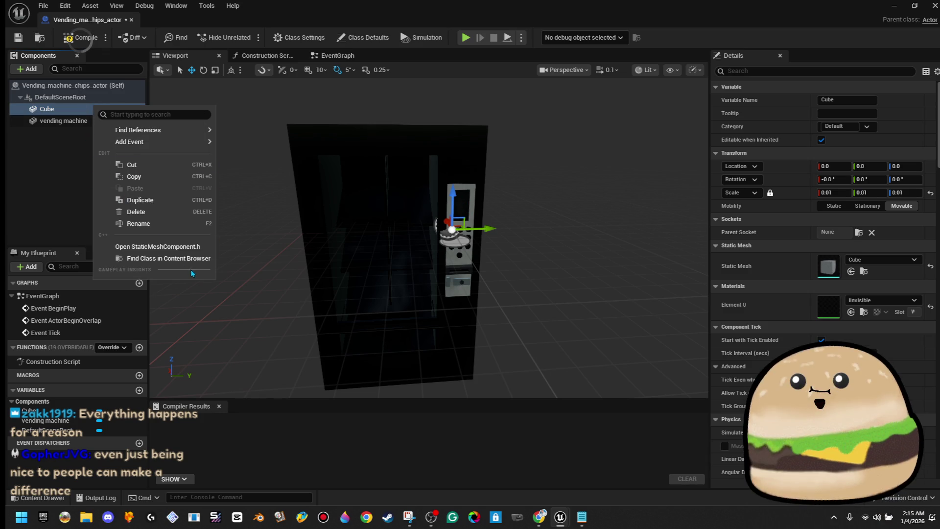
{"action": "left_click", "coordinate": [188, 230]}
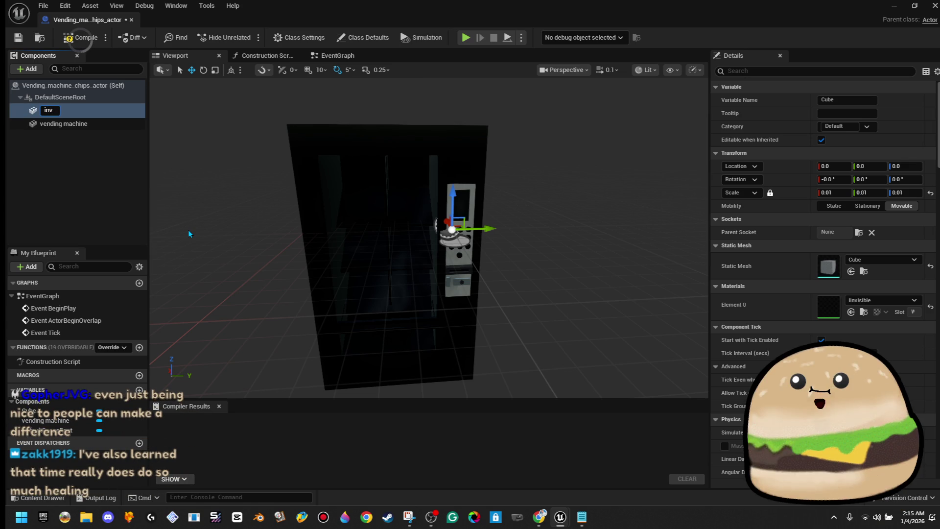
{"action": "key", "text": "BackSpace"}
{"action": "key", "text": "BackSpace"}
{"action": "type", "text": "pivot"}
{"action": "key", "text": "Return"}
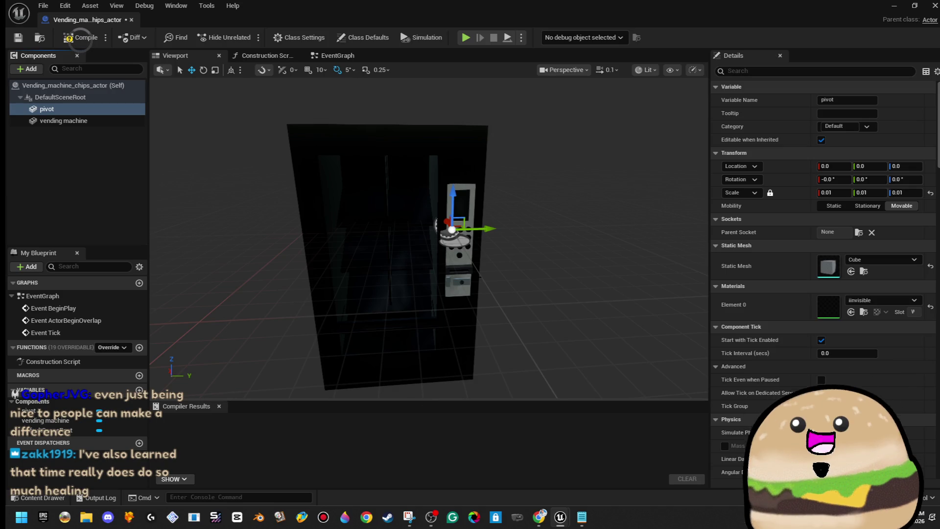
Raise the vending machine mesh above the pivot, offsetting it to Y 41.29.
{"action": "scroll", "coordinate": [456, 276], "scroll_direction": "down", "scroll_amount": 3}
{"action": "left_click", "coordinate": [456, 277]}
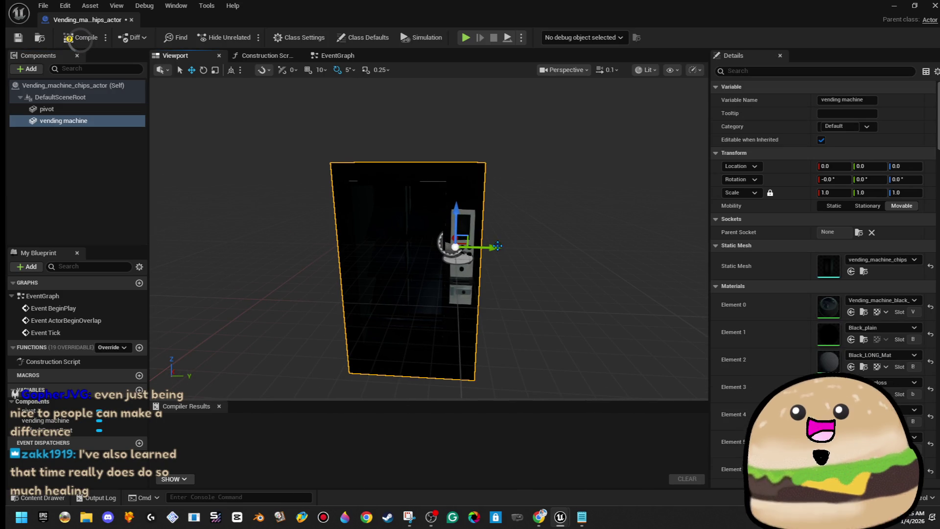
{"action": "mouse_move", "coordinate": [495, 248]}
{"action": "left_mouse_down"}
{"action": "mouse_move", "coordinate": [550, 245]}
{"action": "mouse_move", "coordinate": [539, 245]}
{"action": "mouse_move", "coordinate": [512, 171]}
{"action": "mouse_move", "coordinate": [515, 73]}
{"action": "left_mouse_up"}
{"action": "key", "text": "f"}
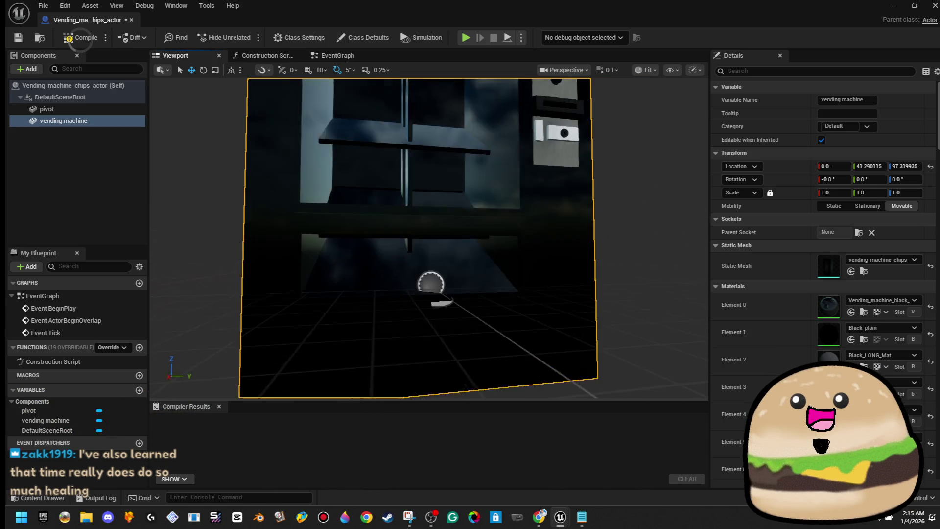
{"action": "left_click_drag", "start_coordinate": [558, 281], "coordinate": [558, 281]}
{"action": "left_click_drag", "start_coordinate": [484, 150], "coordinate": [482, 101]}
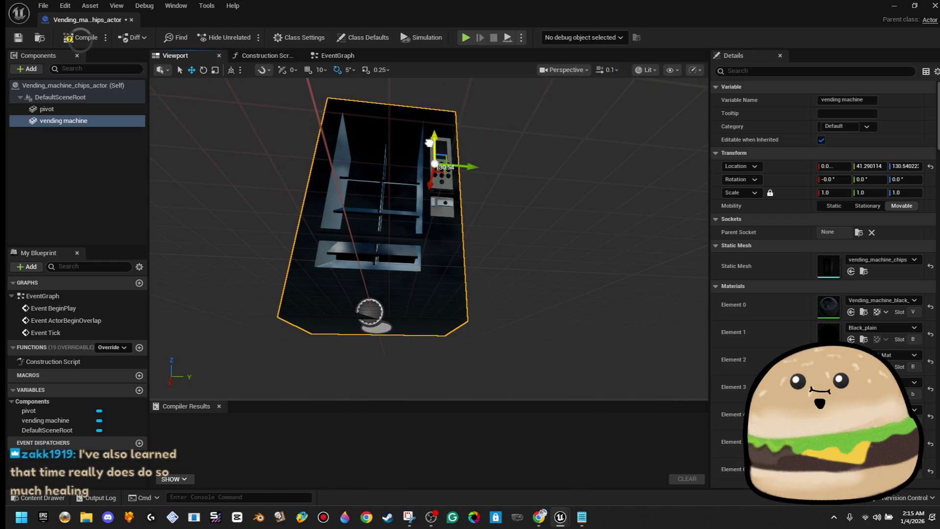
{"action": "left_click_drag", "start_coordinate": [482, 101], "coordinate": [482, 101]}
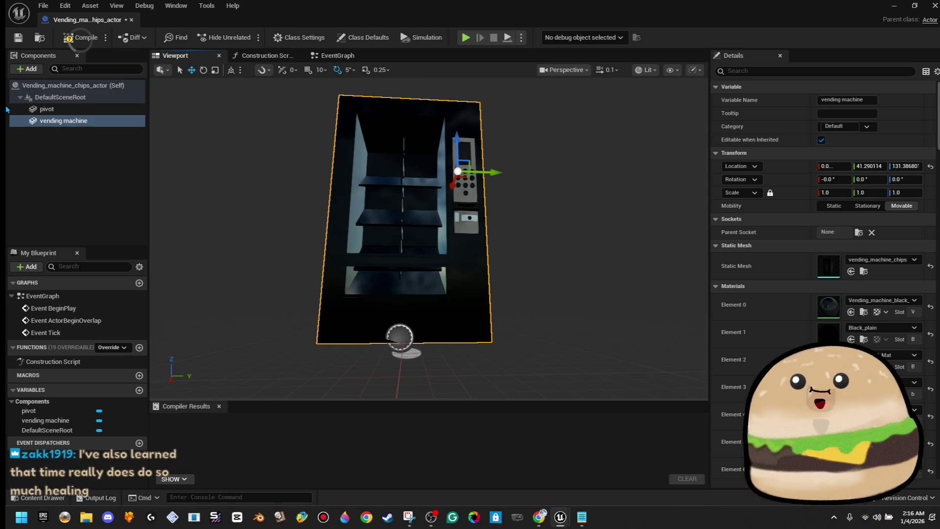
Compile and save the Vending_machine_chips_actor Blueprint.
{"action": "left_click", "coordinate": [78, 38]}
{"action": "left_click", "coordinate": [21, 42]}
{"action": "mouse_move", "coordinate": [431, 245]}
{"action": "left_mouse_down"}
{"action": "mouse_move", "coordinate": [387, 226]}
{"action": "mouse_move", "coordinate": [387, 166]}
{"action": "mouse_move", "coordinate": [386, 205]}
{"action": "mouse_move", "coordinate": [372, 206]}
{"action": "mouse_move", "coordinate": [358, 182]}
{"action": "mouse_move", "coordinate": [546, 182]}
{"action": "left_mouse_up"}
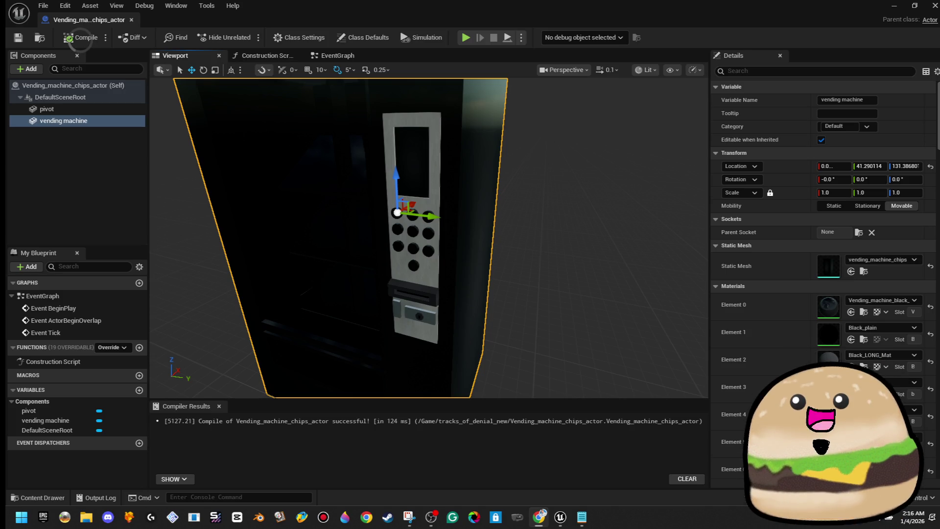
{"action": "left_click_drag", "start_coordinate": [429, 237], "coordinate": [539, 238]}
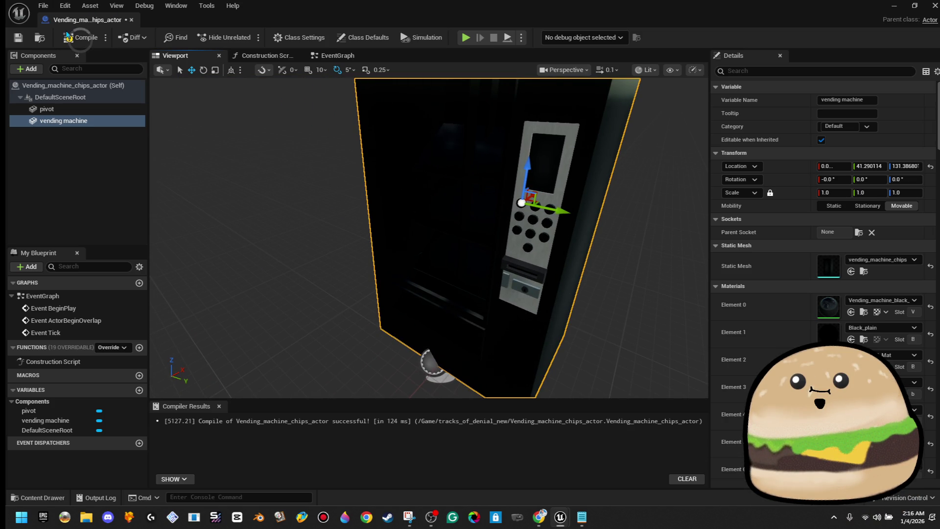
{"action": "key", "text": "ctrl+s"}
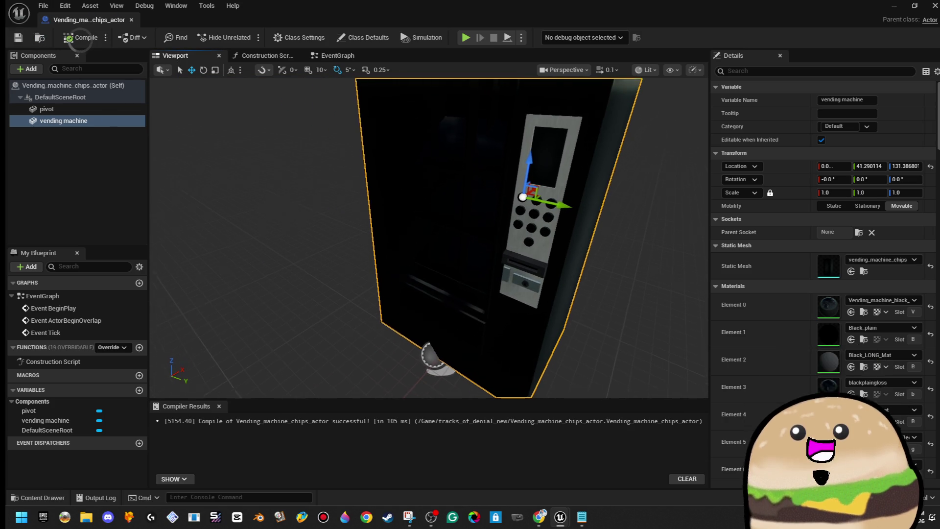
{"action": "key", "text": "f"}
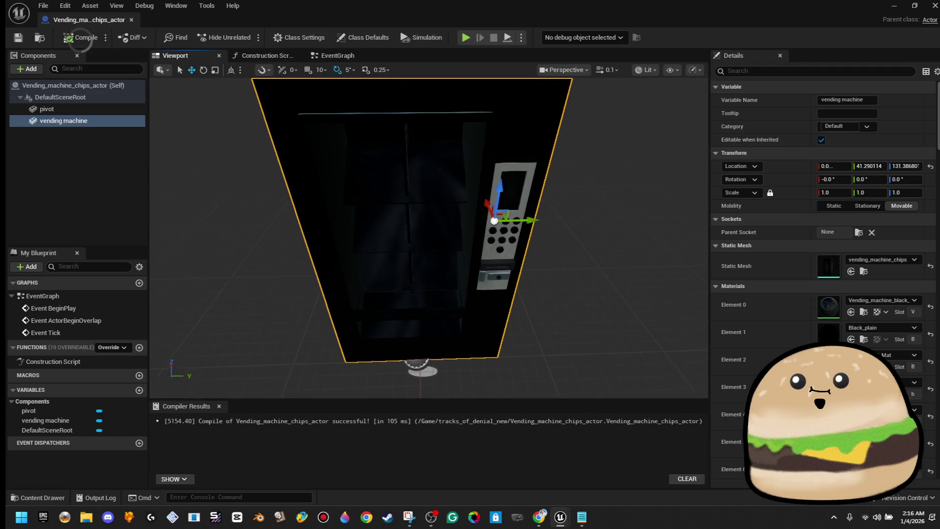
{"action": "left_click", "coordinate": [33, 72]}
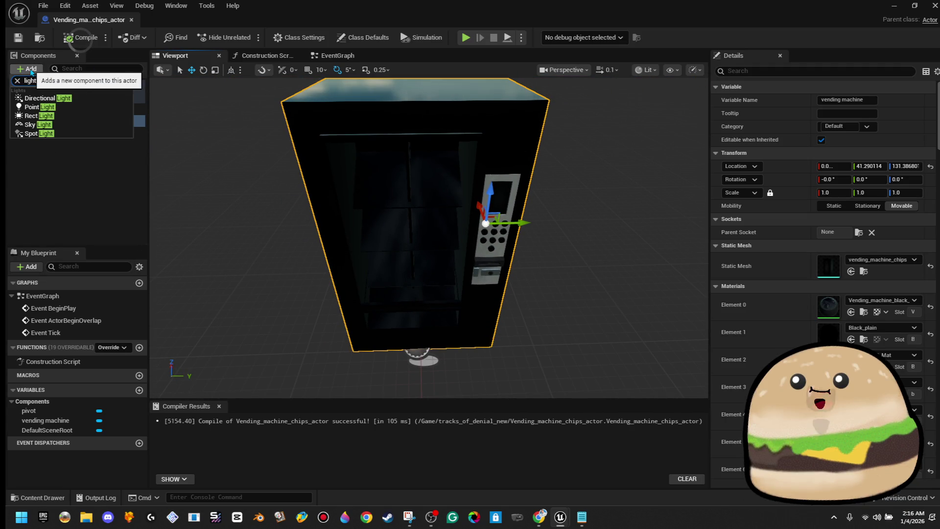
Add a point light, raise it inside the machine, and set its intensity to 500.
{"action": "left_click", "coordinate": [34, 107]}
{"action": "left_click_drag", "start_coordinate": [426, 220], "coordinate": [490, 225]}
{"action": "mouse_move", "coordinate": [458, 337]}
{"action": "left_mouse_down"}
{"action": "mouse_move", "coordinate": [458, 274]}
{"action": "mouse_move", "coordinate": [477, 201]}
{"action": "mouse_move", "coordinate": [466, 210]}
{"action": "left_mouse_up"}
{"action": "left_click", "coordinate": [862, 258]}
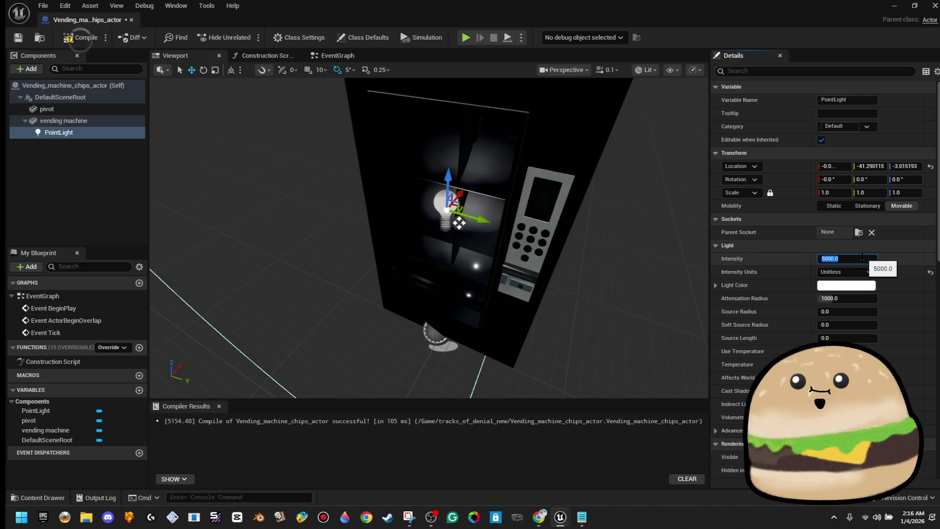
{"action": "type", "text": "500"}
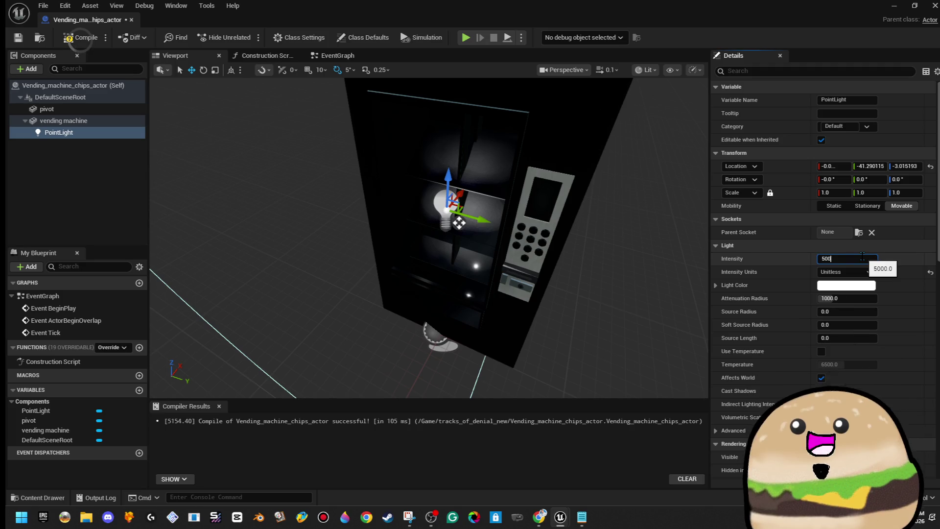
{"action": "key", "text": "Return"}
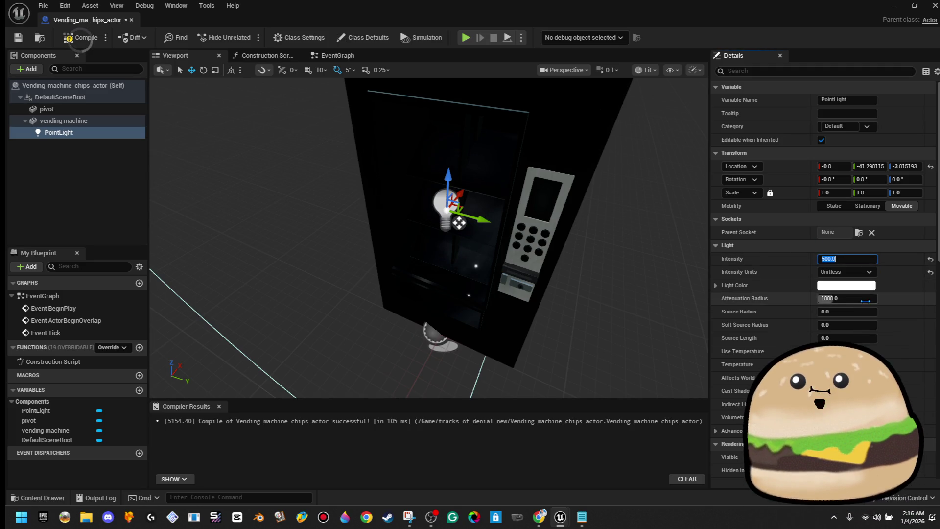
Give the point light source length 120, and source radius and soft source radius 15.
{"action": "left_click", "coordinate": [849, 334]}
{"action": "type", "text": "88"}
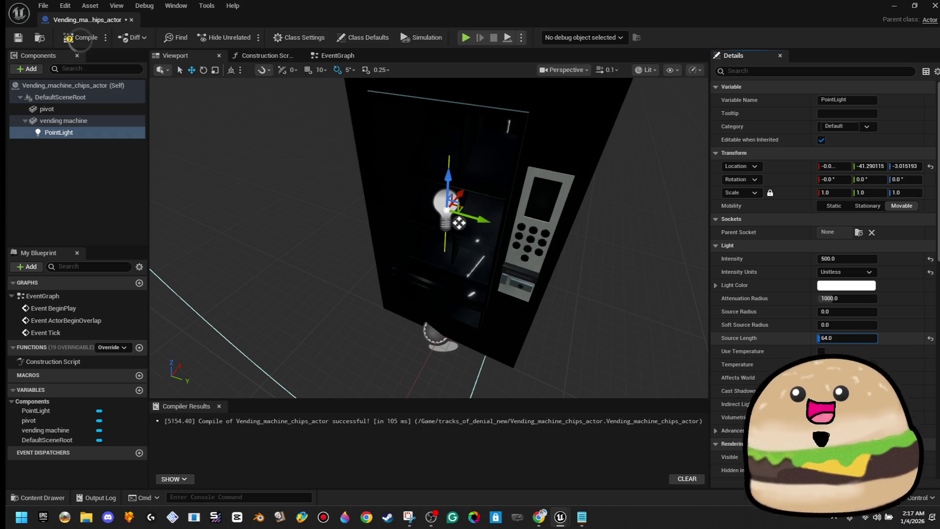
{"action": "key", "text": "Return"}
{"action": "left_click_drag", "start_coordinate": [832, 338], "coordinate": [827, 338]}
{"action": "left_click", "coordinate": [847, 324]}
{"action": "left_click", "coordinate": [863, 311]}
{"action": "type", "text": "50"}
{"action": "key", "text": "Return"}
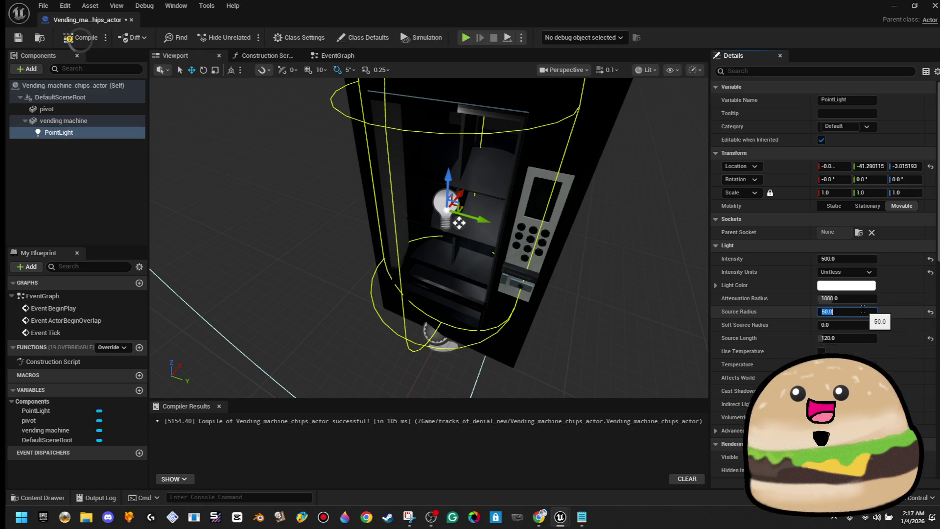
{"action": "type", "text": "15"}
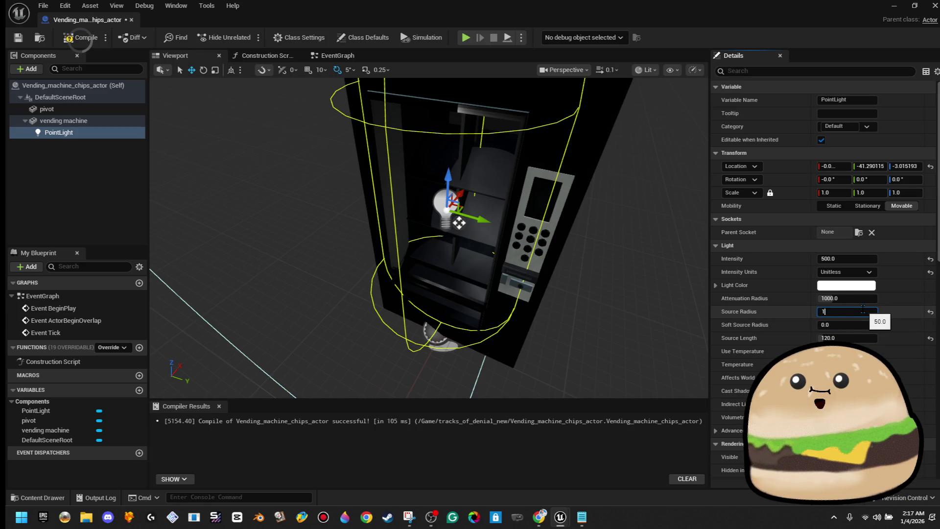
{"action": "key", "text": "Return"}
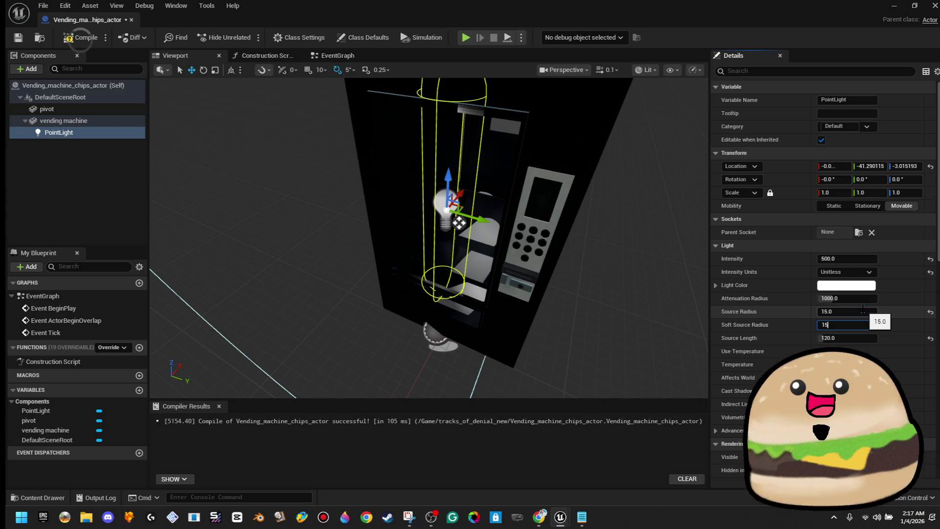
Slide the point light beside the shelves, to about 7.05, -72.39, -3.02.
{"action": "scroll", "coordinate": [460, 222], "scroll_direction": "up", "scroll_amount": 4}
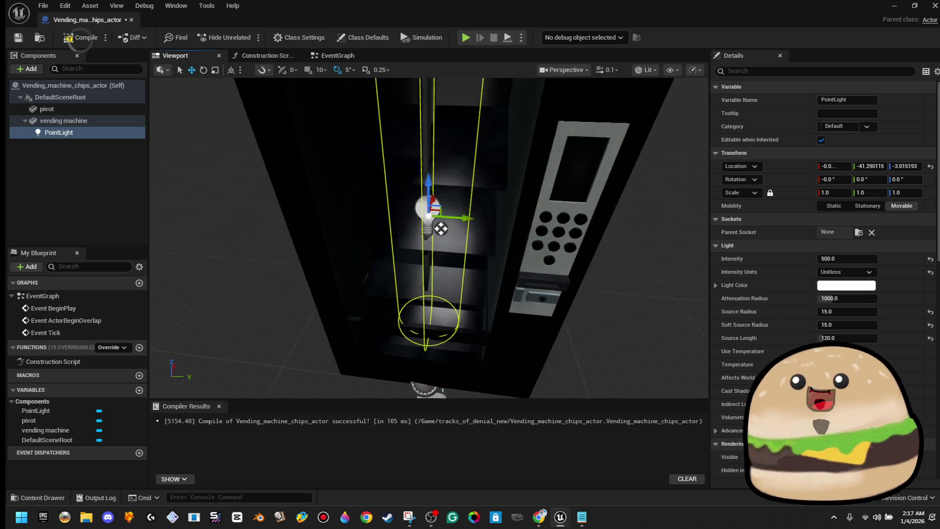
{"action": "mouse_move", "coordinate": [376, 237]}
{"action": "left_mouse_down"}
{"action": "mouse_move", "coordinate": [373, 226]}
{"action": "mouse_move", "coordinate": [598, 209]}
{"action": "mouse_move", "coordinate": [398, 174]}
{"action": "left_mouse_up"}
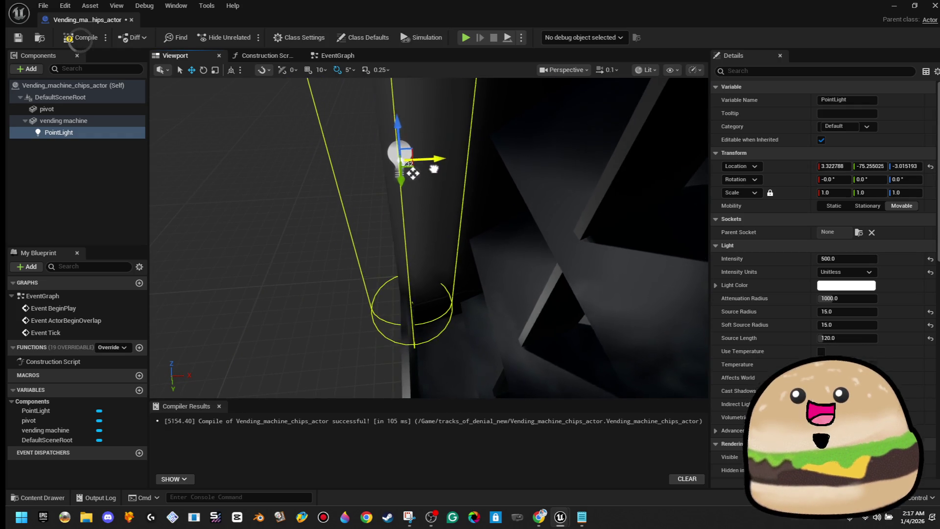
{"action": "mouse_move", "coordinate": [404, 173]}
{"action": "left_mouse_down"}
{"action": "mouse_move", "coordinate": [398, 193]}
{"action": "mouse_move", "coordinate": [540, 193]}
{"action": "mouse_move", "coordinate": [342, 199]}
{"action": "mouse_move", "coordinate": [465, 144]}
{"action": "mouse_move", "coordinate": [426, 164]}
{"action": "left_mouse_up"}
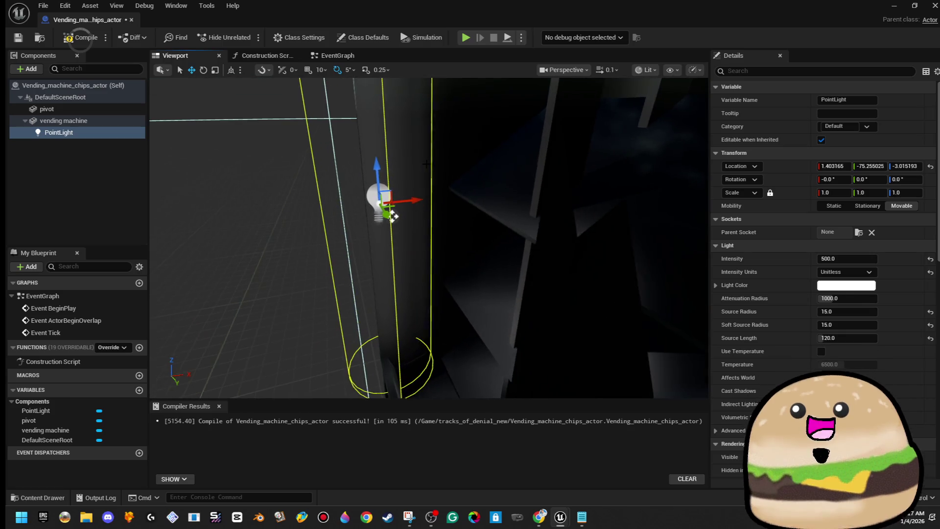
{"action": "mouse_move", "coordinate": [392, 216]}
{"action": "left_mouse_down"}
{"action": "mouse_move", "coordinate": [415, 205]}
{"action": "mouse_move", "coordinate": [392, 223]}
{"action": "mouse_move", "coordinate": [224, 273]}
{"action": "mouse_move", "coordinate": [294, 281]}
{"action": "mouse_move", "coordinate": [384, 272]}
{"action": "mouse_move", "coordinate": [371, 255]}
{"action": "left_mouse_up"}
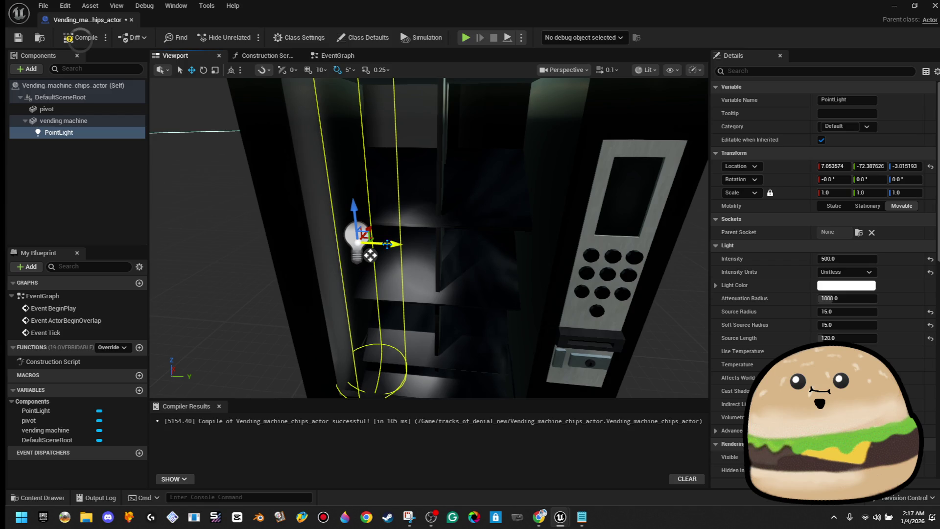
Rename the point light to 'side light'.
{"action": "right_click", "coordinate": [83, 137]}
{"action": "left_click", "coordinate": [157, 252]}
{"action": "type", "text": "side light"}
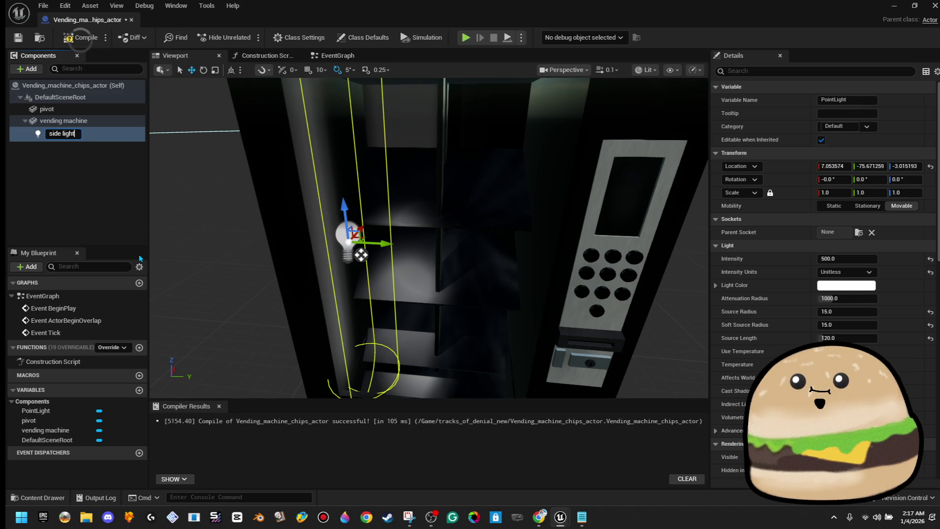
{"action": "key", "text": "Return"}
Duplicate side light as side light1 and move it to the opposite shelf side, Y -15.30.
{"action": "right_click", "coordinate": [102, 138]}
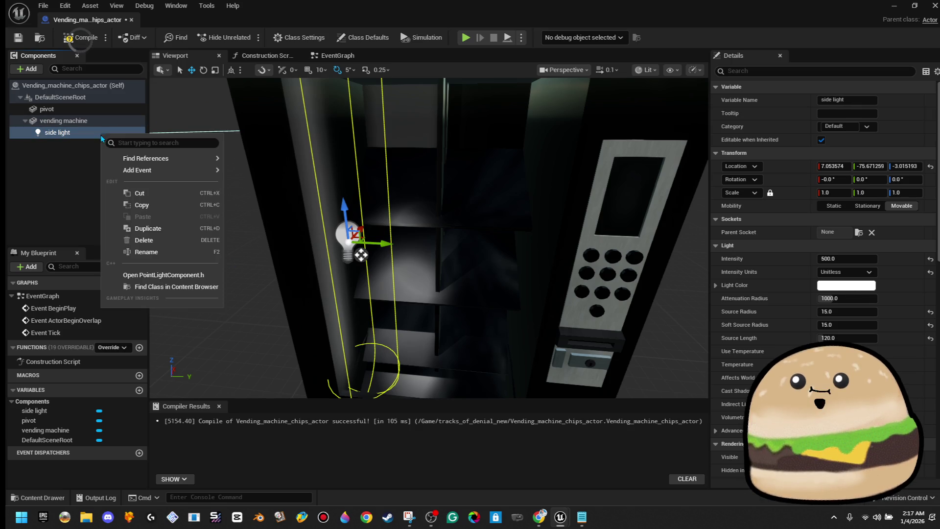
{"action": "left_click", "coordinate": [178, 231]}
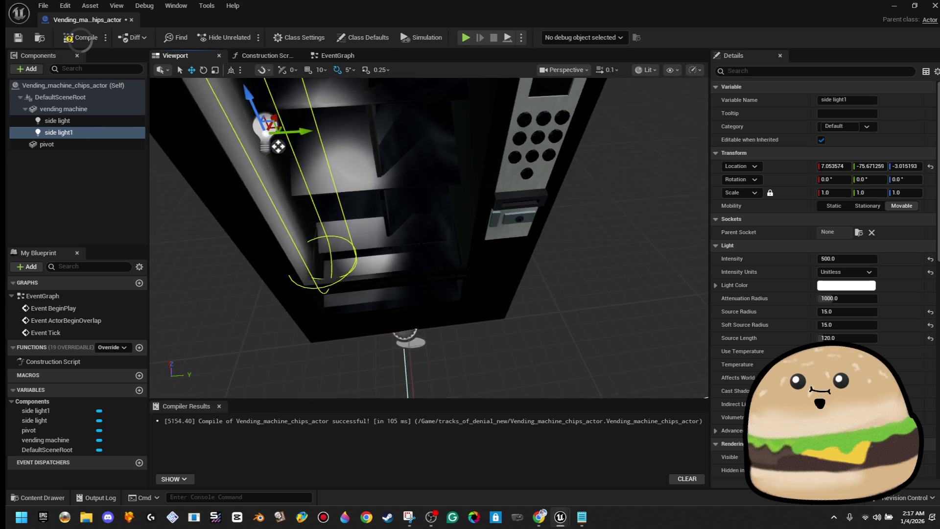
{"action": "mouse_move", "coordinate": [395, 219]}
{"action": "left_mouse_down"}
{"action": "mouse_move", "coordinate": [499, 220]}
{"action": "mouse_move", "coordinate": [536, 230]}
{"action": "mouse_move", "coordinate": [537, 250]}
{"action": "left_mouse_up"}
{"action": "mouse_move", "coordinate": [429, 238]}
{"action": "left_mouse_down"}
{"action": "mouse_move", "coordinate": [338, 238]}
{"action": "mouse_move", "coordinate": [337, 208]}
{"action": "left_mouse_up"}
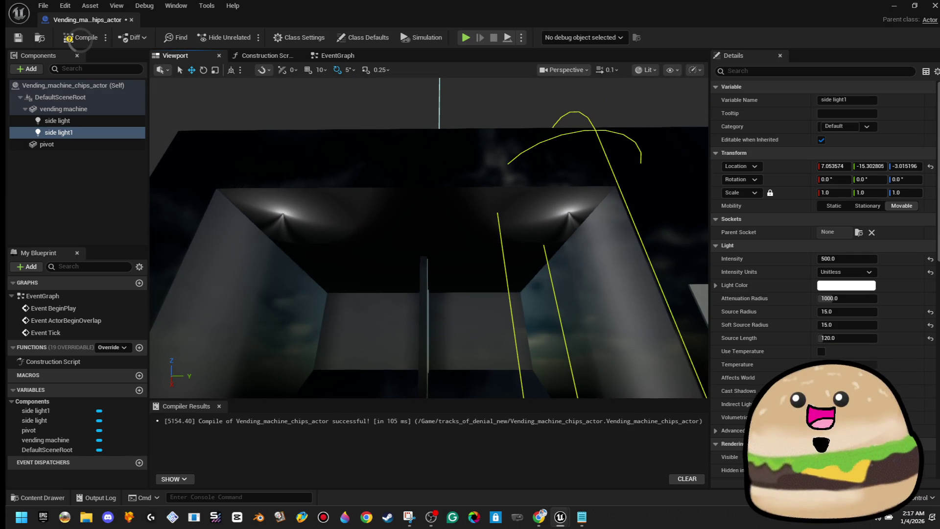
{"action": "left_click_drag", "start_coordinate": [269, 212], "coordinate": [268, 212]}
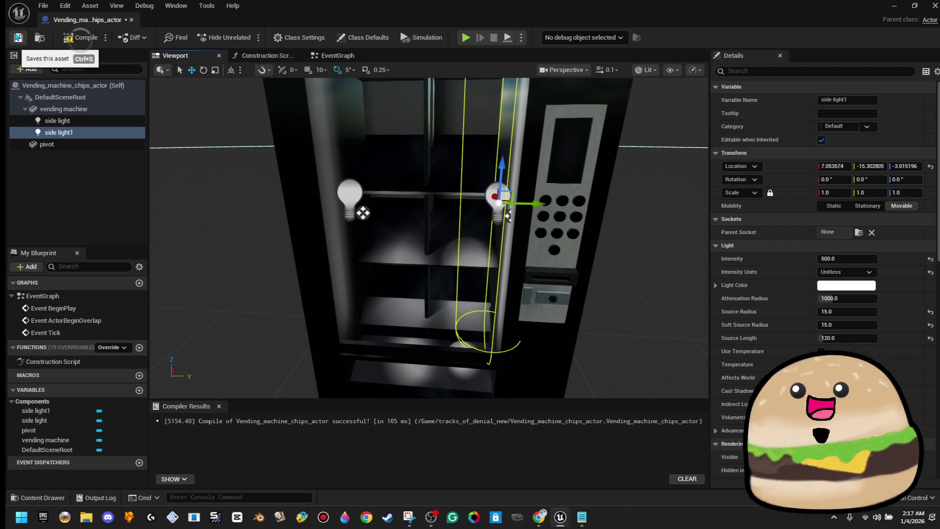
Compile the Blueprint and inspect the selected bulb up close.
{"action": "left_click", "coordinate": [86, 38]}
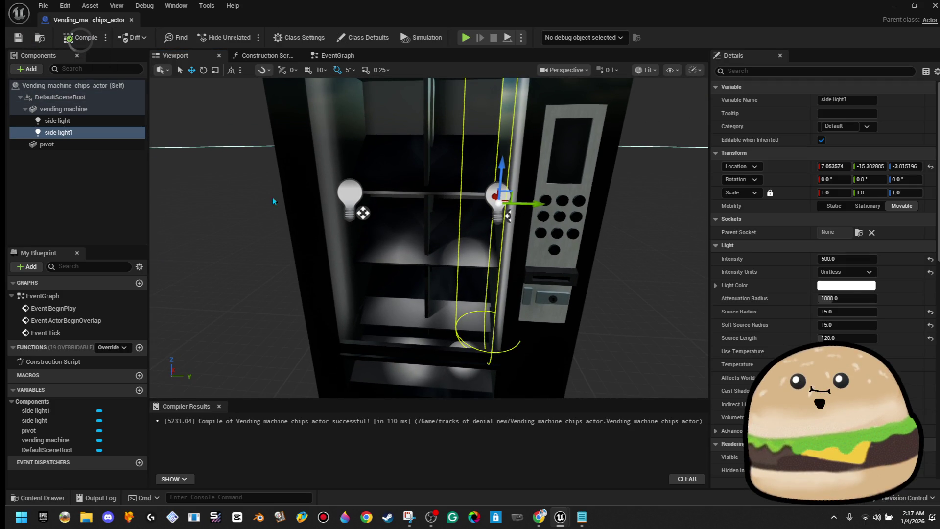
{"action": "left_click_drag", "start_coordinate": [269, 212], "coordinate": [269, 212]}
{"action": "mouse_move", "coordinate": [477, 372]}
{"action": "left_mouse_down"}
{"action": "mouse_move", "coordinate": [579, 348]}
{"action": "mouse_move", "coordinate": [546, 363]}
{"action": "left_mouse_up"}
{"action": "mouse_move", "coordinate": [395, 227]}
{"action": "left_mouse_down"}
{"action": "mouse_move", "coordinate": [479, 294]}
{"action": "mouse_move", "coordinate": [476, 325]}
{"action": "left_mouse_up"}
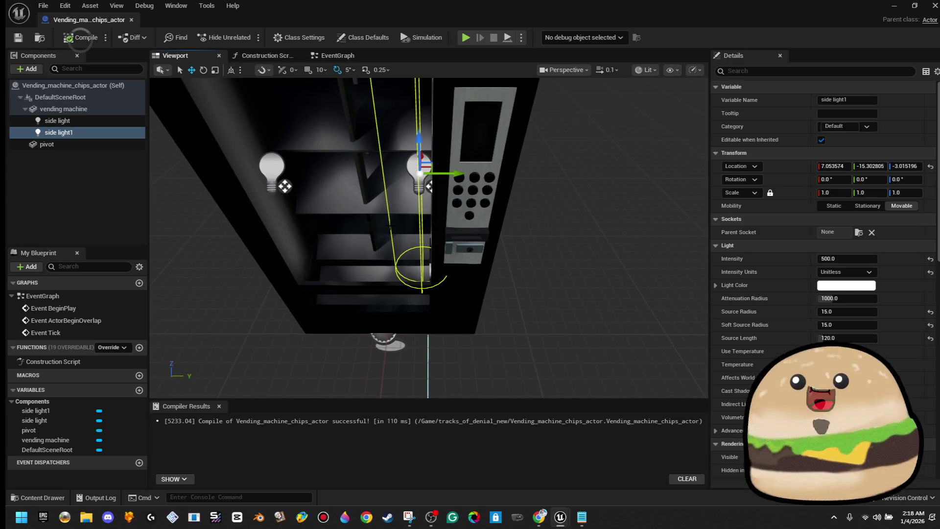
{"action": "left_click", "coordinate": [539, 186]}
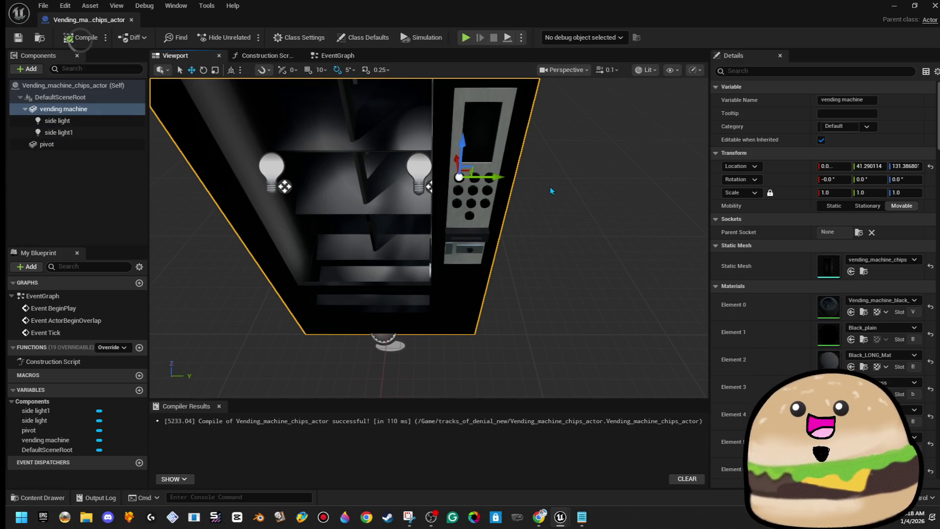
Check both side lights in the cabinet, select one, and recompile the vending machine Blueprint.
{"action": "scroll", "coordinate": [823, 274], "scroll_direction": "down", "scroll_amount": 5}
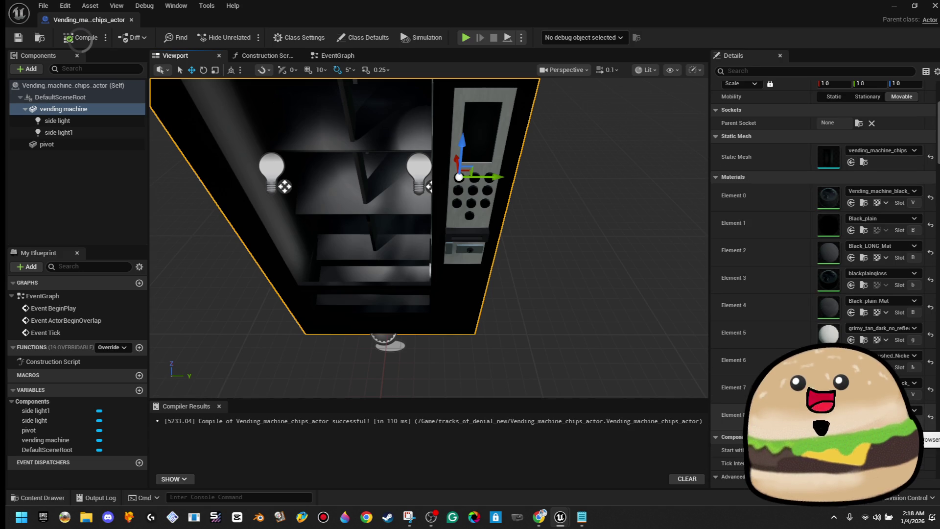
{"action": "left_click_drag", "start_coordinate": [428, 237], "coordinate": [428, 238]}
{"action": "left_click", "coordinate": [409, 214]}
{"action": "left_click_drag", "start_coordinate": [346, 264], "coordinate": [346, 265]}
{"action": "left_click_drag", "start_coordinate": [388, 242], "coordinate": [388, 242]}
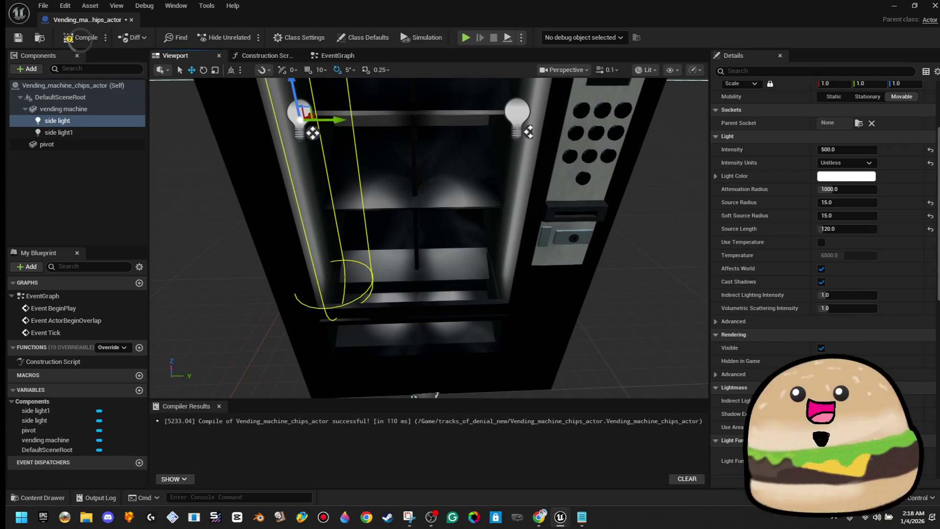
{"action": "left_click_drag", "start_coordinate": [626, 254], "coordinate": [626, 254]}
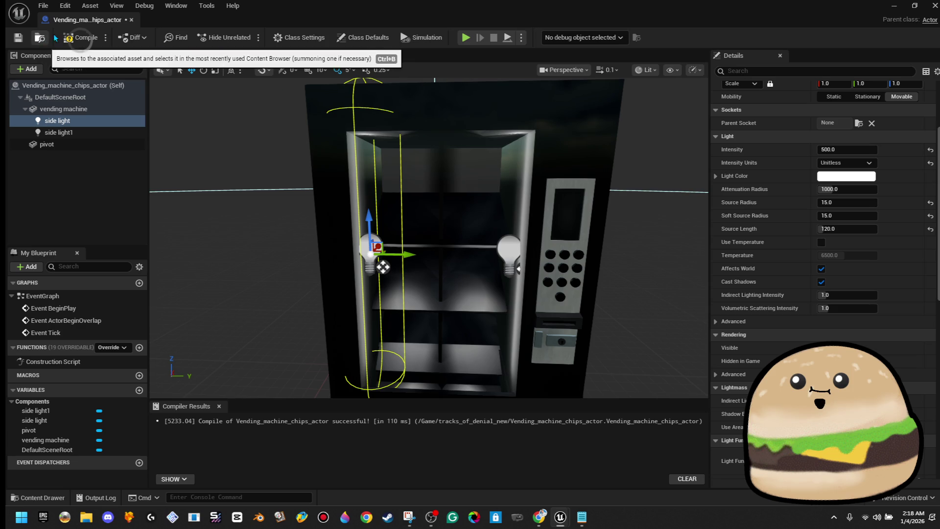
{"action": "left_click", "coordinate": [79, 38]}
{"action": "left_click_drag", "start_coordinate": [217, 147], "coordinate": [218, 148]}
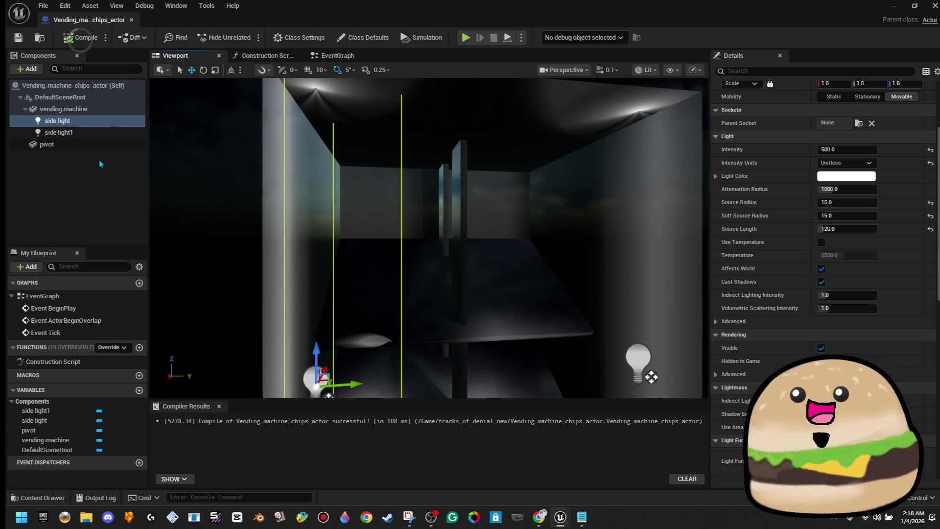
{"action": "left_click", "coordinate": [59, 174]}
{"action": "left_click_drag", "start_coordinate": [217, 147], "coordinate": [218, 147]}
Add a Child Actor component using the chips_bag_actor class.
{"action": "left_click", "coordinate": [28, 68]}
{"action": "type", "text": "child"}
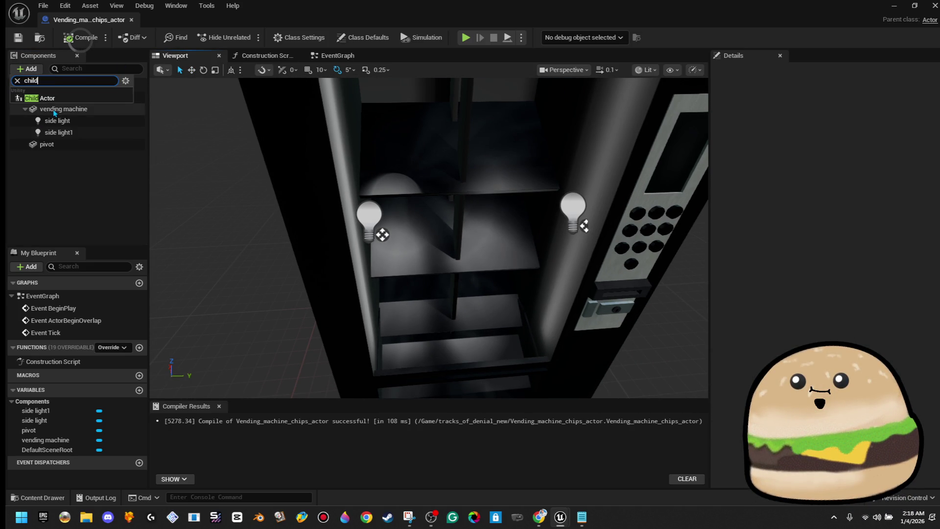
{"action": "left_click", "coordinate": [86, 98]}
{"action": "type", "text": "chip bag actor"}
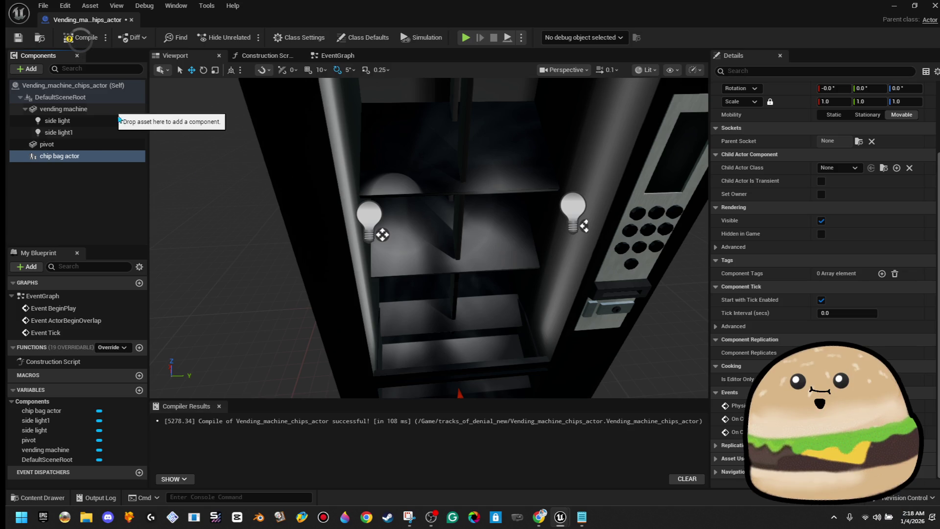
{"action": "scroll", "coordinate": [826, 188], "scroll_direction": "up", "scroll_amount": 2}
{"action": "left_click", "coordinate": [848, 214]}
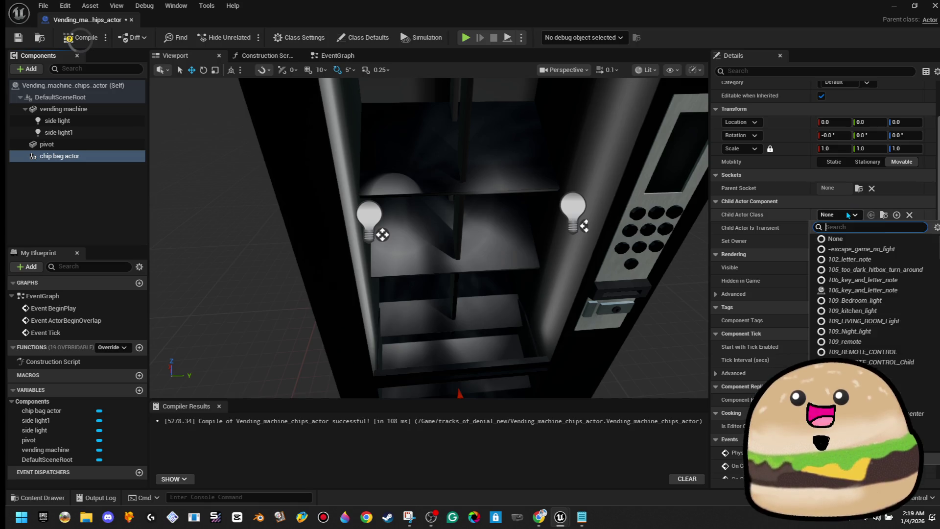
{"action": "type", "text": "chips"}
{"action": "left_click", "coordinate": [862, 248]}
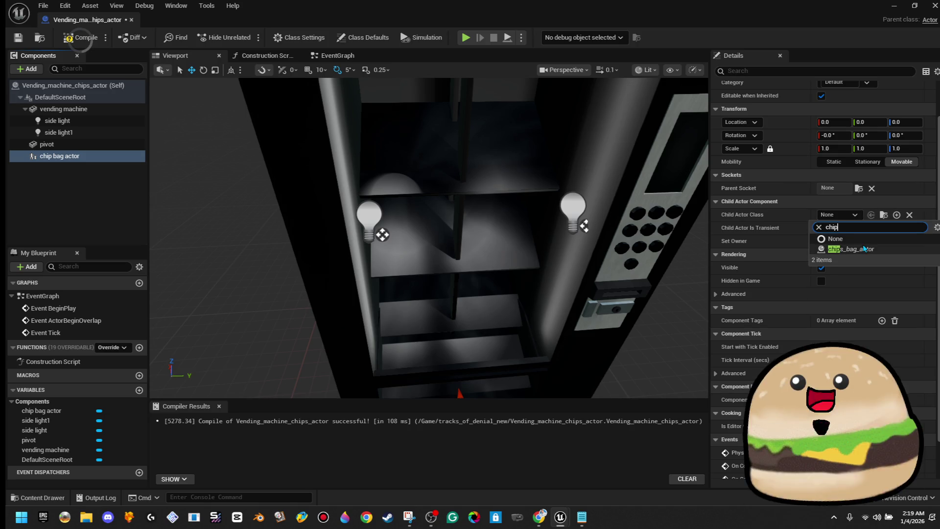
Rotate the chip bag 45° and position it on the top shelf.
{"action": "key", "text": "f"}
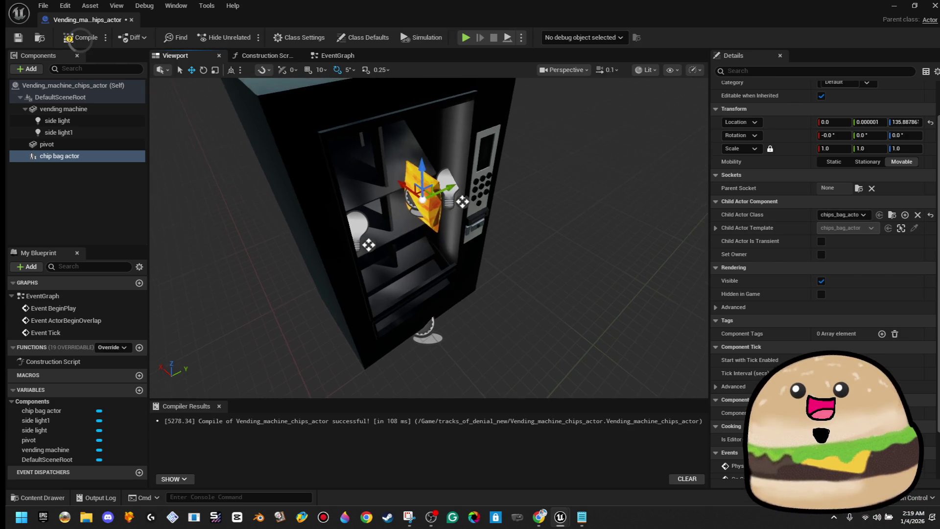
{"action": "key", "text": "e"}
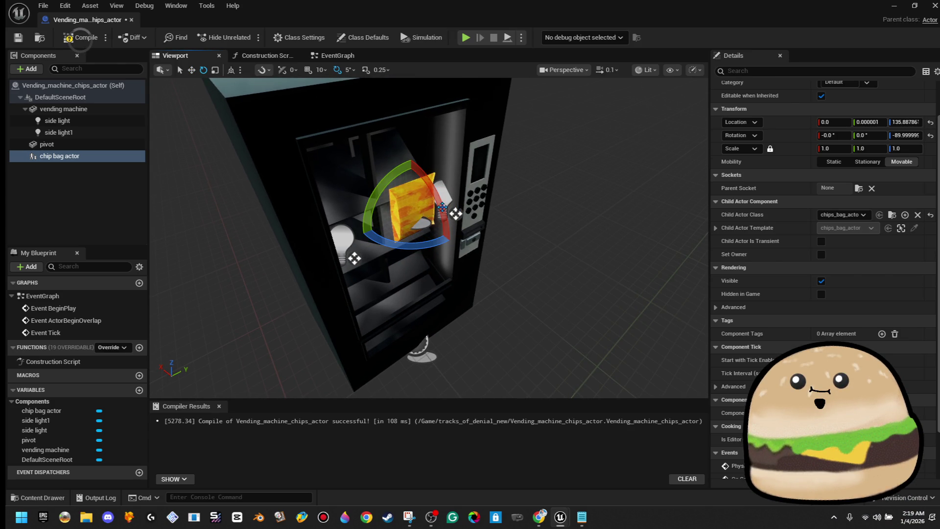
{"action": "scroll", "coordinate": [476, 195], "scroll_direction": "up", "scroll_amount": 6}
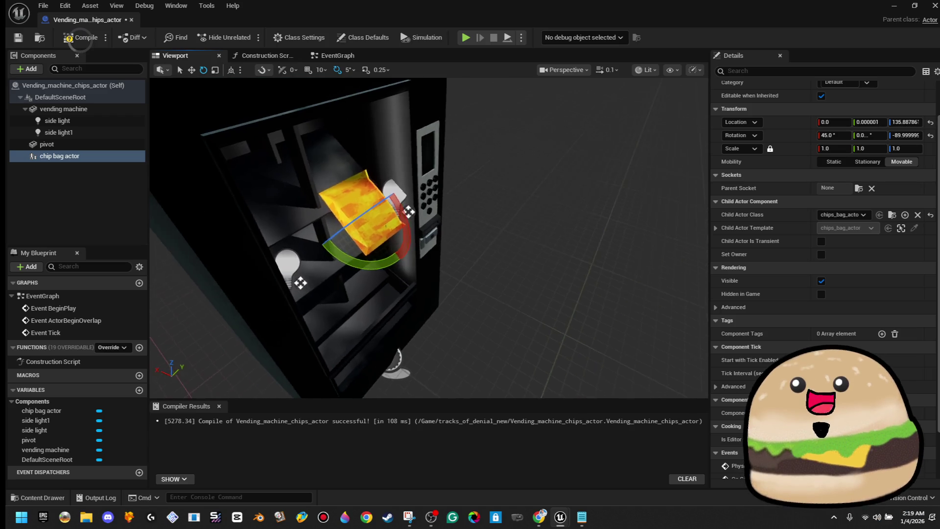
{"action": "mouse_move", "coordinate": [509, 227]}
{"action": "left_mouse_down"}
{"action": "mouse_move", "coordinate": [489, 215]}
{"action": "mouse_move", "coordinate": [510, 227]}
{"action": "left_mouse_up"}
{"action": "left_click_drag", "start_coordinate": [481, 285], "coordinate": [429, 277]}
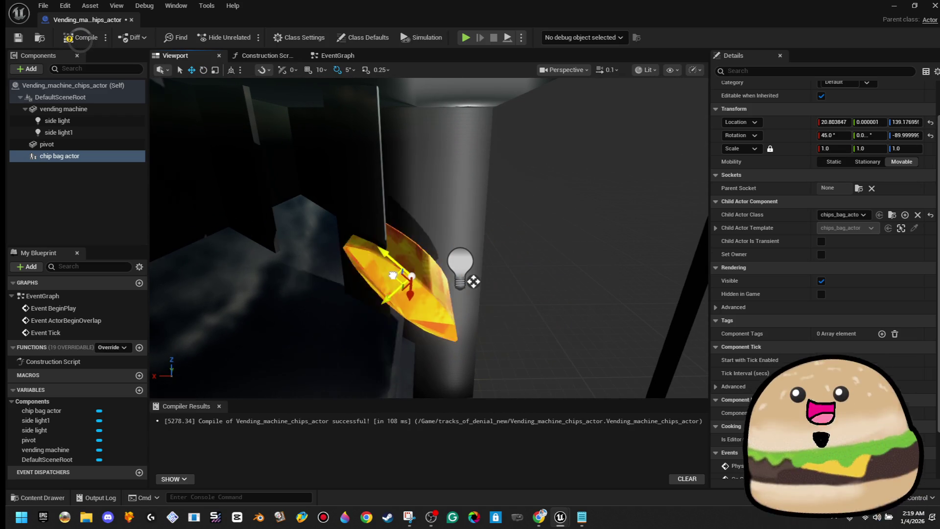
{"action": "mouse_move", "coordinate": [289, 280]}
{"action": "left_mouse_down"}
{"action": "mouse_move", "coordinate": [314, 236]}
{"action": "mouse_move", "coordinate": [310, 263]}
{"action": "mouse_move", "coordinate": [321, 240]}
{"action": "left_mouse_up"}
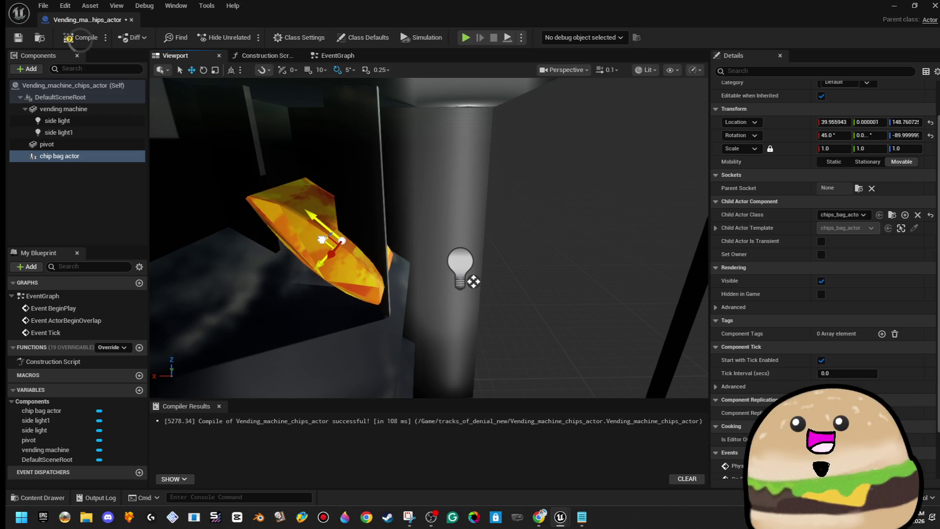
{"action": "left_click_drag", "start_coordinate": [479, 251], "coordinate": [479, 251]}
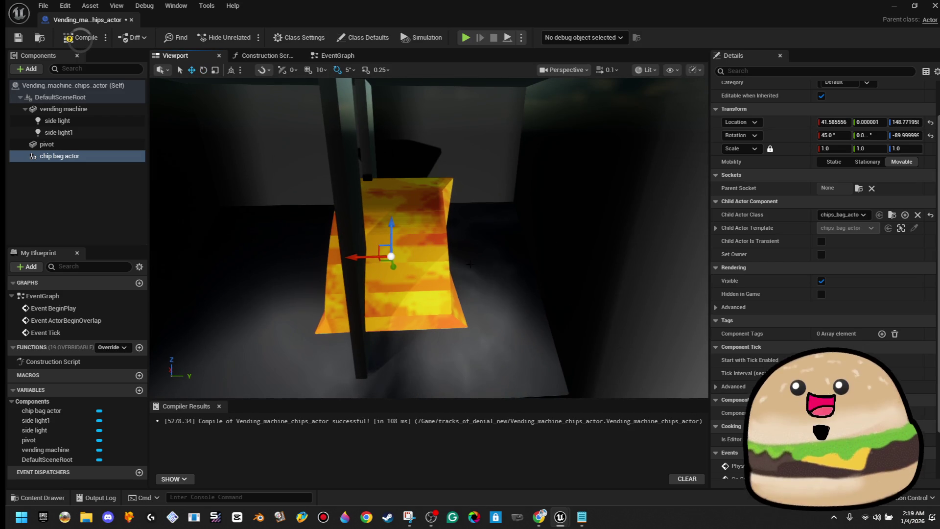
{"action": "left_click_drag", "start_coordinate": [358, 257], "coordinate": [434, 270]}
{"action": "left_click_drag", "start_coordinate": [461, 226], "coordinate": [462, 227]}
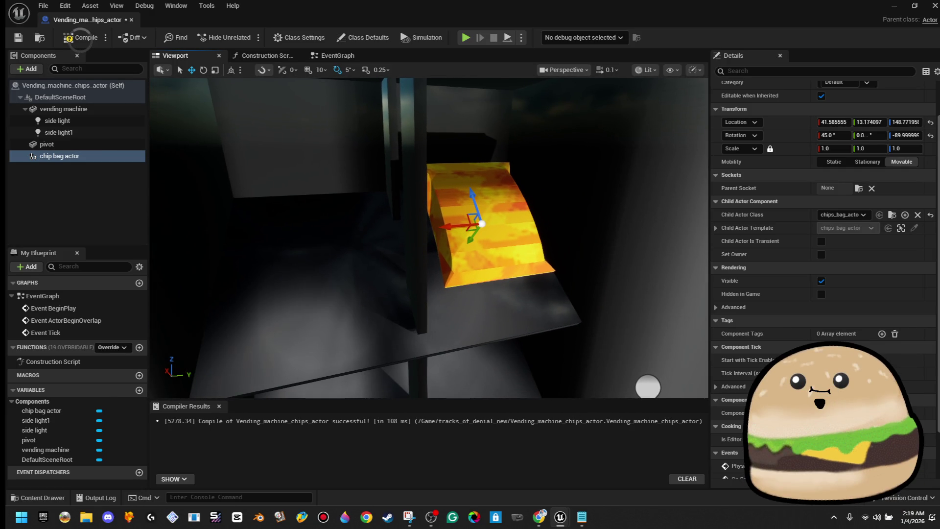
Duplicate the chip bag and move the copy to the shelf's other side.
{"action": "right_click", "coordinate": [69, 156]}
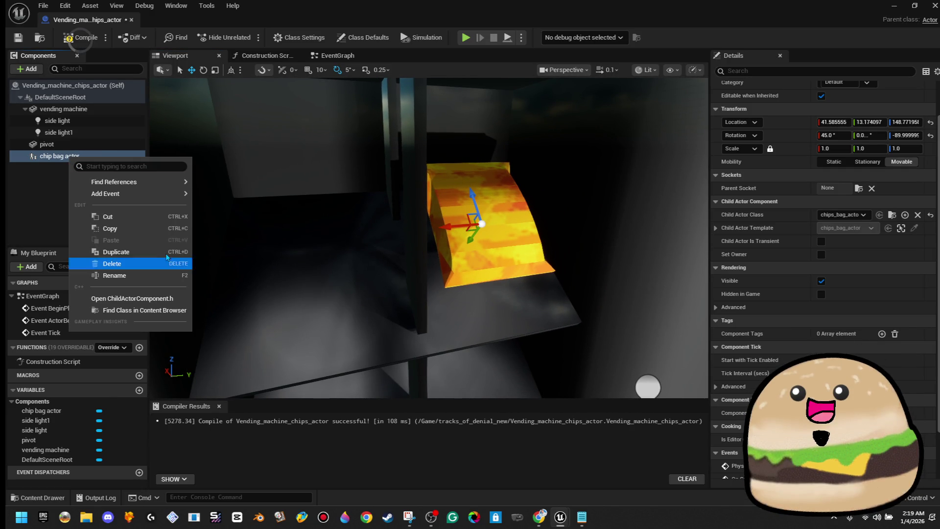
{"action": "left_click", "coordinate": [157, 252]}
{"action": "mouse_move", "coordinate": [461, 226]}
{"action": "left_mouse_down"}
{"action": "mouse_move", "coordinate": [328, 218]}
{"action": "mouse_move", "coordinate": [294, 230]}
{"action": "left_mouse_up"}
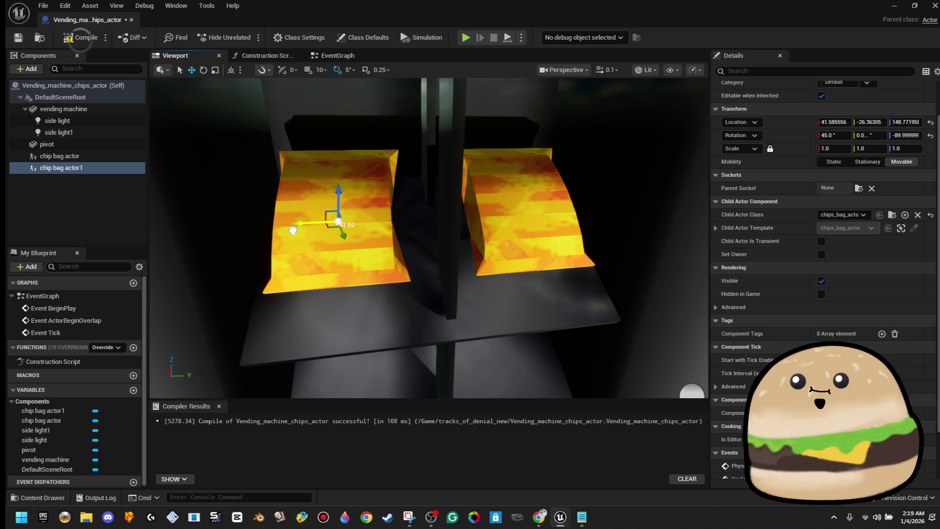
{"action": "mouse_move", "coordinate": [347, 250]}
{"action": "left_mouse_down"}
{"action": "mouse_move", "coordinate": [348, 230]}
{"action": "mouse_move", "coordinate": [347, 240]}
{"action": "left_mouse_up"}
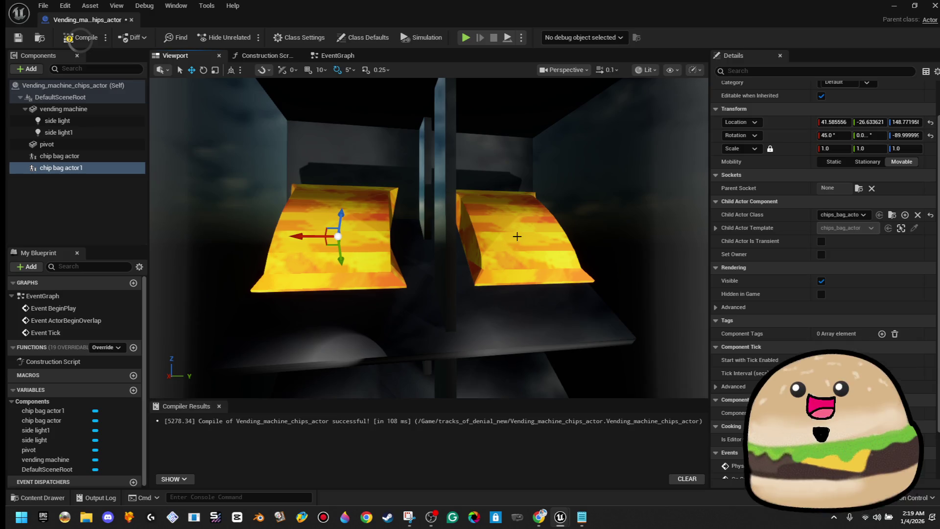
Duplicate both chip bags and select the new copies, chip bag actor2 and actor3.
{"action": "left_click", "coordinate": [95, 161], "text": "ctrl"}
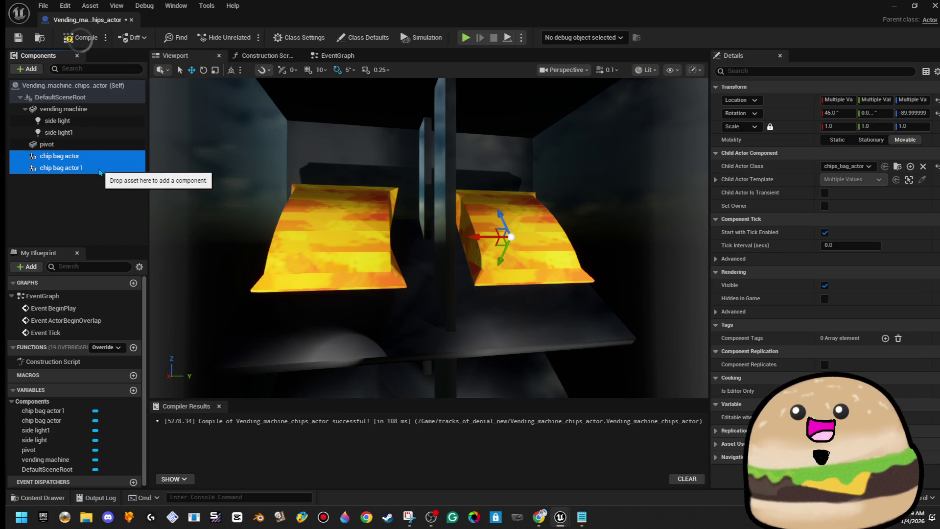
{"action": "right_click", "coordinate": [99, 171]}
{"action": "left_click", "coordinate": [146, 237]}
{"action": "left_click", "coordinate": [294, 252]}
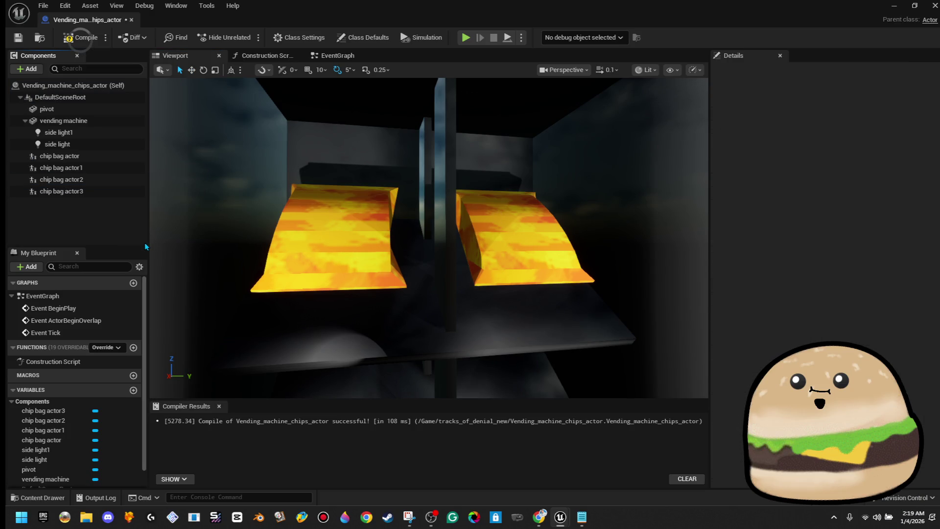
{"action": "left_click_drag", "start_coordinate": [313, 251], "coordinate": [293, 251]}
{"action": "left_click", "coordinate": [105, 193], "text": "shift"}
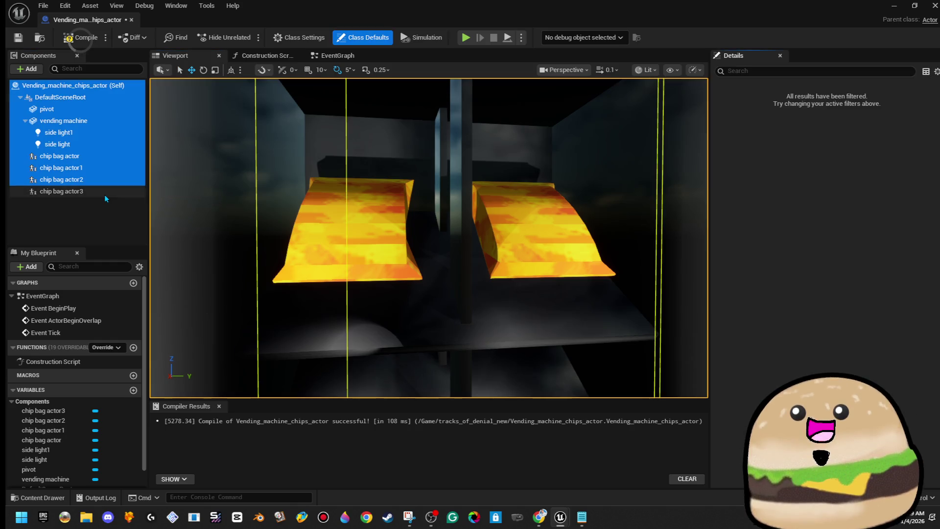
{"action": "left_click", "coordinate": [104, 190]}
{"action": "left_click", "coordinate": [98, 179], "text": "ctrl"}
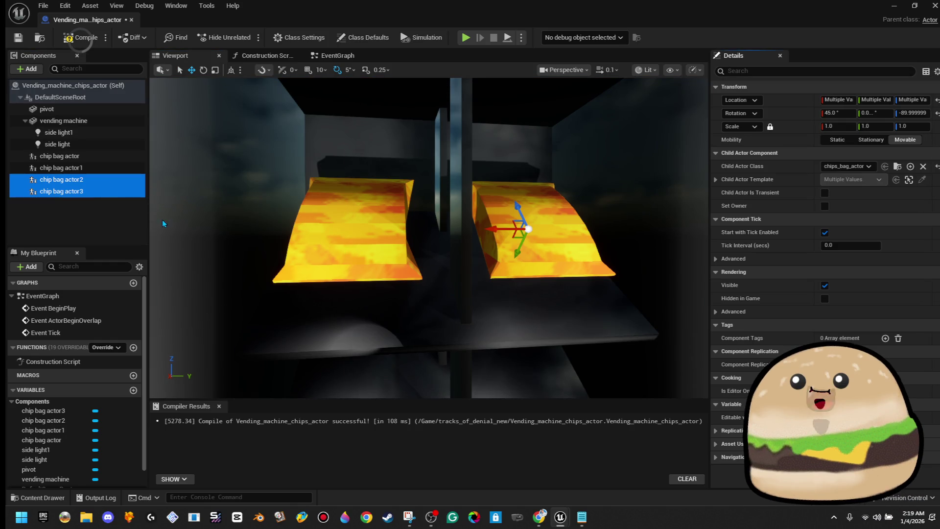
Move the copied chip bag pair down to the next shelf.
{"action": "scroll", "coordinate": [537, 311], "scroll_direction": "up", "scroll_amount": 5}
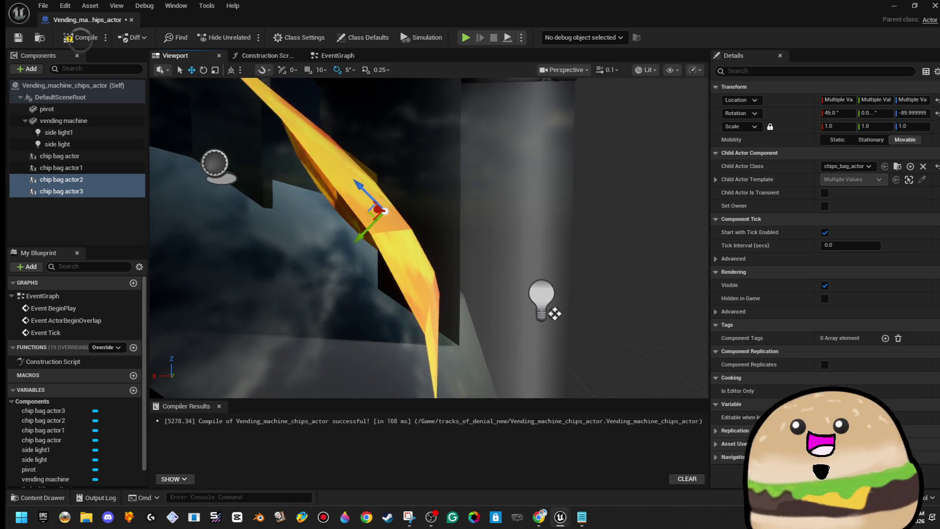
{"action": "left_click_drag", "start_coordinate": [231, 267], "coordinate": [231, 268]}
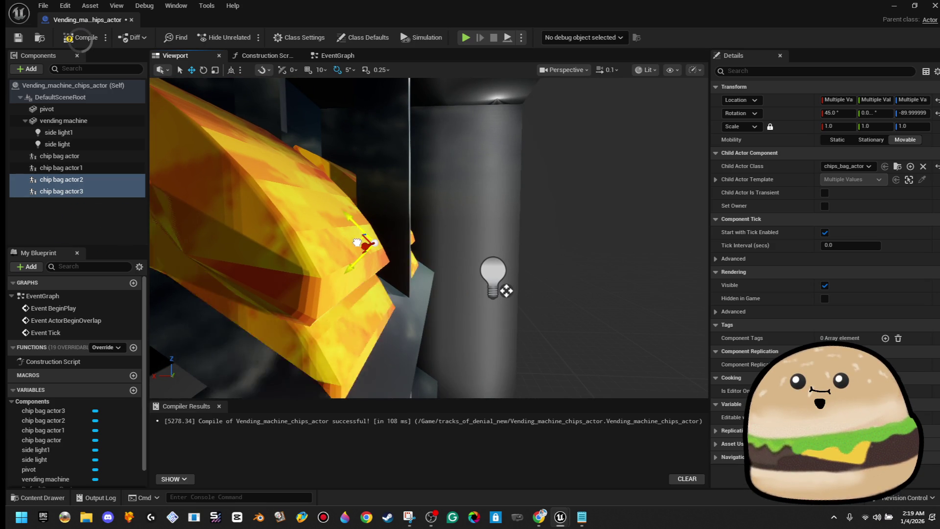
{"action": "left_click_drag", "start_coordinate": [351, 208], "coordinate": [350, 208]}
{"action": "left_click_drag", "start_coordinate": [412, 260], "coordinate": [411, 260]}
{"action": "mouse_move", "coordinate": [372, 223]}
{"action": "left_mouse_down"}
{"action": "mouse_move", "coordinate": [356, 255]}
{"action": "mouse_move", "coordinate": [357, 240]}
{"action": "left_mouse_up"}
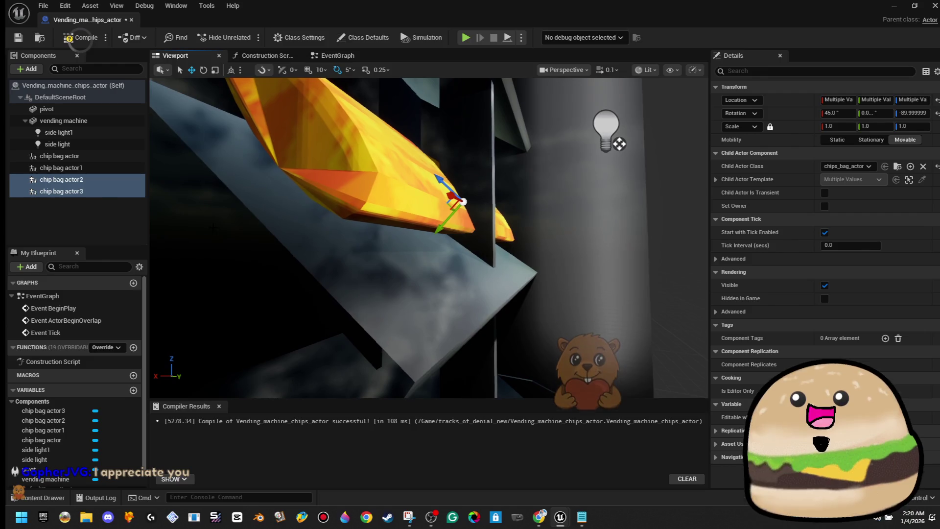
{"action": "right_click", "coordinate": [107, 183]}
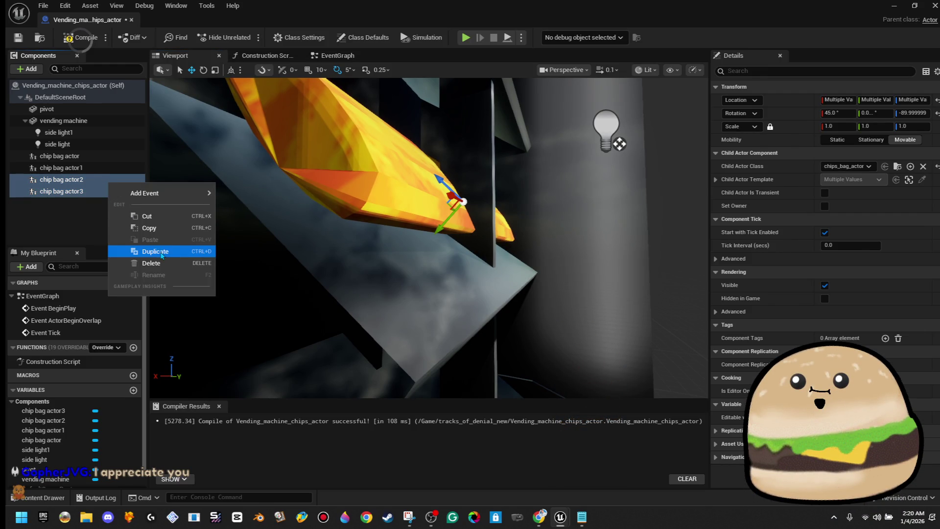
Duplicate the chip bag pair again and make another copy of chip bag actor5.
{"action": "left_click", "coordinate": [161, 251]}
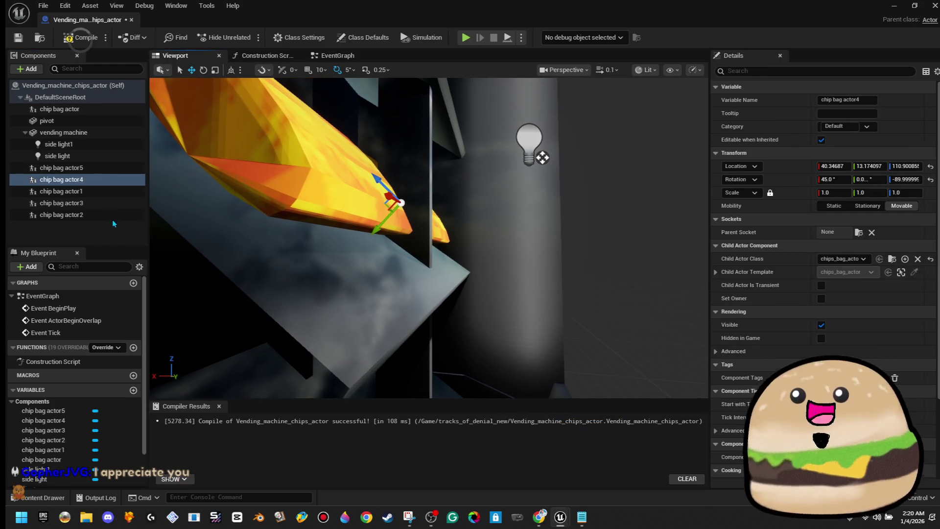
{"action": "right_click", "coordinate": [106, 172]}
{"action": "key", "text": "Escape"}
{"action": "key", "text": "f"}
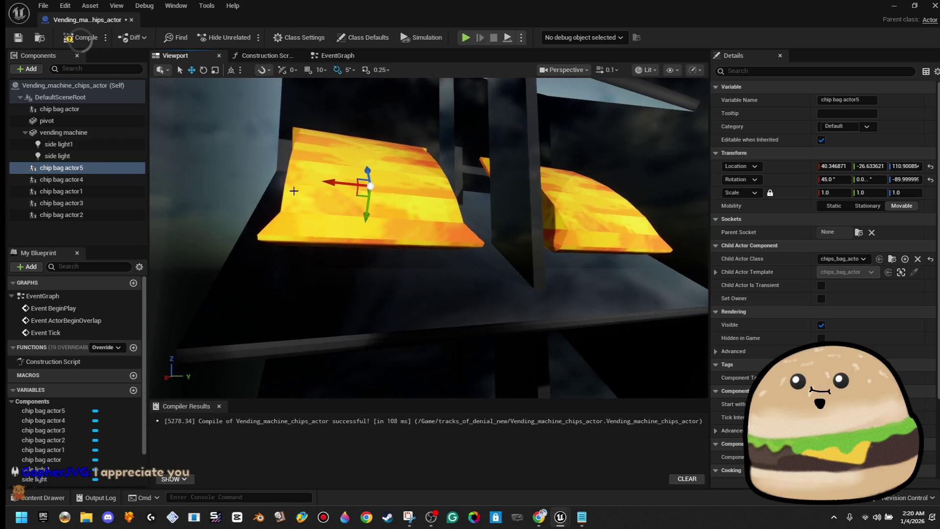
{"action": "left_click_drag", "start_coordinate": [193, 213], "coordinate": [292, 207]}
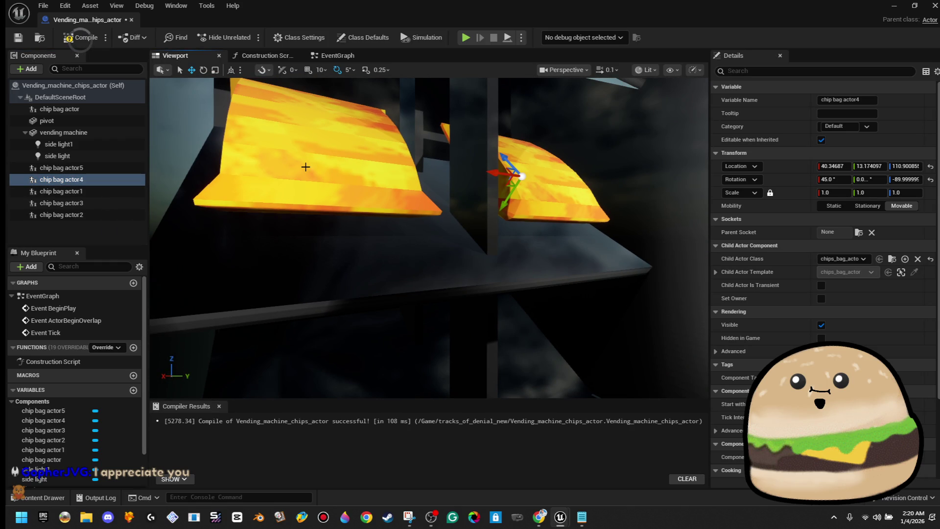
{"action": "left_click", "coordinate": [306, 167], "text": "ctrl"}
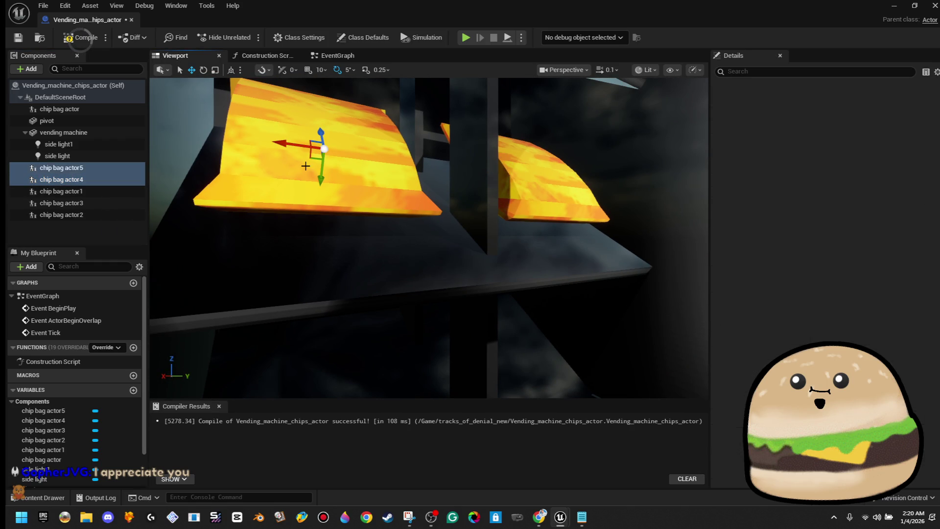
{"action": "left_click", "coordinate": [117, 168]}
{"action": "right_click", "coordinate": [116, 172]}
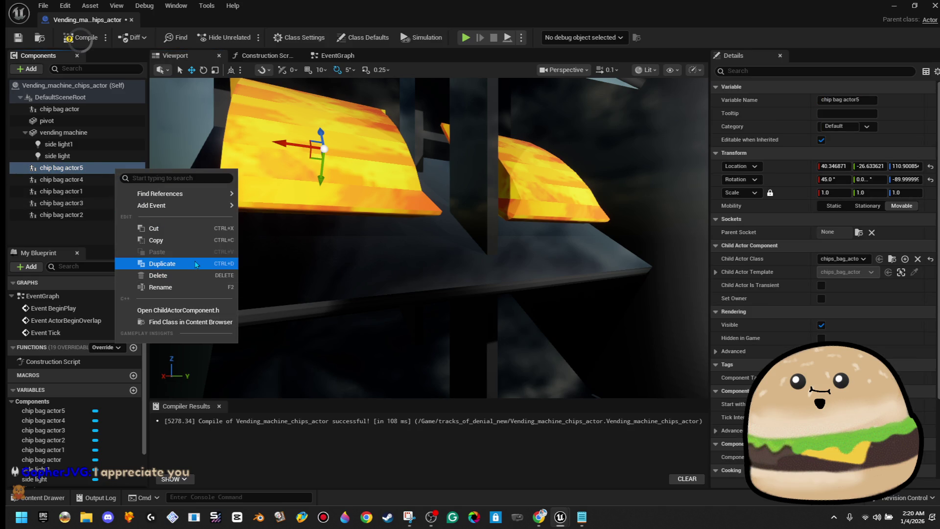
{"action": "left_click", "coordinate": [195, 264]}
Lower the selected chip bags onto the lower shelf, redoing a misplaced move.
{"action": "left_click", "coordinate": [109, 189], "text": "ctrl"}
{"action": "mouse_move", "coordinate": [367, 223]}
{"action": "left_mouse_down"}
{"action": "mouse_move", "coordinate": [367, 205]}
{"action": "mouse_move", "coordinate": [368, 224]}
{"action": "left_mouse_up"}
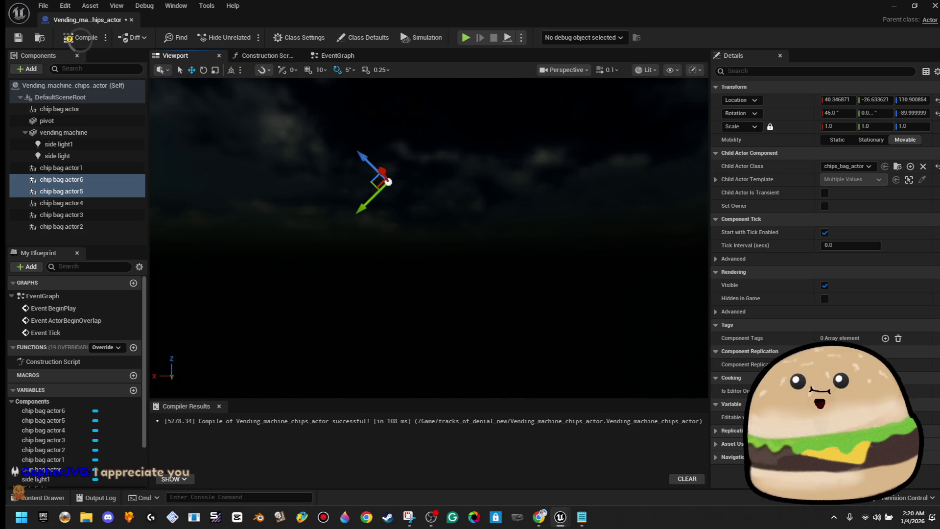
{"action": "key", "text": "f"}
{"action": "left_click_drag", "start_coordinate": [382, 150], "coordinate": [374, 375]}
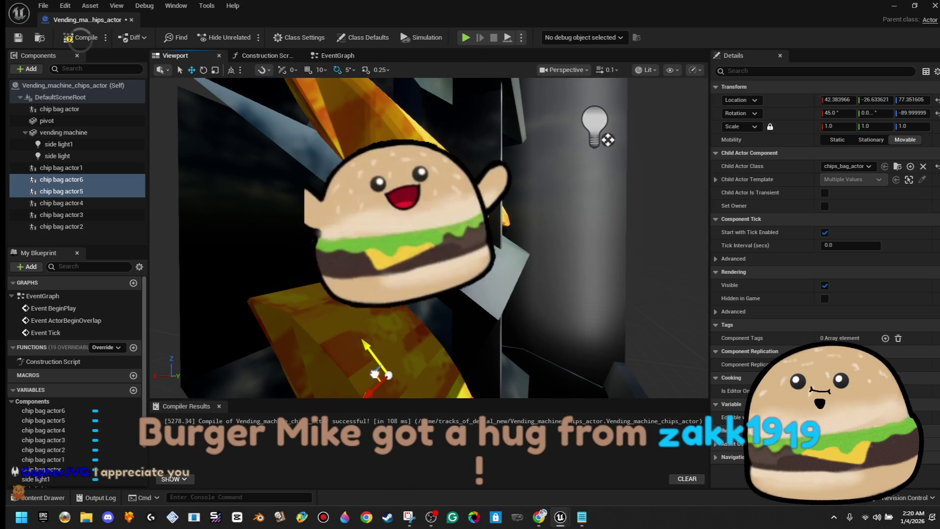
{"action": "key", "text": "ctrl+z"}
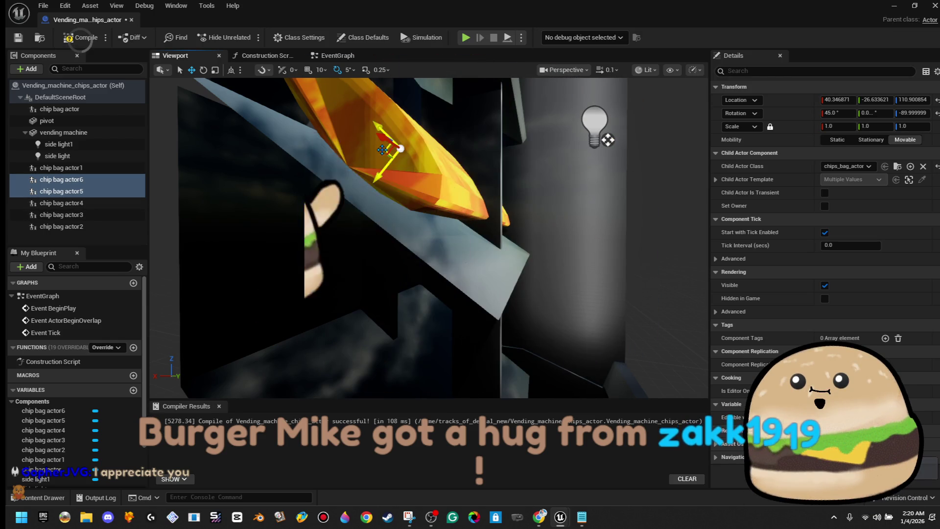
{"action": "mouse_move", "coordinate": [382, 150]}
{"action": "left_mouse_down"}
{"action": "mouse_move", "coordinate": [387, 262]}
{"action": "mouse_move", "coordinate": [374, 346]}
{"action": "mouse_move", "coordinate": [349, 394]}
{"action": "left_mouse_up"}
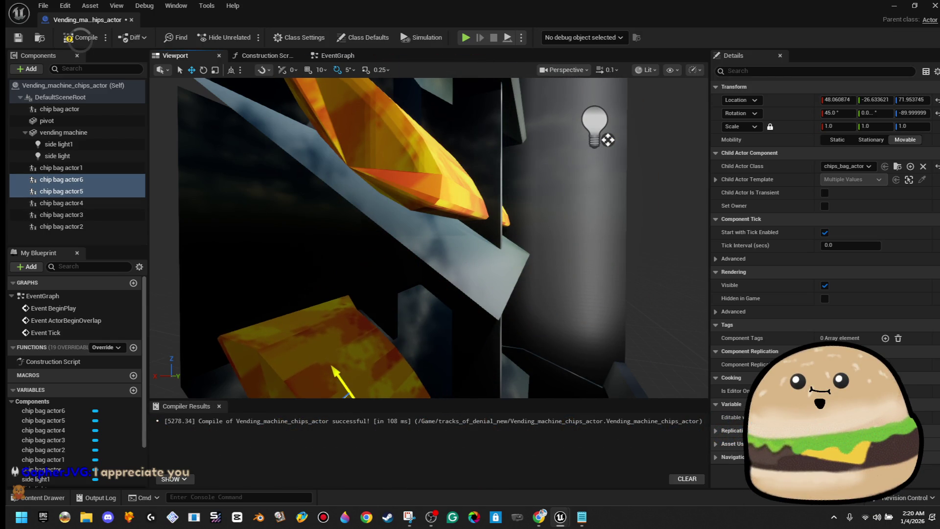
{"action": "key", "text": "f"}
{"action": "left_click_drag", "start_coordinate": [374, 338], "coordinate": [374, 338]}
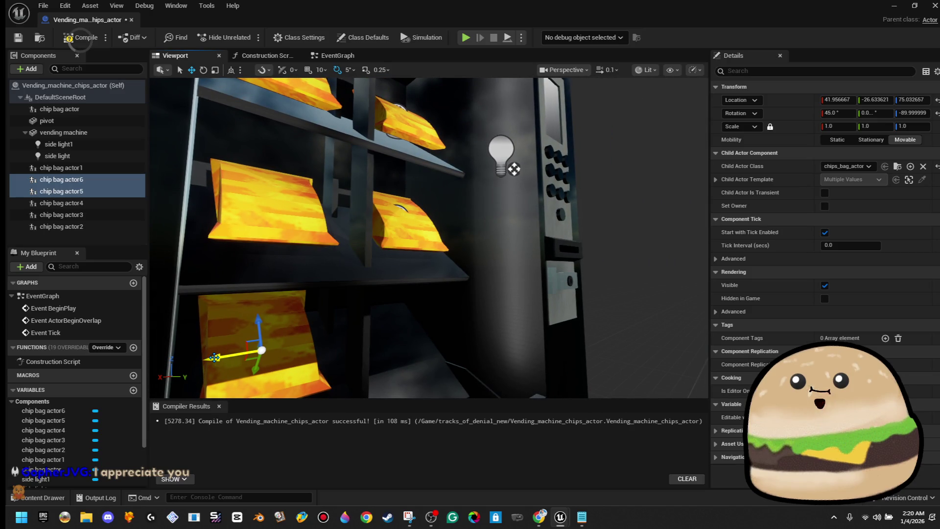
Shift the bottom bag, chip bag actor6, into the right column.
{"action": "left_click", "coordinate": [215, 357]}
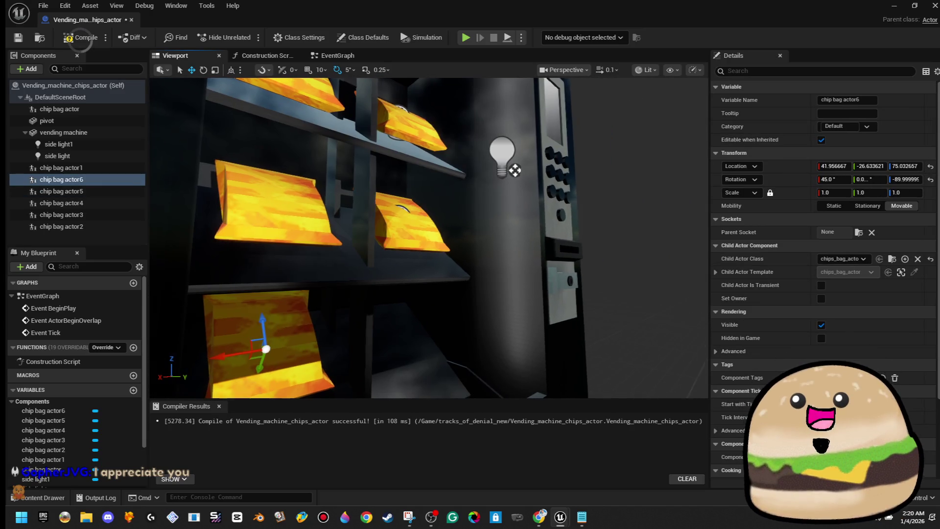
{"action": "left_click_drag", "start_coordinate": [377, 350], "coordinate": [377, 344]}
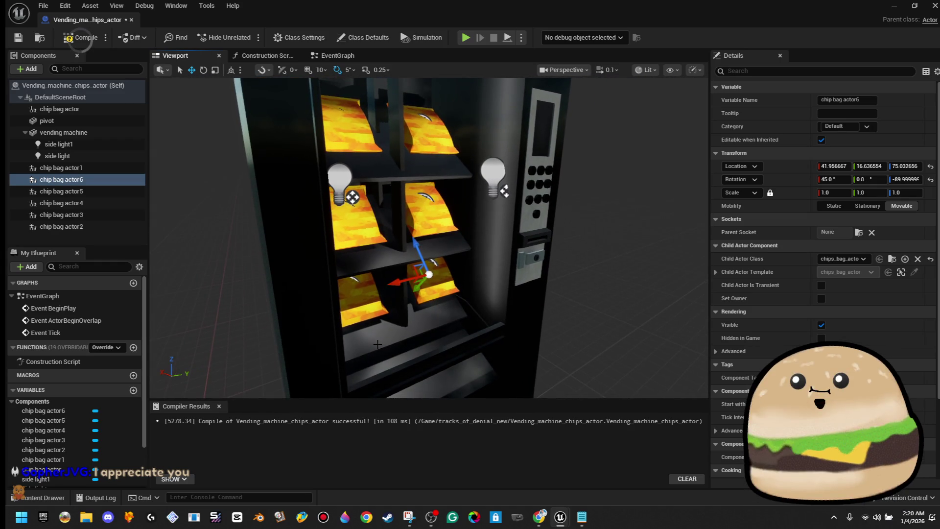
{"action": "left_click_drag", "start_coordinate": [377, 345], "coordinate": [377, 344]}
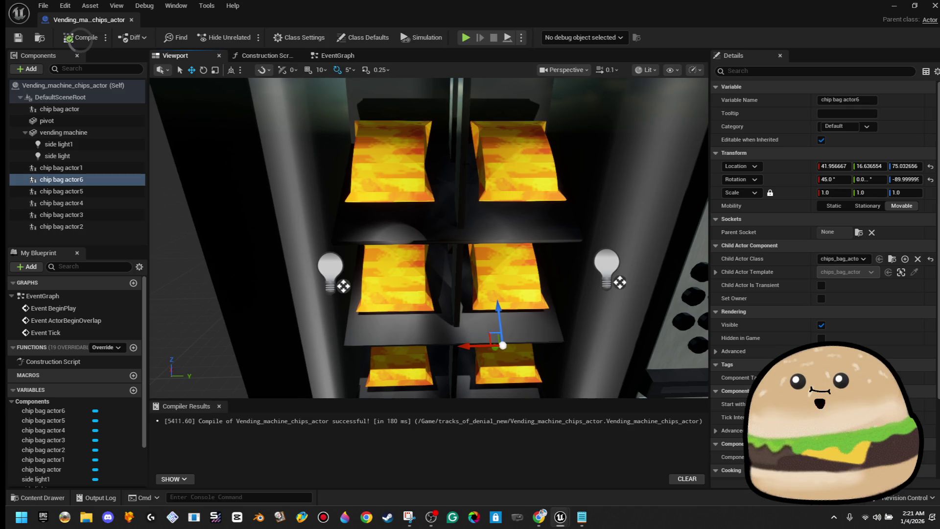
{"action": "left_click", "coordinate": [27, 72]}
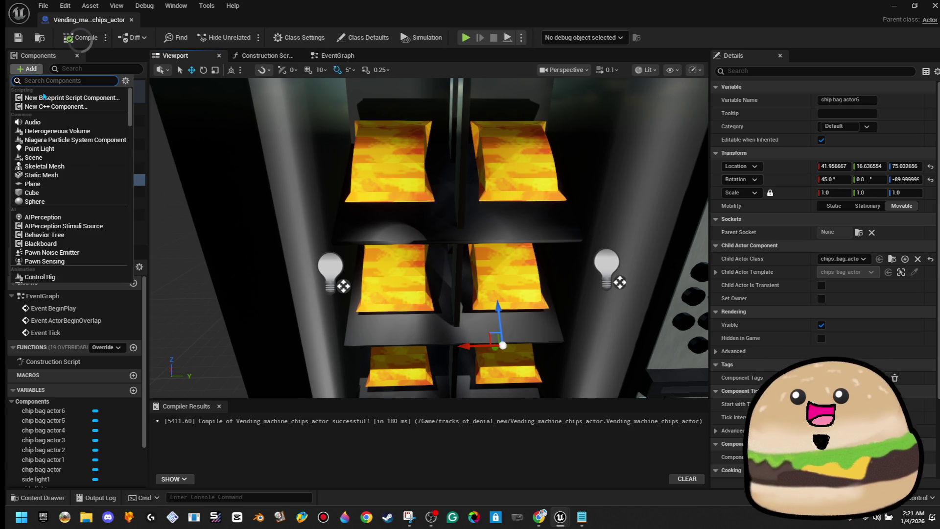
Add a Plane named glass cover, rotate it to 135°, and widen it.
{"action": "left_click", "coordinate": [84, 183]}
{"action": "type", "text": "glass cover"}
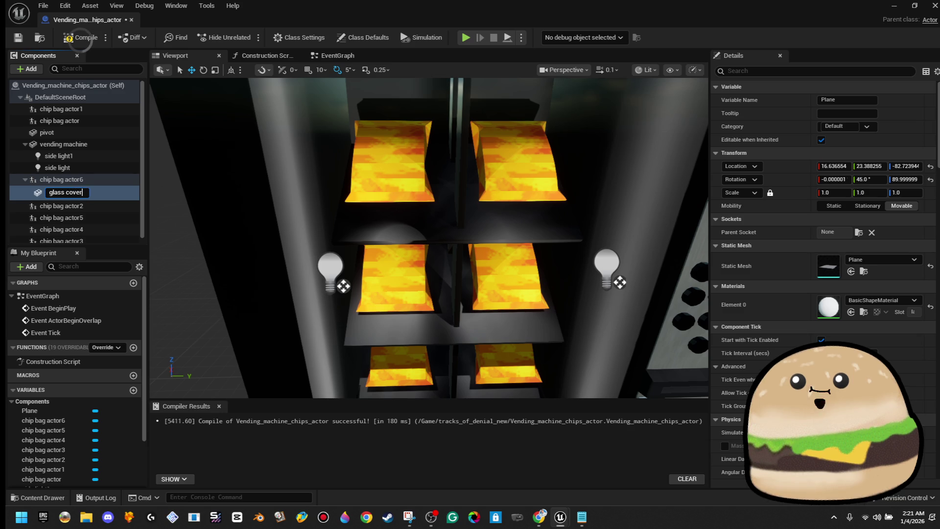
{"action": "type", "text": "ss cover"}
{"action": "key", "text": "Return"}
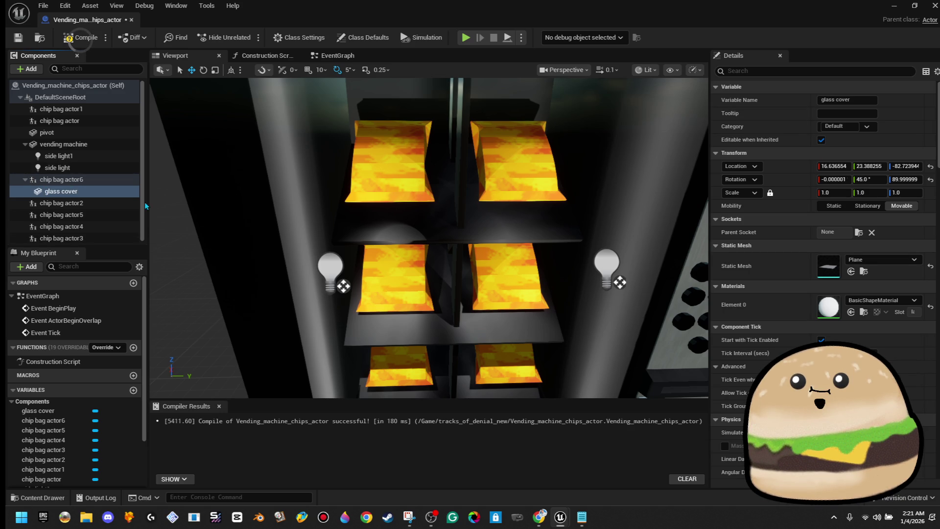
{"action": "double_click", "coordinate": [99, 191]}
{"action": "key", "text": "e"}
{"action": "mouse_move", "coordinate": [435, 300]}
{"action": "left_mouse_down"}
{"action": "mouse_move", "coordinate": [430, 329]}
{"action": "mouse_move", "coordinate": [449, 285]}
{"action": "mouse_move", "coordinate": [406, 309]}
{"action": "mouse_move", "coordinate": [445, 338]}
{"action": "mouse_move", "coordinate": [456, 157]}
{"action": "mouse_move", "coordinate": [466, 161]}
{"action": "left_mouse_up"}
{"action": "key", "text": "w"}
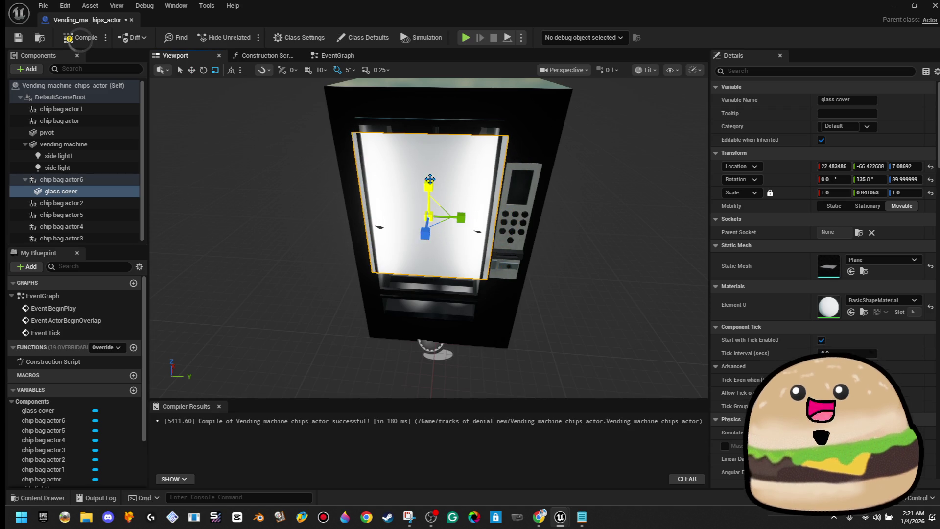
{"action": "mouse_move", "coordinate": [427, 178]}
{"action": "left_mouse_down"}
{"action": "mouse_move", "coordinate": [427, 169]}
{"action": "mouse_move", "coordinate": [436, 193]}
{"action": "mouse_move", "coordinate": [462, 216]}
{"action": "mouse_move", "coordinate": [470, 200]}
{"action": "mouse_move", "coordinate": [490, 206]}
{"action": "mouse_move", "coordinate": [384, 233]}
{"action": "mouse_move", "coordinate": [669, 228]}
{"action": "mouse_move", "coordinate": [577, 250]}
{"action": "mouse_move", "coordinate": [519, 235]}
{"action": "mouse_move", "coordinate": [533, 237]}
{"action": "mouse_move", "coordinate": [529, 231]}
{"action": "mouse_move", "coordinate": [511, 286]}
{"action": "left_mouse_up"}
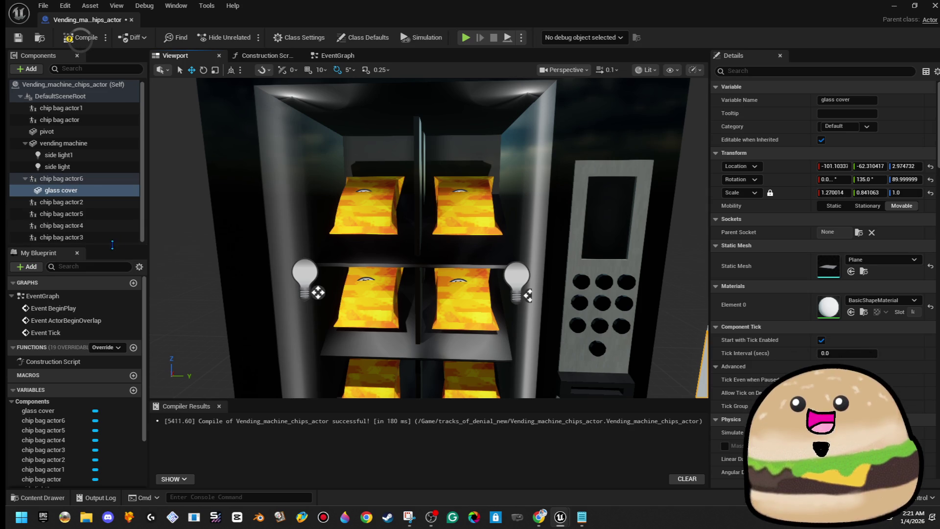
Parent the glass cover under the vending machine component and compile.
{"action": "left_click_drag", "start_coordinate": [86, 192], "coordinate": [96, 101]}
{"action": "left_click", "coordinate": [116, 121]}
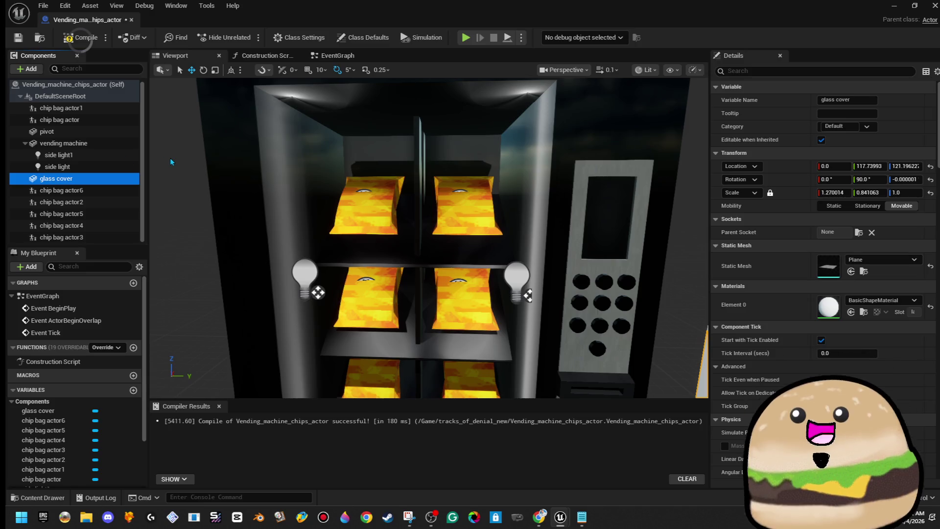
{"action": "left_click_drag", "start_coordinate": [73, 176], "coordinate": [87, 144]}
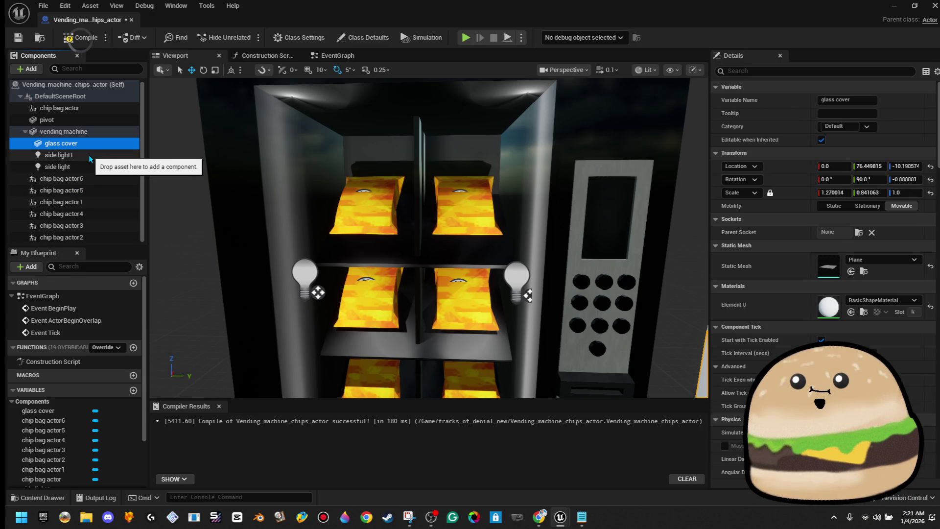
{"action": "left_click", "coordinate": [25, 132]}
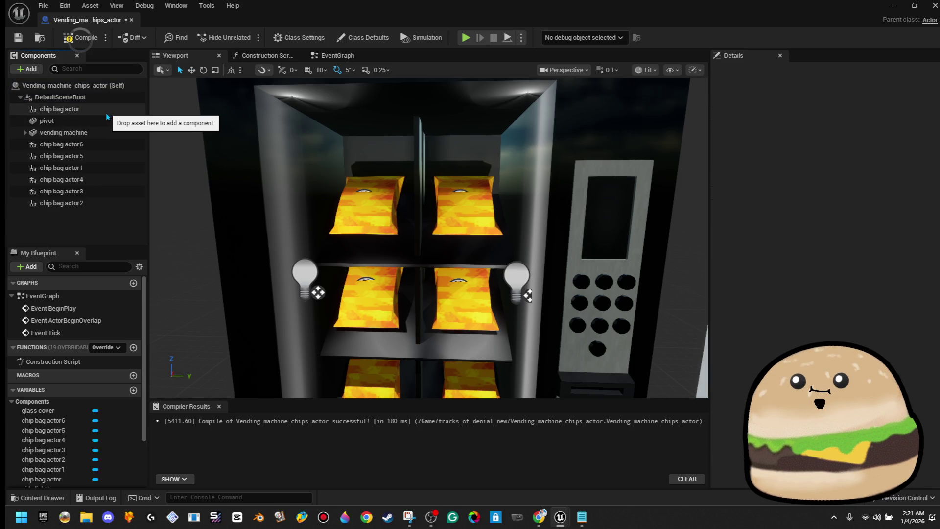
{"action": "mouse_move", "coordinate": [426, 235]}
{"action": "left_mouse_down"}
{"action": "mouse_move", "coordinate": [426, 275]}
{"action": "mouse_move", "coordinate": [387, 295]}
{"action": "mouse_move", "coordinate": [382, 235]}
{"action": "left_mouse_up"}
{"action": "left_click", "coordinate": [79, 38]}
Add a Cube component, raise it into the cabinet, and shrink it.
{"action": "left_click", "coordinate": [29, 68]}
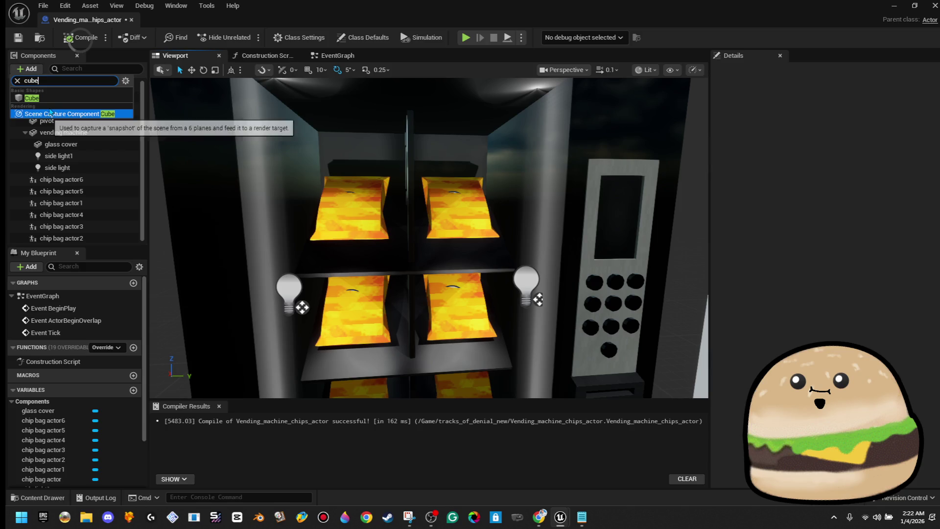
{"action": "left_click", "coordinate": [59, 111]}
{"action": "key", "text": "Return"}
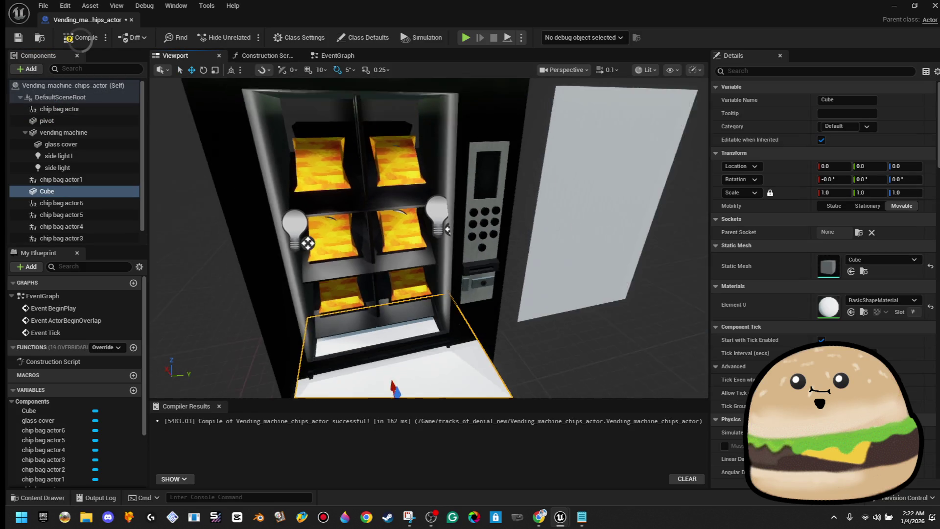
{"action": "right_click", "coordinate": [74, 192]}
{"action": "double_click", "coordinate": [74, 192]}
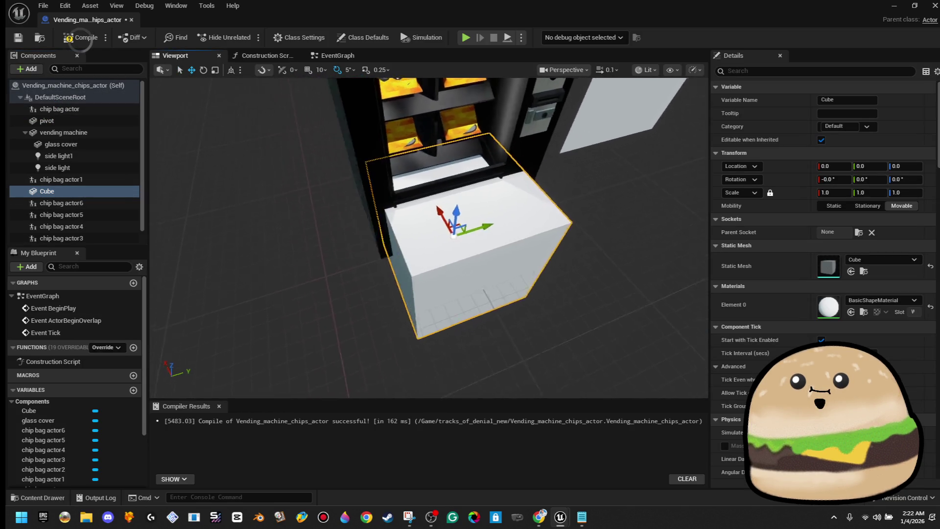
{"action": "mouse_move", "coordinate": [428, 301]}
{"action": "left_mouse_down"}
{"action": "mouse_move", "coordinate": [413, 287]}
{"action": "mouse_move", "coordinate": [441, 274]}
{"action": "mouse_move", "coordinate": [377, 313]}
{"action": "left_mouse_up"}
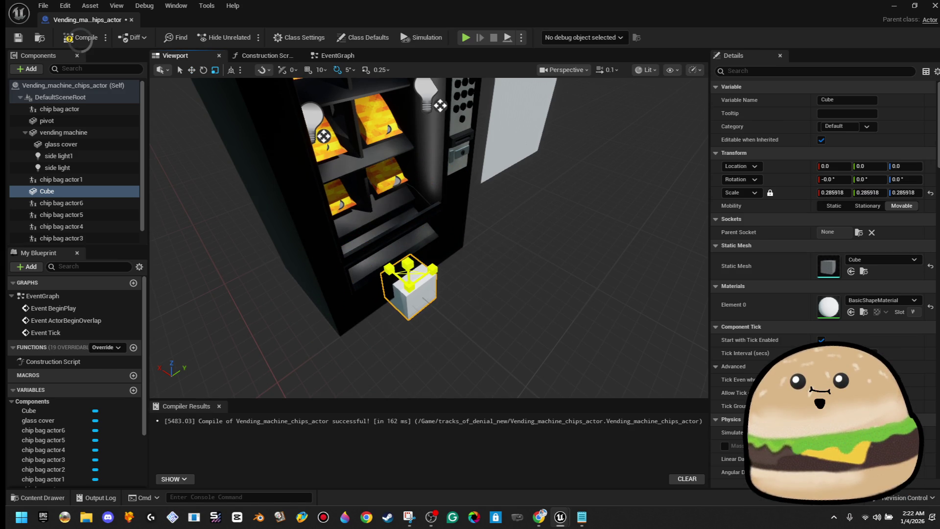
{"action": "scroll", "coordinate": [387, 271], "scroll_direction": "up", "scroll_amount": 2}
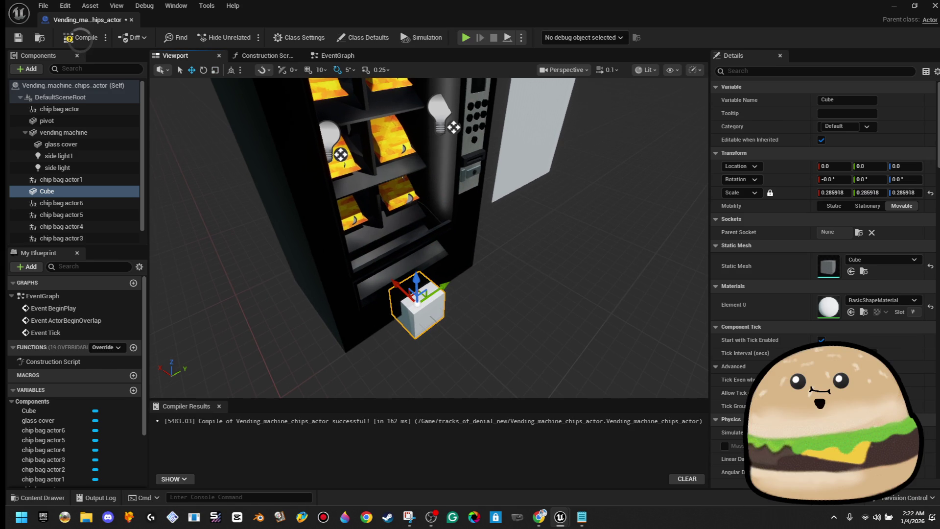
{"action": "left_click_drag", "start_coordinate": [415, 278], "coordinate": [410, 185]}
{"action": "key", "text": "f"}
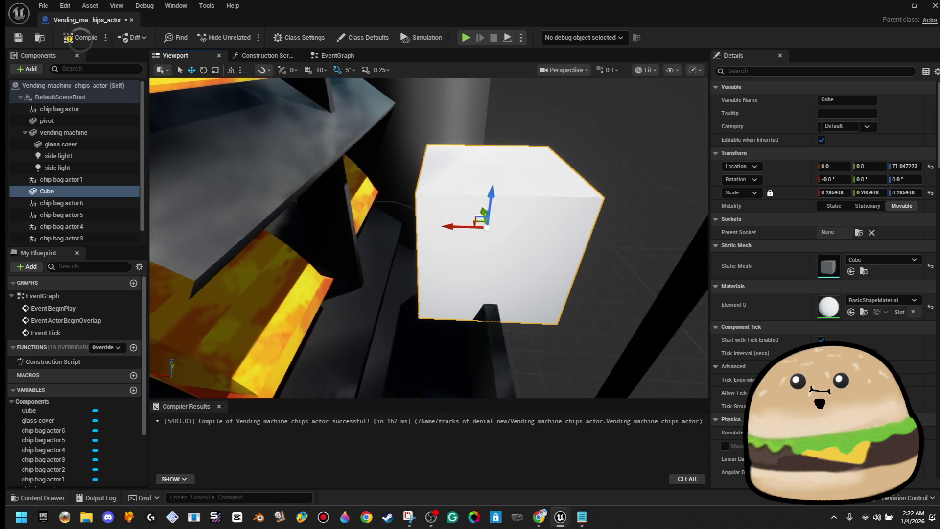
{"action": "key", "text": "r"}
{"action": "left_click_drag", "start_coordinate": [491, 232], "coordinate": [480, 272]}
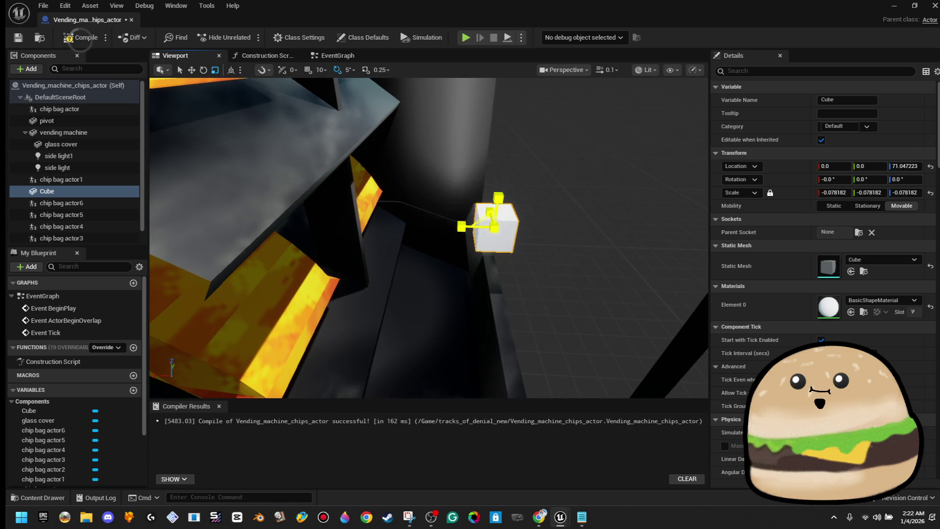
Flatten the cube into a thin slab (Y scale 0.347) and lower it to shelf height.
{"action": "left_click", "coordinate": [455, 230]}
{"action": "mouse_move", "coordinate": [455, 230]}
{"action": "left_mouse_down"}
{"action": "mouse_move", "coordinate": [516, 287]}
{"action": "mouse_move", "coordinate": [533, 289]}
{"action": "mouse_move", "coordinate": [470, 264]}
{"action": "mouse_move", "coordinate": [436, 277]}
{"action": "mouse_move", "coordinate": [509, 276]}
{"action": "left_mouse_up"}
{"action": "left_click", "coordinate": [516, 288]}
{"action": "left_click", "coordinate": [517, 287]}
{"action": "left_click", "coordinate": [516, 287]}
{"action": "key", "text": "w"}
{"action": "key", "text": "r"}
{"action": "mouse_move", "coordinate": [459, 233]}
{"action": "left_mouse_down"}
{"action": "mouse_move", "coordinate": [338, 232]}
{"action": "mouse_move", "coordinate": [362, 231]}
{"action": "left_mouse_up"}
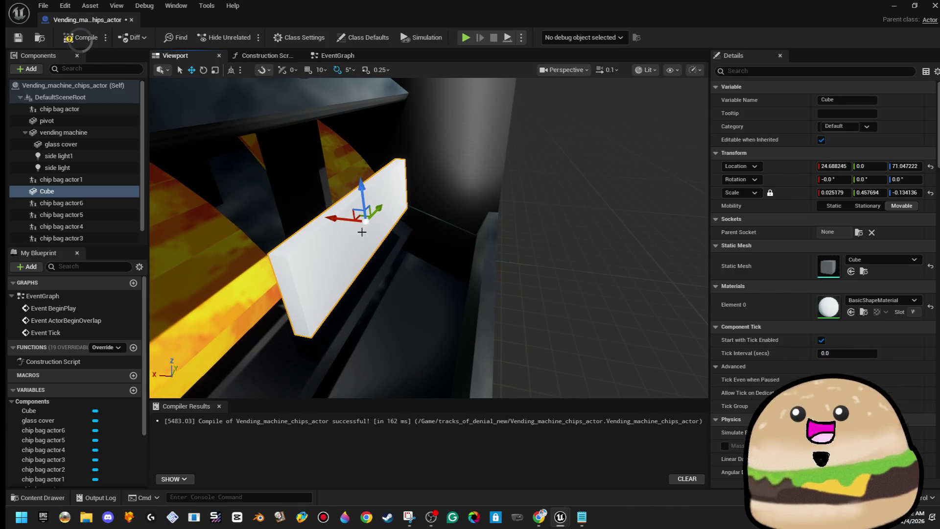
{"action": "left_click_drag", "start_coordinate": [359, 195], "coordinate": [360, 249]}
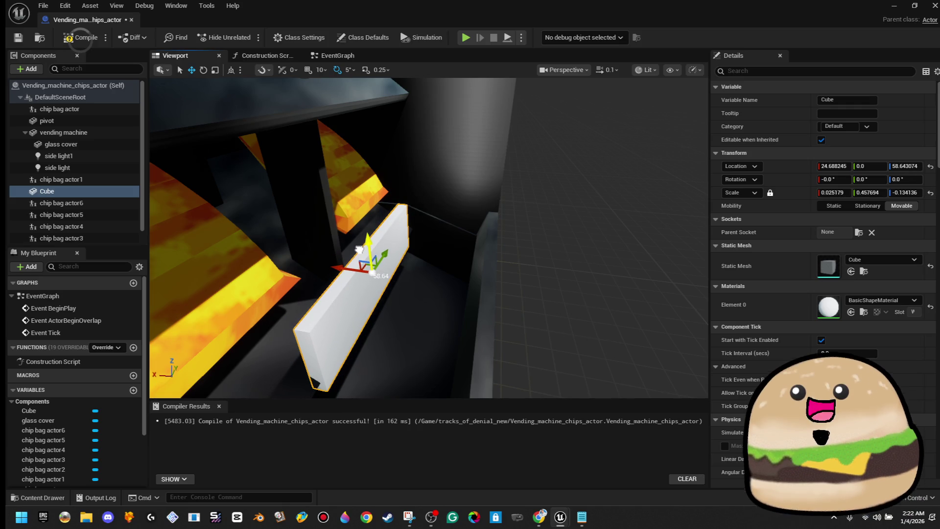
Tilt the slab 30° to 150° pitch and slide it along the shelf front.
{"action": "left_click_drag", "start_coordinate": [413, 234], "coordinate": [323, 231]}
{"action": "mouse_move", "coordinate": [397, 224]}
{"action": "left_mouse_down"}
{"action": "mouse_move", "coordinate": [411, 255]}
{"action": "mouse_move", "coordinate": [404, 235]}
{"action": "mouse_move", "coordinate": [409, 245]}
{"action": "mouse_move", "coordinate": [413, 234]}
{"action": "left_mouse_up"}
{"action": "key", "text": "w"}
{"action": "mouse_move", "coordinate": [426, 267]}
{"action": "left_mouse_down"}
{"action": "mouse_move", "coordinate": [511, 262]}
{"action": "mouse_move", "coordinate": [265, 205]}
{"action": "left_mouse_up"}
{"action": "right_click", "coordinate": [76, 191]}
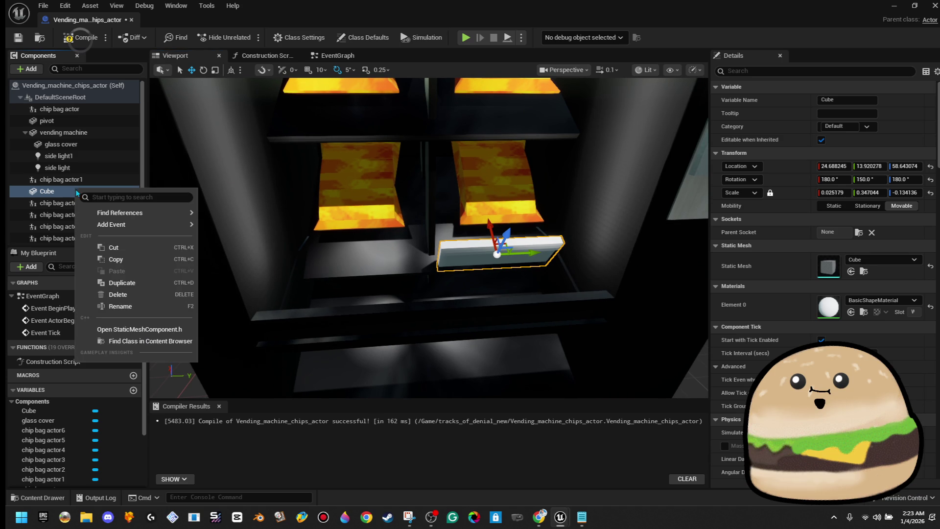
Rename the thin cube to Vending_block_guard and assign it the Vending_machine_black_fade_Mat material.
{"action": "left_click", "coordinate": [161, 307]}
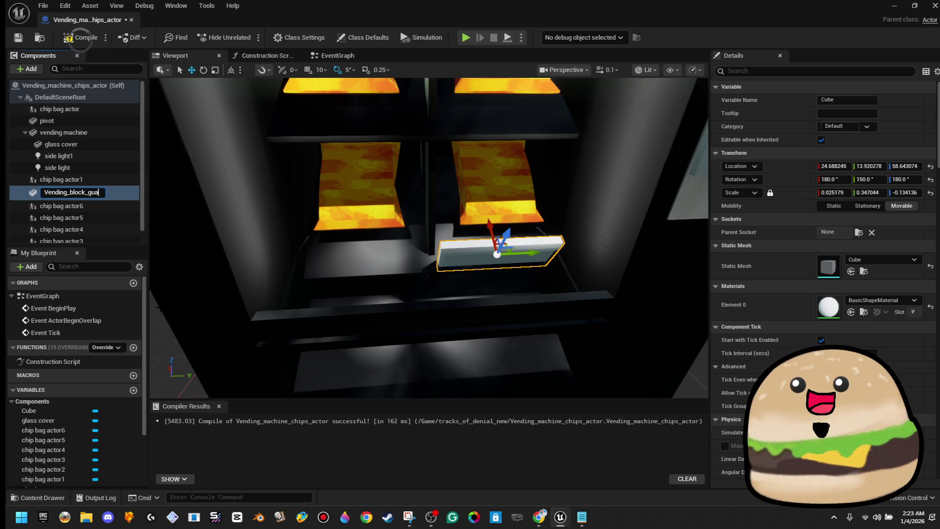
{"action": "key", "text": "Return"}
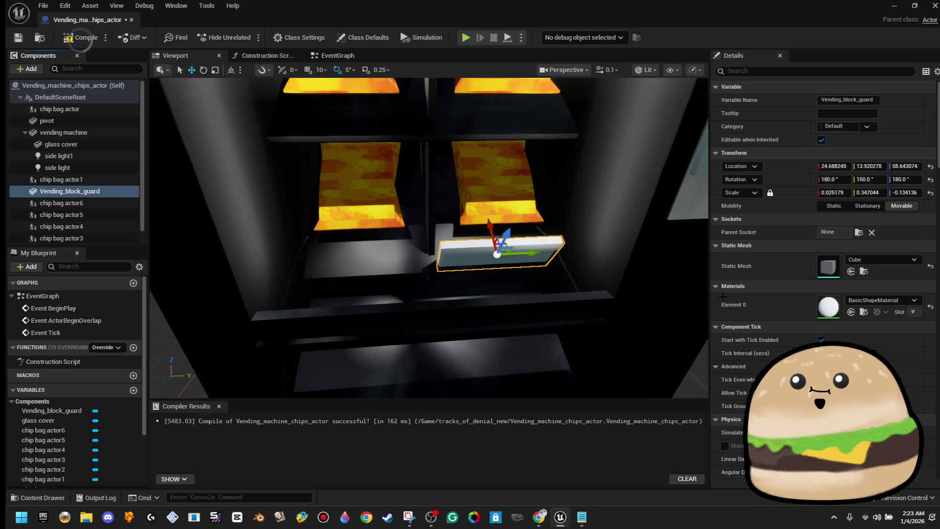
{"action": "left_click", "coordinate": [859, 302]}
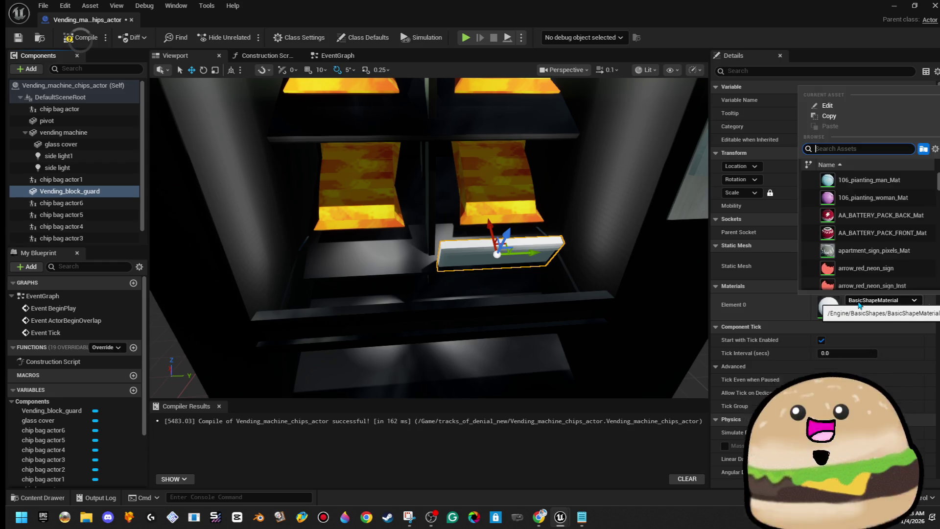
{"action": "type", "text": "vending"}
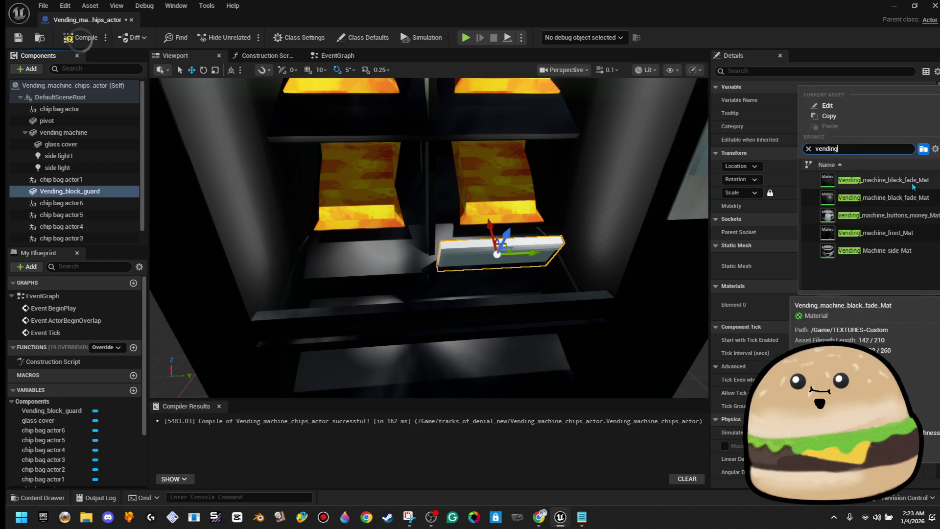
{"action": "left_click", "coordinate": [905, 194]}
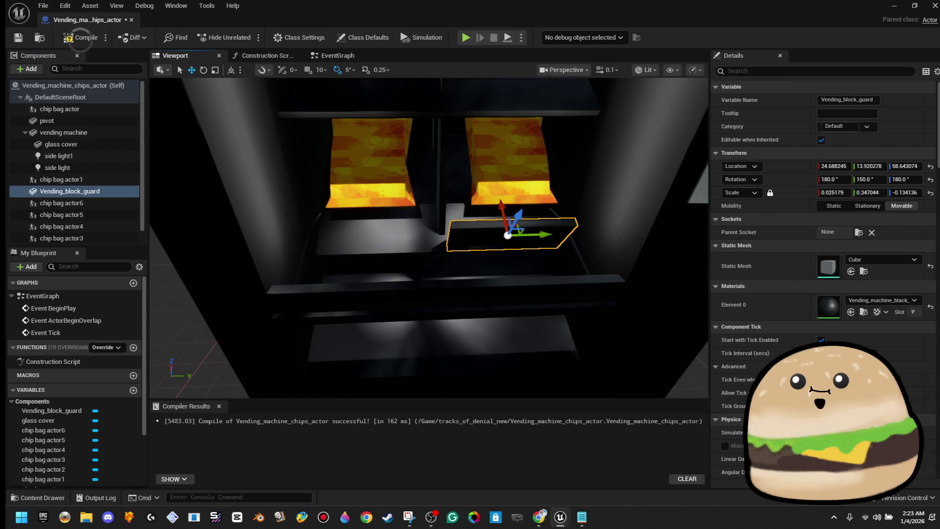
Duplicate Vending_block_guard as Vending_block_guard1 and slide the copy left beside the original.
{"action": "right_click", "coordinate": [109, 192]}
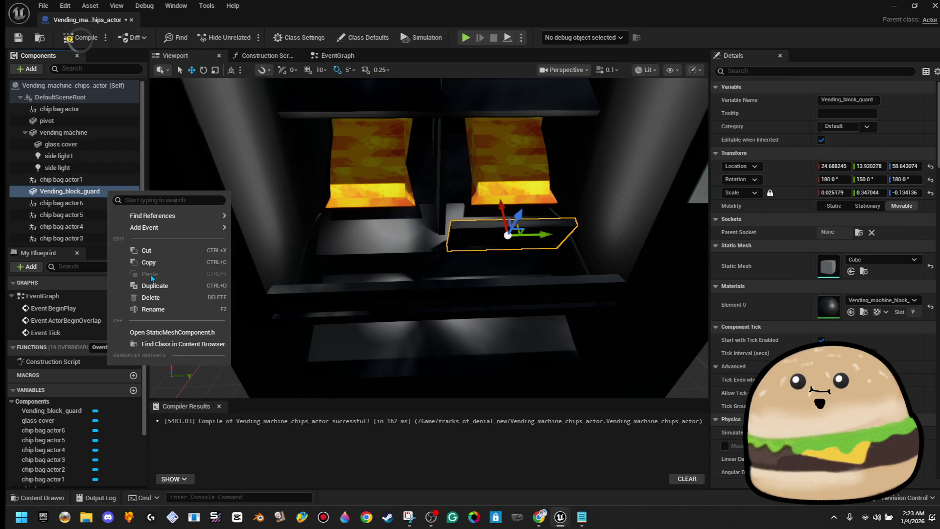
{"action": "left_click", "coordinate": [146, 285]}
{"action": "key", "text": "Return"}
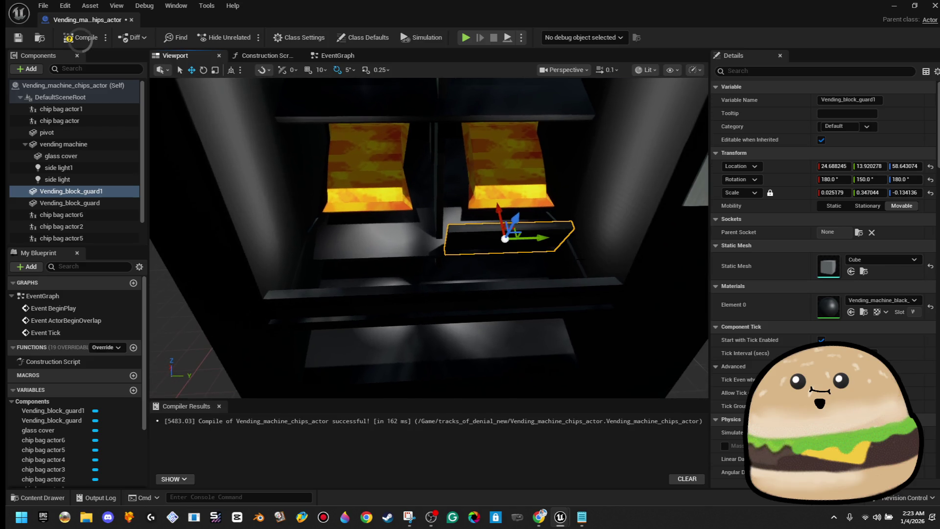
{"action": "left_click_drag", "start_coordinate": [540, 239], "coordinate": [405, 247]}
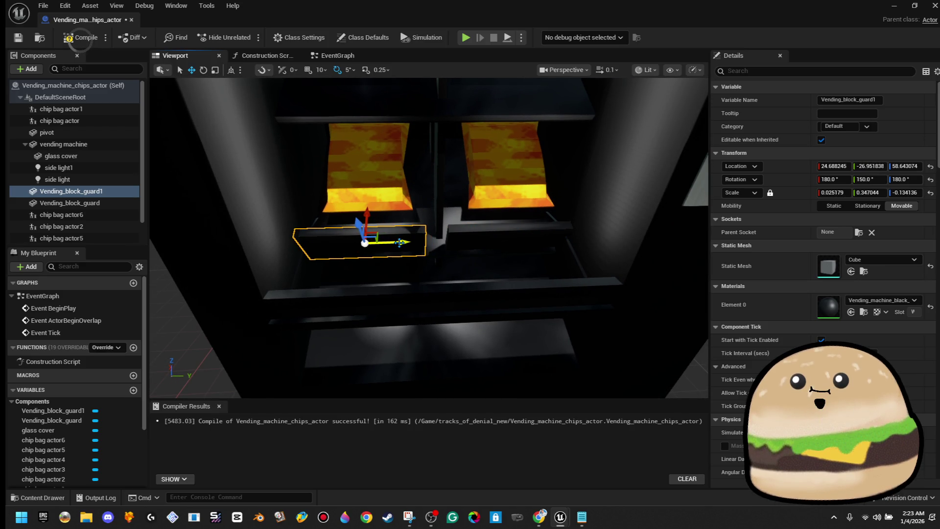
Select both guards, raise them together, and inspect them from several angles.
{"action": "left_click", "coordinate": [509, 240], "text": "ctrl"}
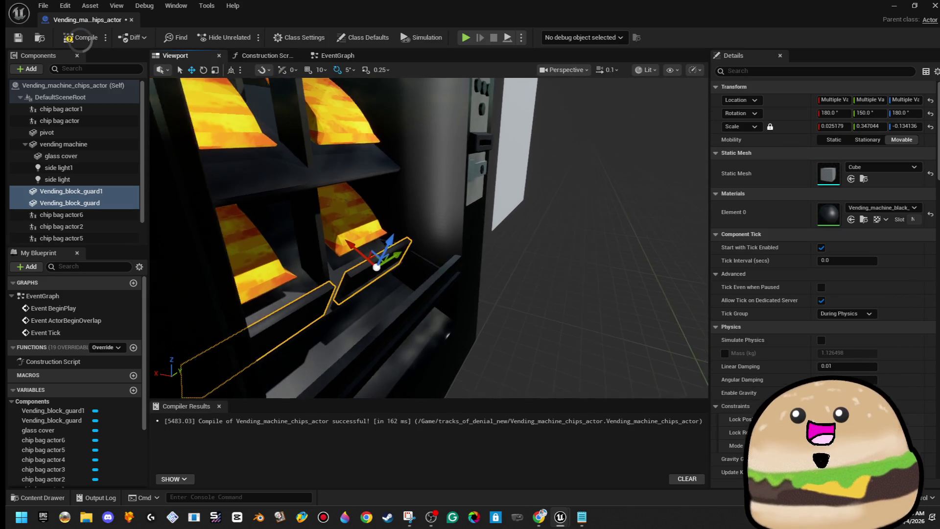
{"action": "left_click_drag", "start_coordinate": [375, 247], "coordinate": [361, 132]}
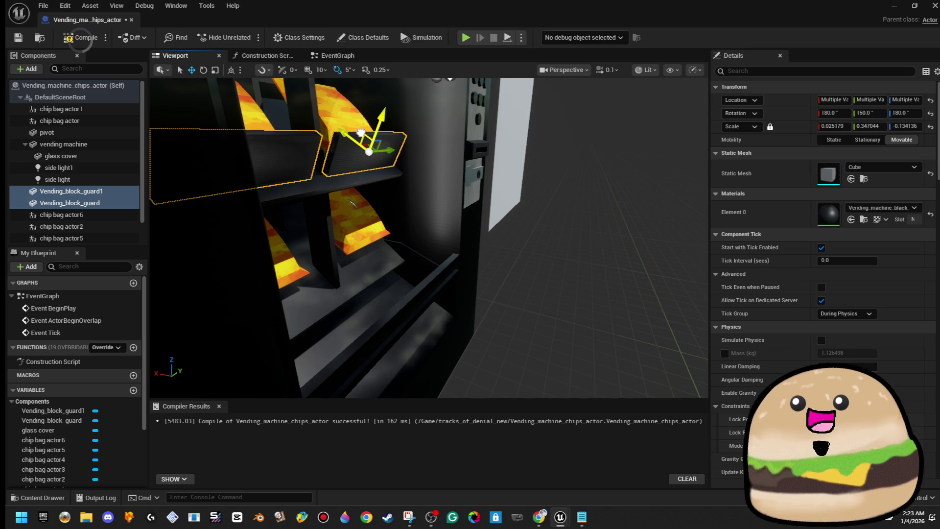
{"action": "key", "text": "f"}
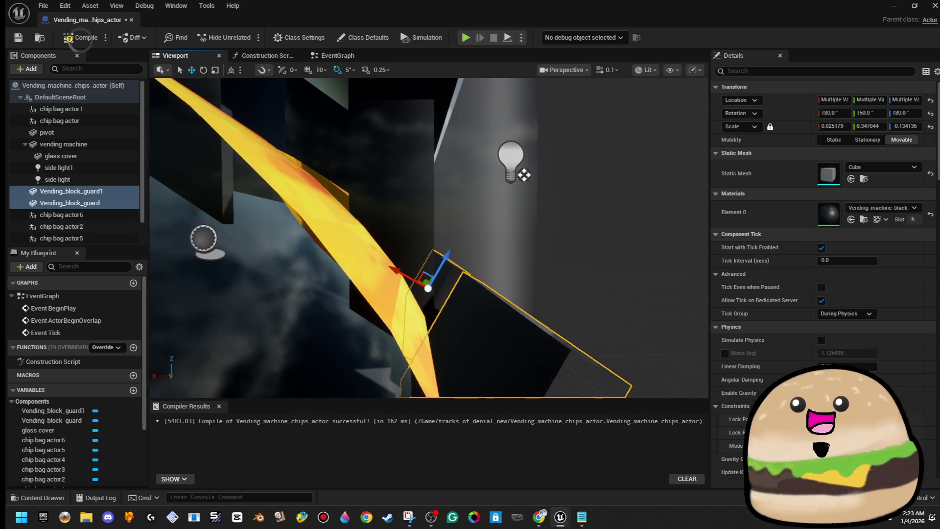
{"action": "left_click_drag", "start_coordinate": [368, 147], "coordinate": [367, 146]}
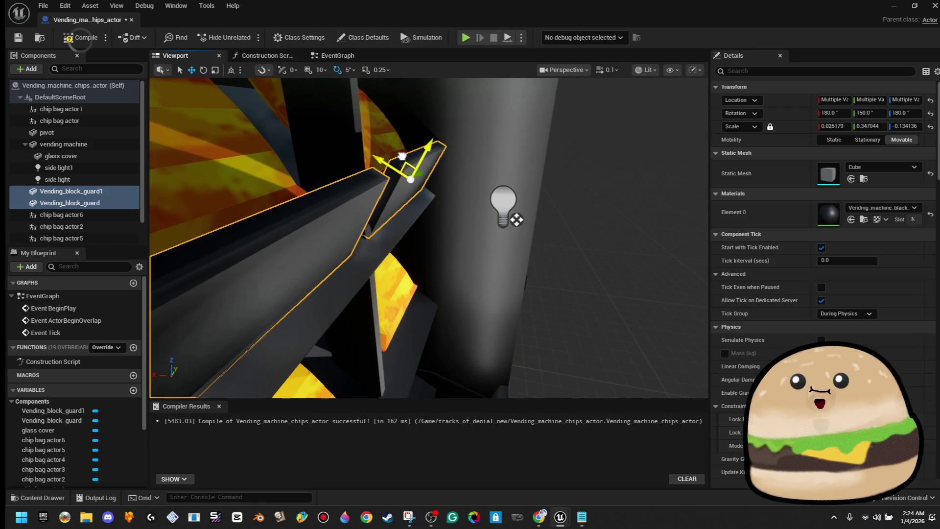
{"action": "left_click_drag", "start_coordinate": [401, 156], "coordinate": [424, 208]}
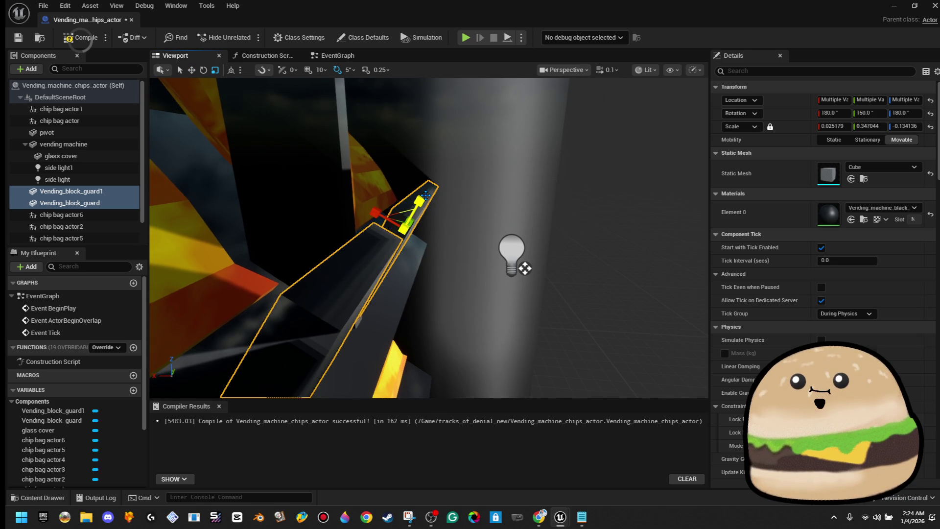
{"action": "left_click_drag", "start_coordinate": [449, 185], "coordinate": [439, 182]}
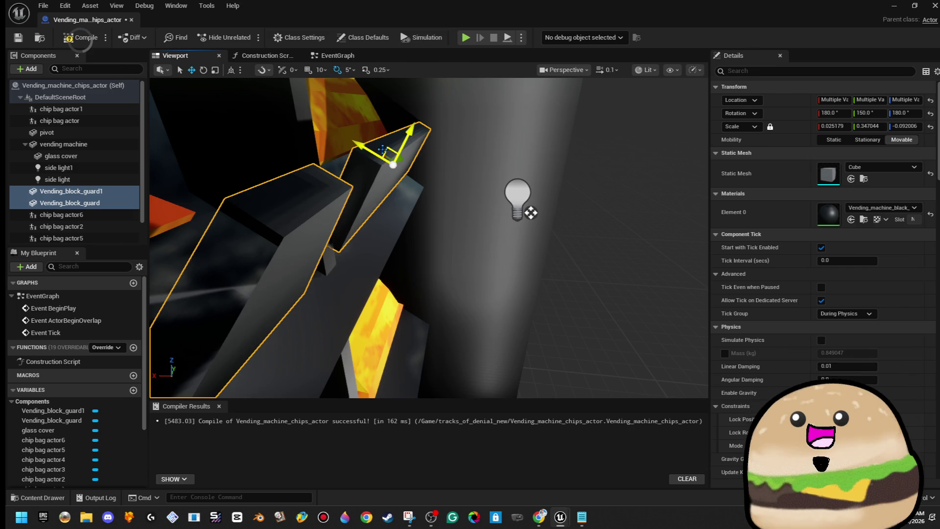
{"action": "mouse_move", "coordinate": [439, 183]}
{"action": "left_mouse_down"}
{"action": "mouse_move", "coordinate": [353, 173]}
{"action": "mouse_move", "coordinate": [389, 153]}
{"action": "mouse_move", "coordinate": [375, 155]}
{"action": "left_mouse_up"}
{"action": "right_click", "coordinate": [126, 195]}
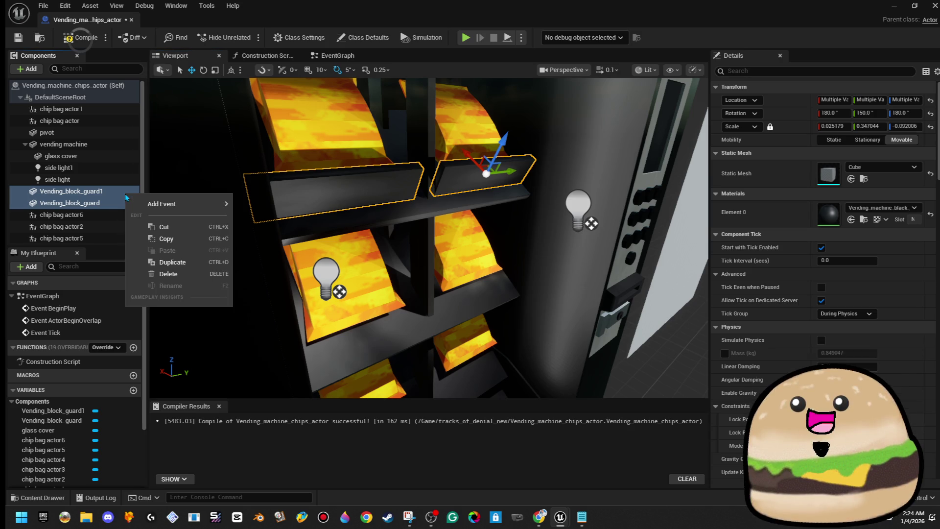
Duplicate the guards into Vending_block_guard3 and guard4 and lower the copies to the shelf below.
{"action": "left_click", "coordinate": [180, 262]}
{"action": "left_click", "coordinate": [71, 214]}
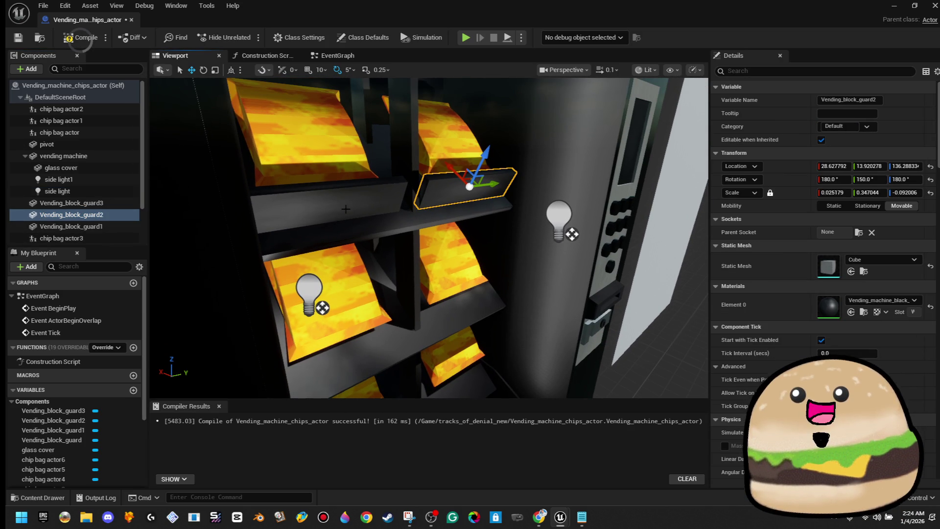
{"action": "left_click", "coordinate": [116, 203]}
{"action": "right_click", "coordinate": [117, 204]}
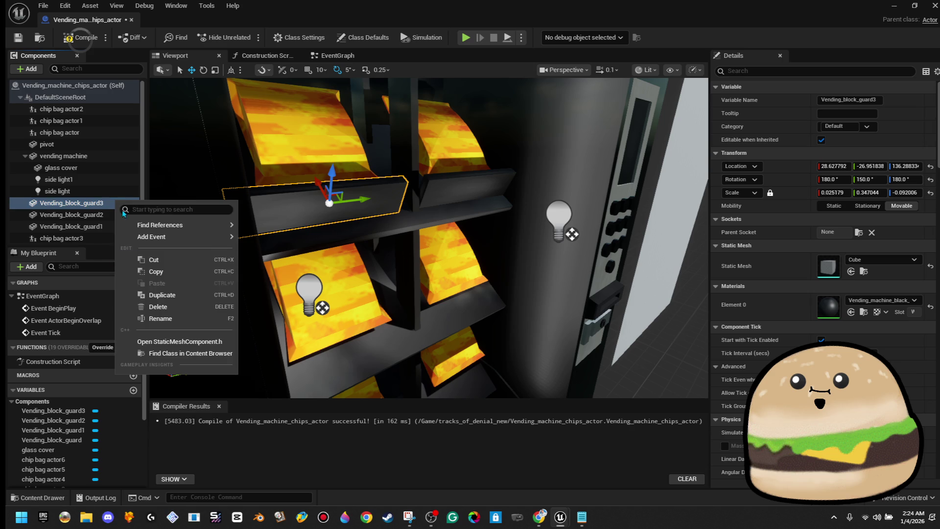
{"action": "left_click", "coordinate": [181, 294]}
{"action": "left_click", "coordinate": [111, 227]}
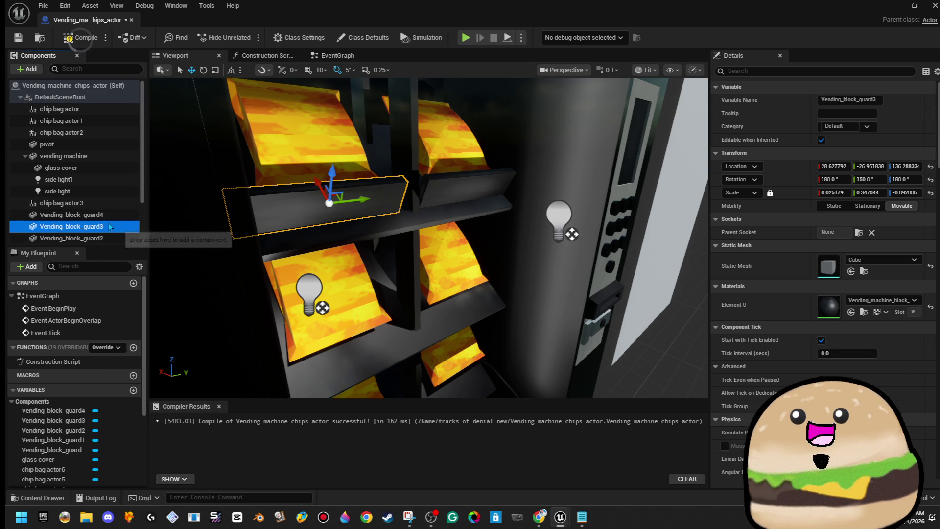
{"action": "left_click", "coordinate": [113, 216], "text": "ctrl"}
{"action": "left_click_drag", "start_coordinate": [393, 192], "coordinate": [384, 198]}
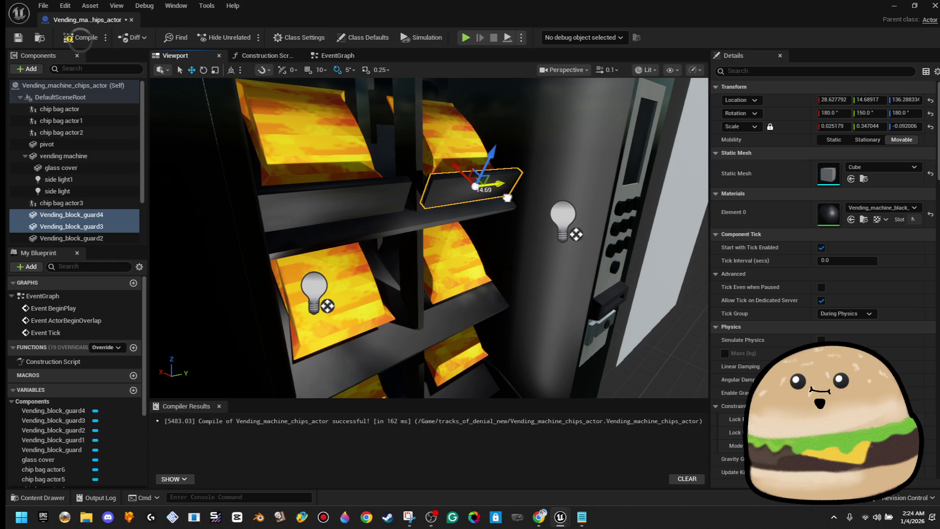
{"action": "left_click", "coordinate": [399, 188], "text": "ctrl"}
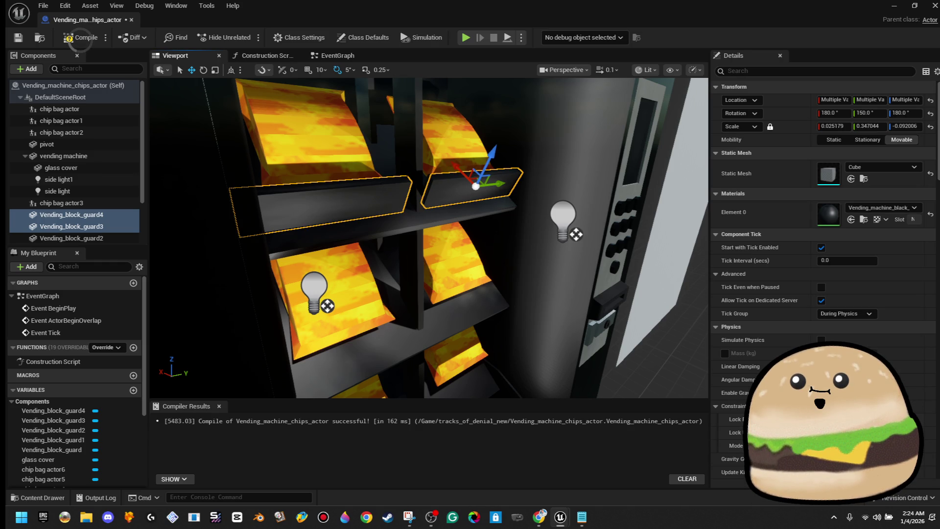
{"action": "left_click_drag", "start_coordinate": [472, 170], "coordinate": [469, 272]}
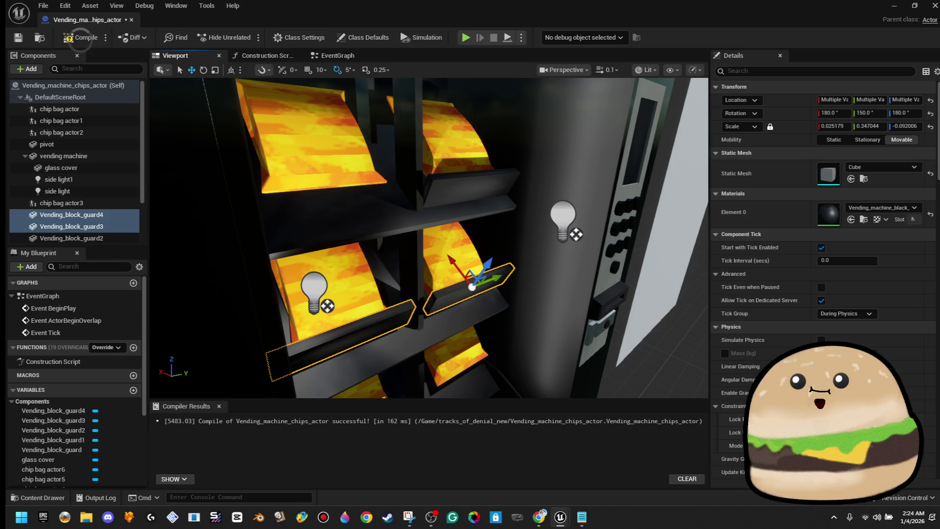
Raise Vending_block_guard1 up to the shelf above, next to Vending_block_guard.
{"action": "scroll", "coordinate": [104, 211], "scroll_direction": "down", "scroll_amount": 2}
{"action": "left_click", "coordinate": [104, 211]}
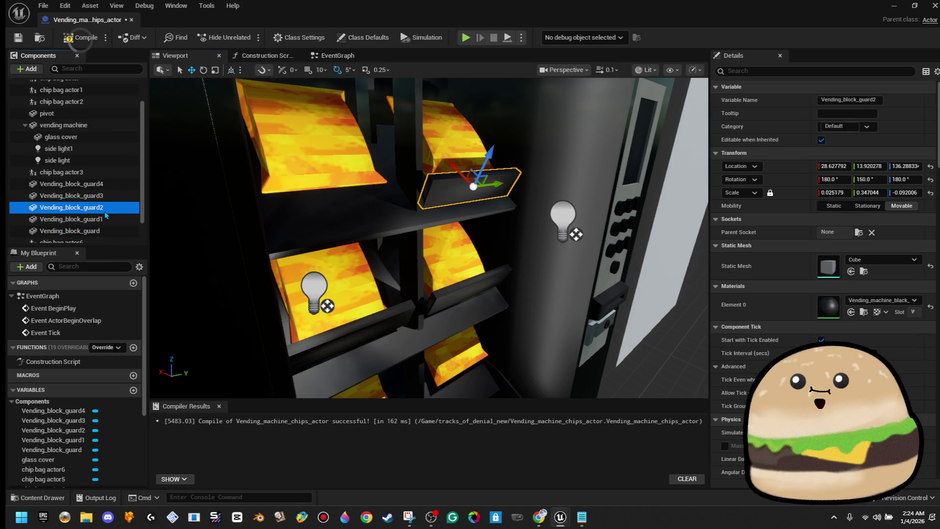
{"action": "left_click", "coordinate": [104, 220]}
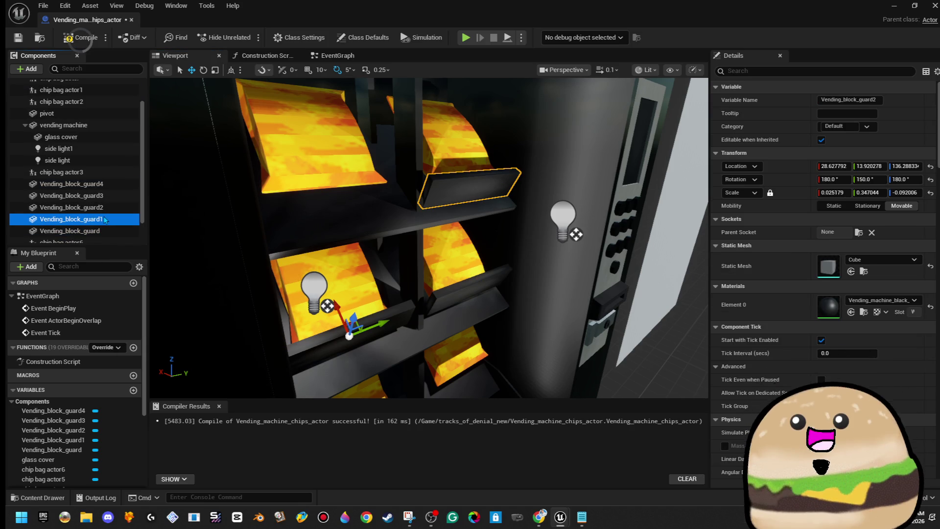
{"action": "left_click", "coordinate": [110, 197]}
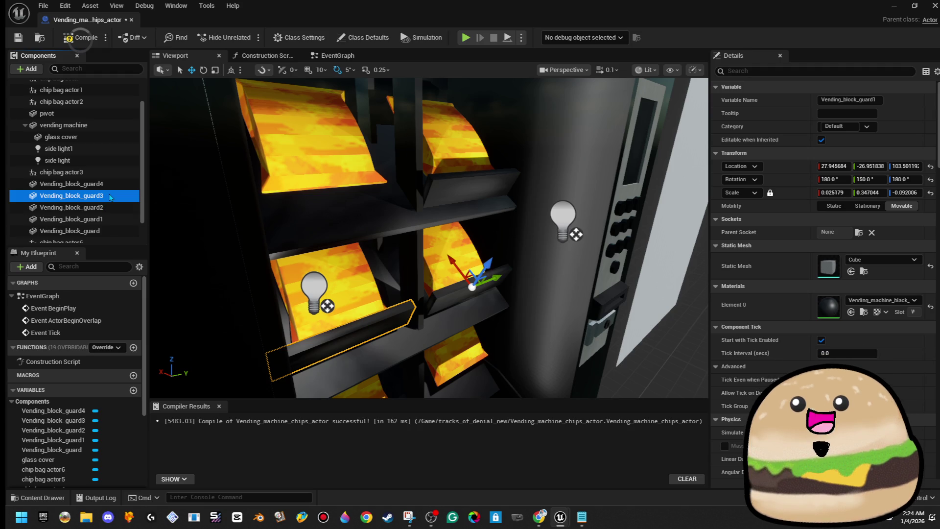
{"action": "left_click", "coordinate": [111, 189]}
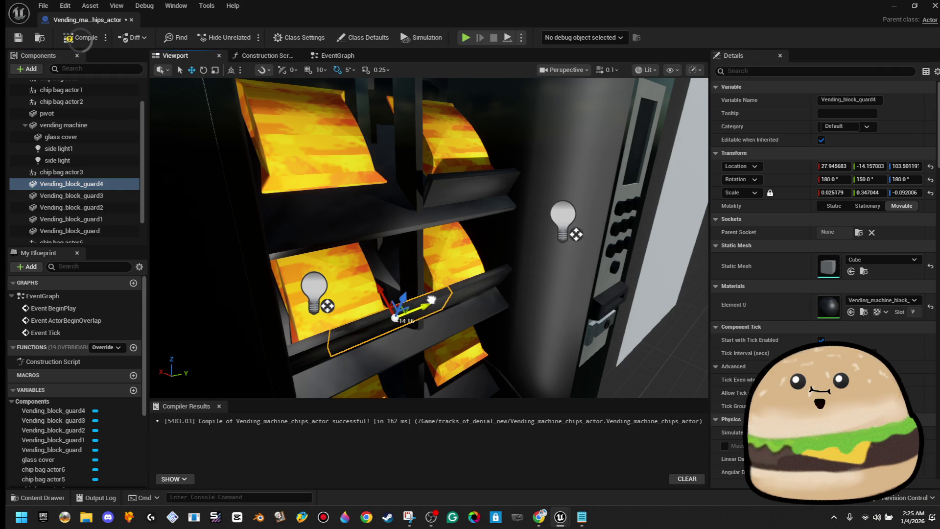
{"action": "left_click", "coordinate": [343, 322]}
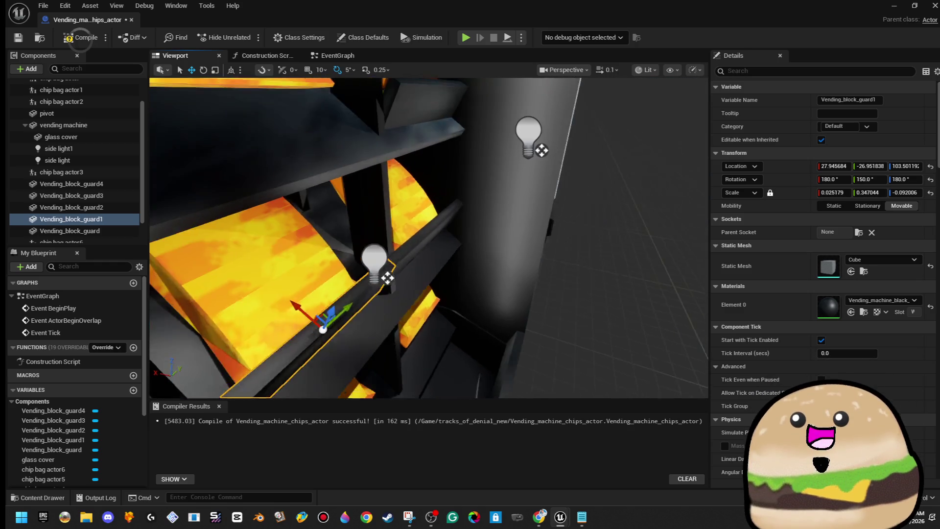
{"action": "scroll", "coordinate": [428, 238], "scroll_direction": "down", "scroll_amount": 3}
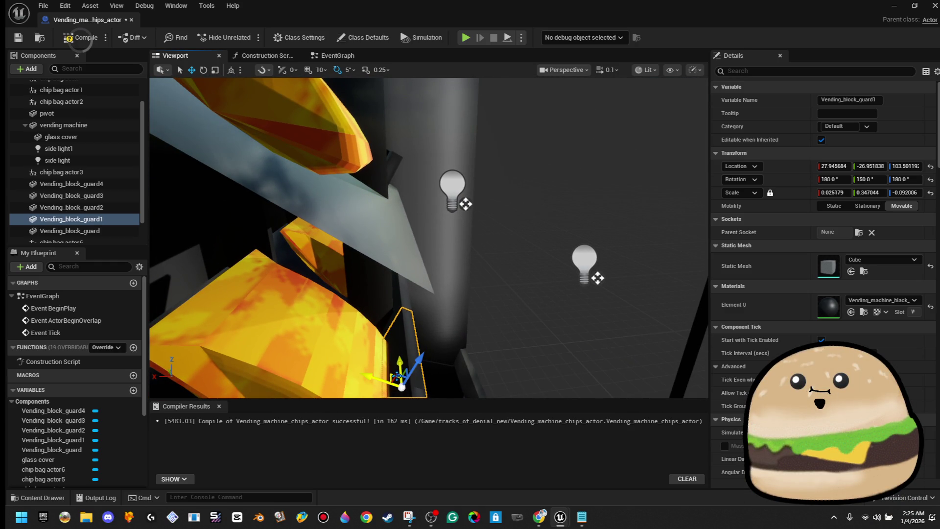
{"action": "mouse_move", "coordinate": [397, 375]}
{"action": "left_mouse_down"}
{"action": "mouse_move", "coordinate": [369, 189]}
{"action": "mouse_move", "coordinate": [385, 160]}
{"action": "mouse_move", "coordinate": [358, 164]}
{"action": "mouse_move", "coordinate": [421, 176]}
{"action": "mouse_move", "coordinate": [426, 164]}
{"action": "mouse_move", "coordinate": [436, 168]}
{"action": "mouse_move", "coordinate": [410, 209]}
{"action": "left_mouse_up"}
{"action": "left_click", "coordinate": [425, 177], "text": "ctrl"}
Delete the extra Vending_block_guard3 and Vending_block_guard4, keeping the remaining three guards.
{"action": "left_click", "coordinate": [410, 209]}
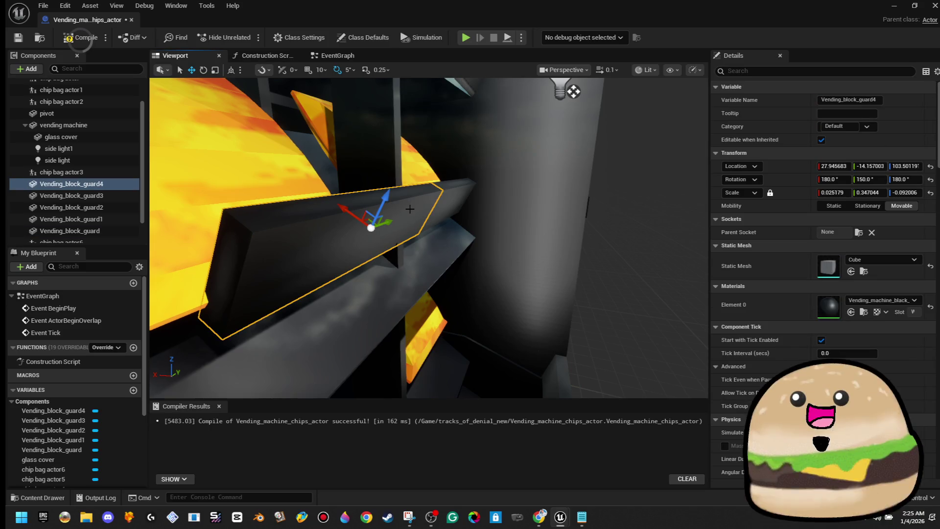
{"action": "key", "text": "Delete"}
{"action": "left_click", "coordinate": [454, 194]}
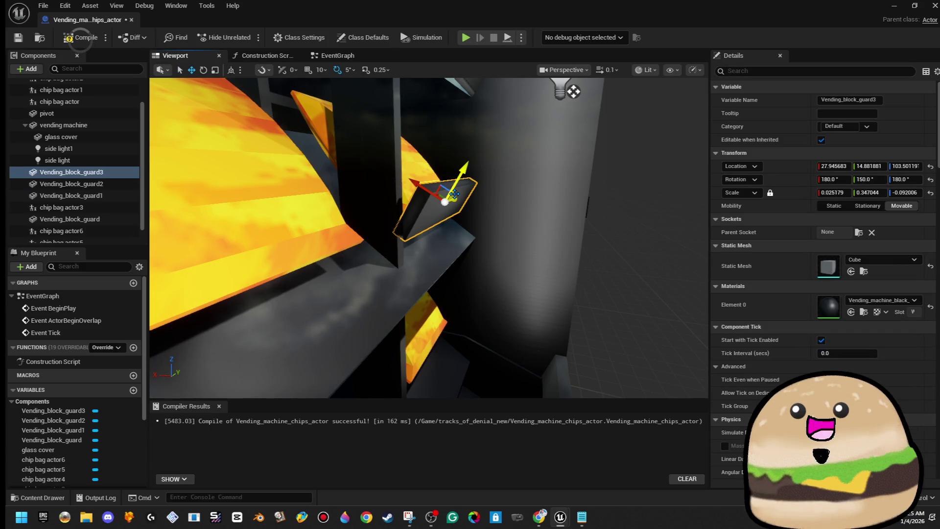
{"action": "key", "text": "ctrl+z"}
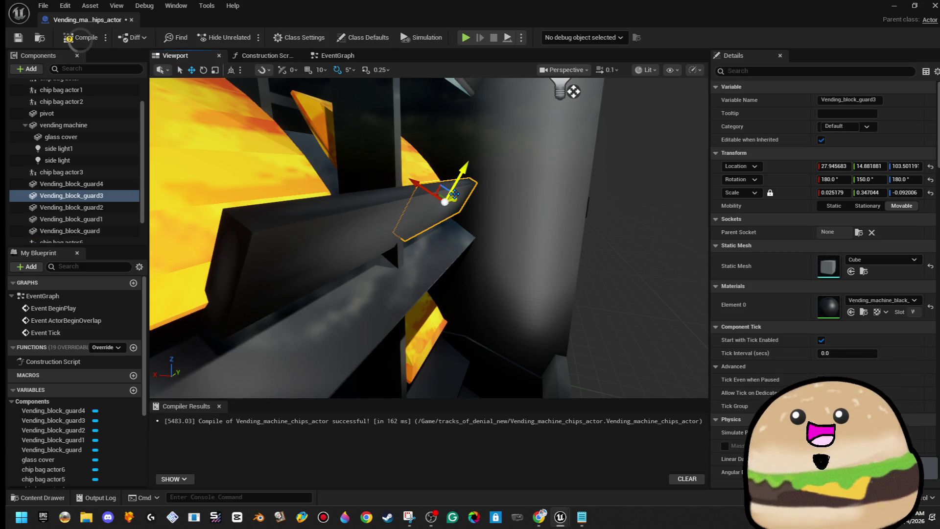
{"action": "left_click", "coordinate": [397, 206], "text": "ctrl"}
{"action": "mouse_move", "coordinate": [397, 206]}
{"action": "left_mouse_down"}
{"action": "mouse_move", "coordinate": [432, 202]}
{"action": "mouse_move", "coordinate": [463, 220]}
{"action": "left_mouse_up"}
{"action": "key", "text": "Delete"}
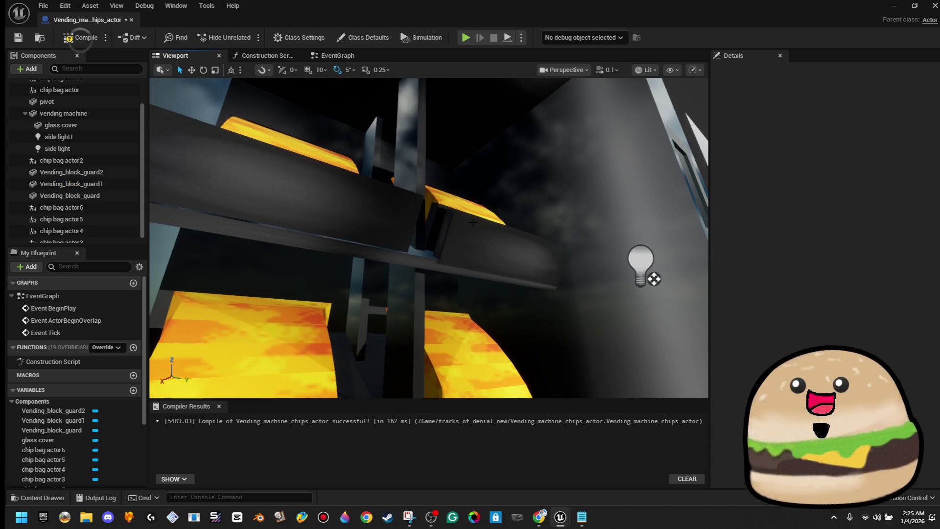
Delete Vending_block_guard2 and Vending_block_guard, leaving only Vending_block_guard1.
{"action": "left_click", "coordinate": [500, 237]}
{"action": "left_click", "coordinate": [319, 226], "text": "ctrl"}
{"action": "left_click_drag", "start_coordinate": [322, 229], "coordinate": [103, 229]}
{"action": "left_click", "coordinate": [104, 173]}
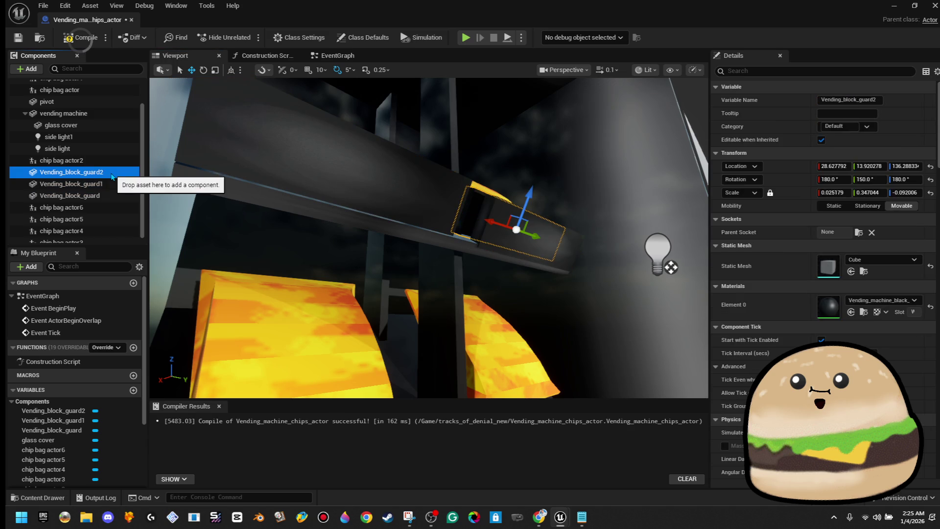
{"action": "key", "text": "Delete"}
{"action": "left_click", "coordinate": [459, 209]}
{"action": "mouse_move", "coordinate": [458, 209]}
{"action": "left_mouse_down"}
{"action": "mouse_move", "coordinate": [495, 200]}
{"action": "mouse_move", "coordinate": [510, 222]}
{"action": "left_mouse_up"}
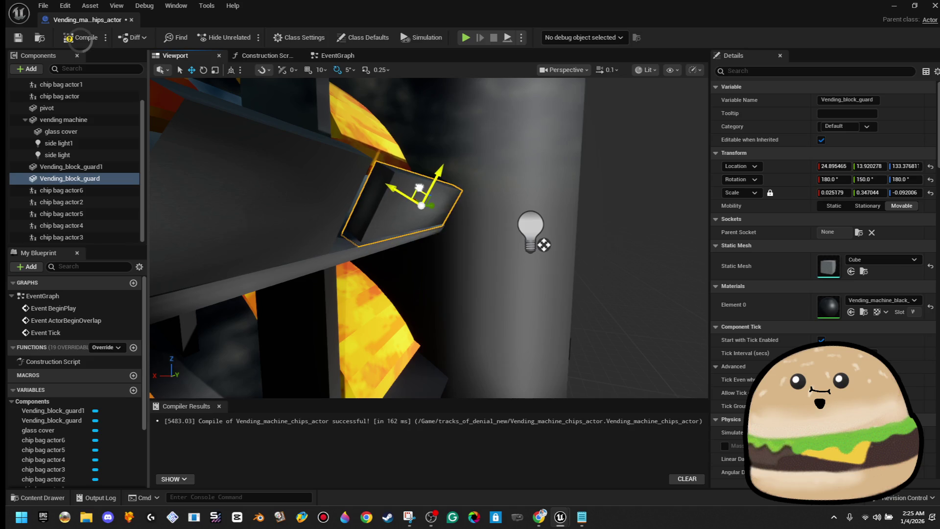
{"action": "left_click_drag", "start_coordinate": [510, 223], "coordinate": [468, 219]}
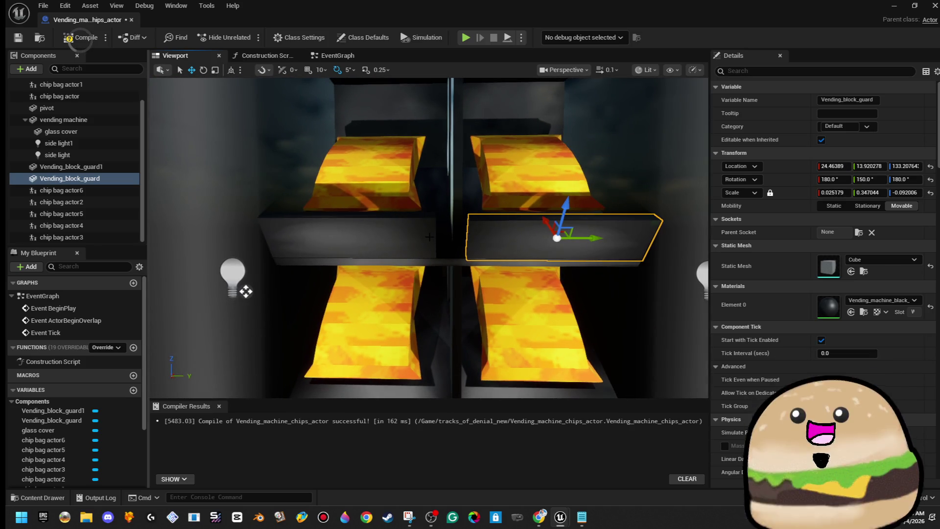
{"action": "key", "text": "Delete"}
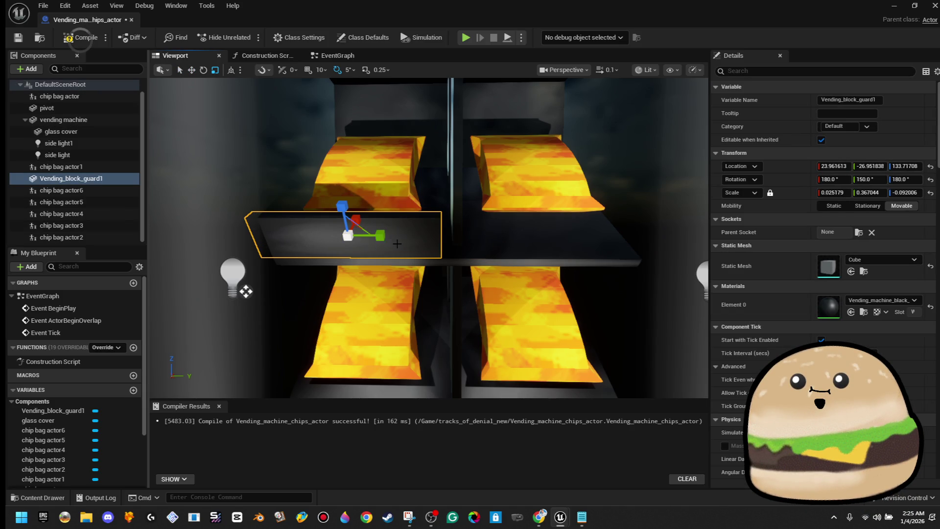
Duplicate guard1 as Vending_block_guard2, slide it right to Y 13.92, and select both guards.
{"action": "right_click", "coordinate": [79, 179]}
{"action": "left_click", "coordinate": [160, 272]}
{"action": "left_click_drag", "start_coordinate": [338, 291], "coordinate": [338, 291]}
{"action": "mouse_move", "coordinate": [313, 255]}
{"action": "left_mouse_down"}
{"action": "mouse_move", "coordinate": [539, 262]}
{"action": "mouse_move", "coordinate": [509, 267]}
{"action": "left_mouse_up"}
{"action": "left_click_drag", "start_coordinate": [398, 228], "coordinate": [398, 229]}
{"action": "left_click", "coordinate": [398, 228], "text": "ctrl"}
{"action": "right_click", "coordinate": [123, 188]}
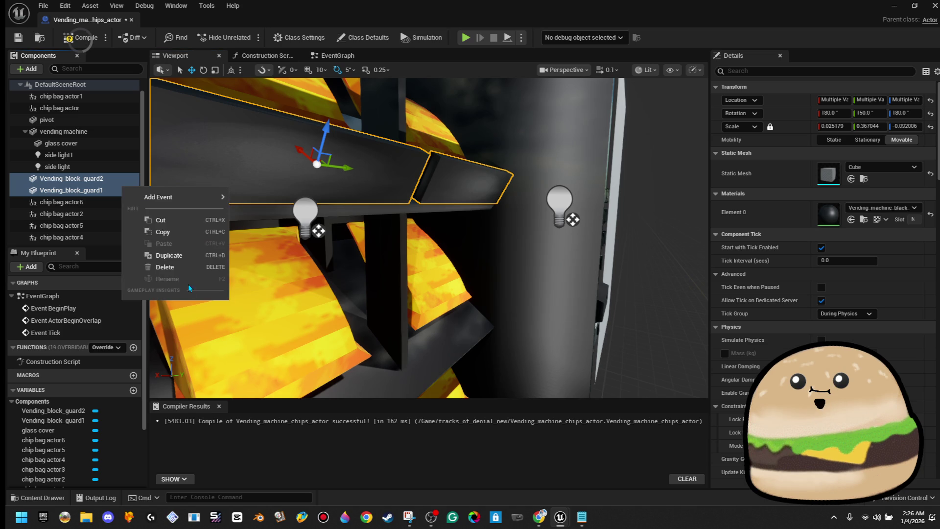
Duplicate both guards as Vending_block_guard3 and guard4 and drag the pair down to the lower shelf.
{"action": "left_click", "coordinate": [193, 255]}
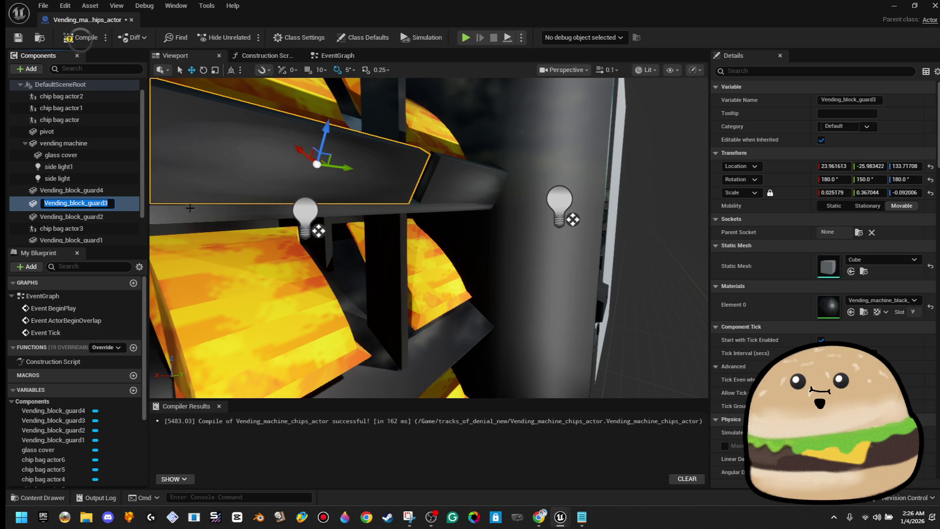
{"action": "key", "text": "Return"}
{"action": "left_click", "coordinate": [474, 182]}
{"action": "left_click", "coordinate": [294, 182]}
{"action": "left_click", "coordinate": [106, 202]}
{"action": "left_click", "coordinate": [73, 190]}
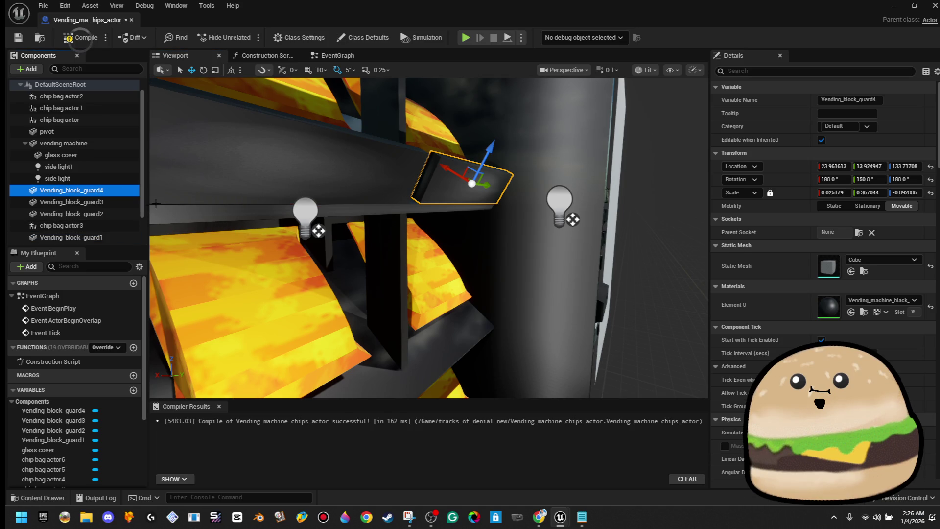
{"action": "left_click", "coordinate": [155, 201], "text": "ctrl"}
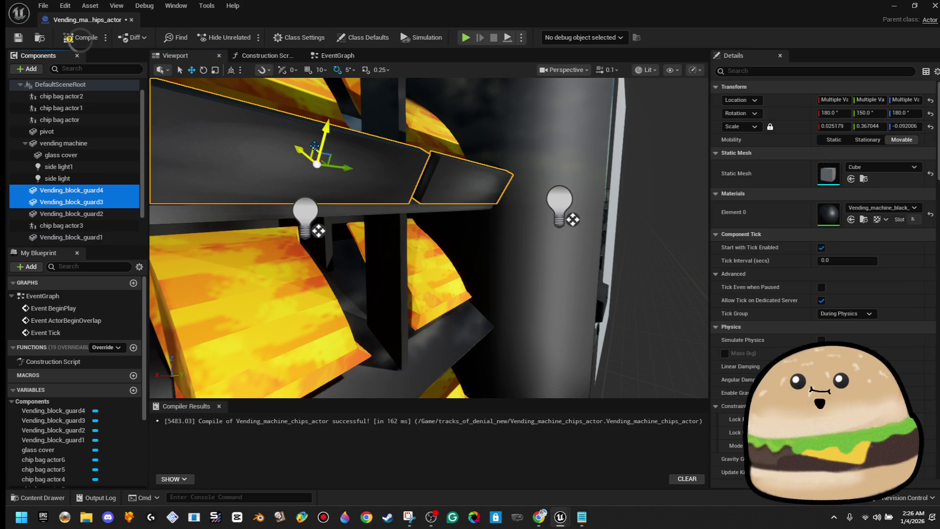
{"action": "mouse_move", "coordinate": [312, 147]}
{"action": "left_mouse_down"}
{"action": "mouse_move", "coordinate": [325, 301]}
{"action": "mouse_move", "coordinate": [311, 382]}
{"action": "left_mouse_up"}
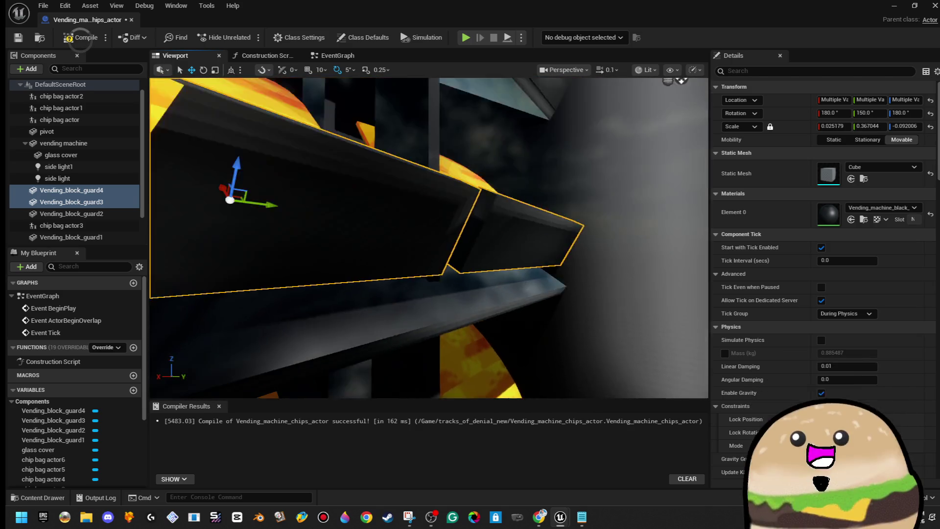
{"action": "scroll", "coordinate": [378, 267], "scroll_direction": "down", "scroll_amount": 5}
{"action": "left_click_drag", "start_coordinate": [339, 224], "coordinate": [333, 290]}
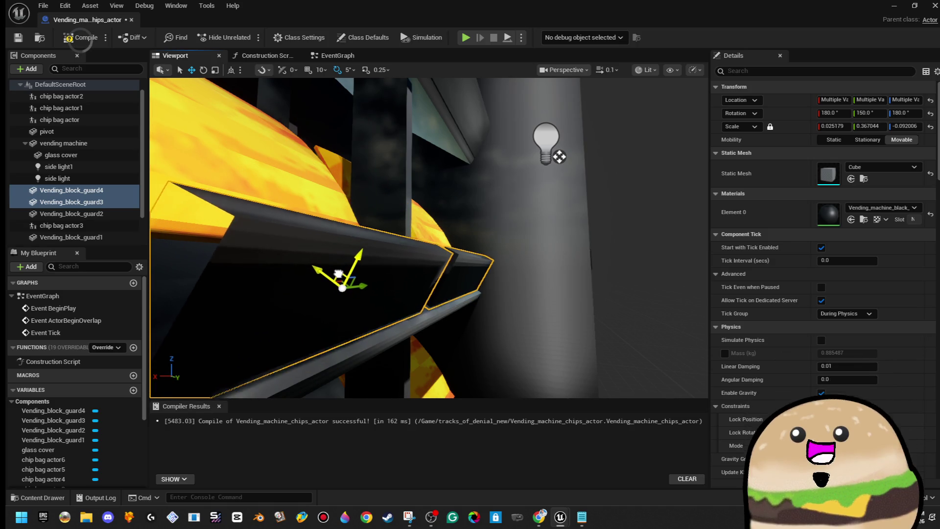
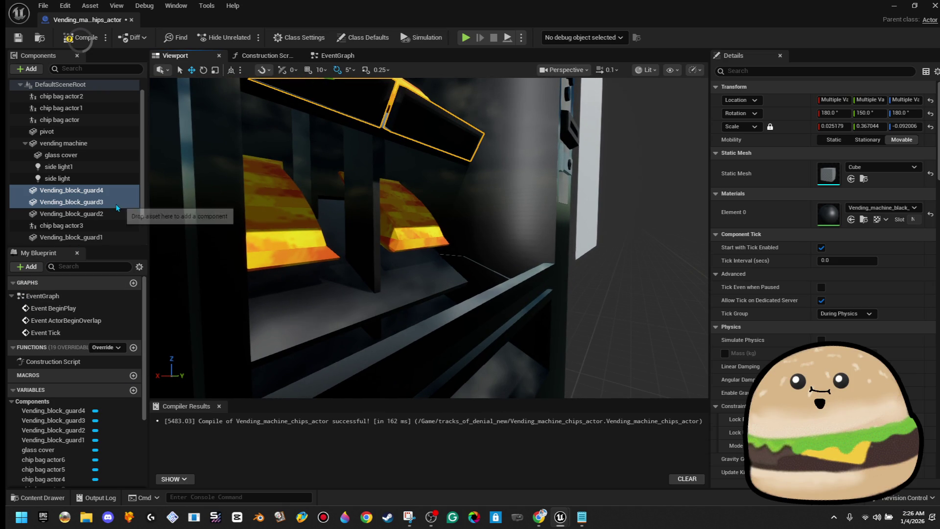
Duplicate Vending_block_guard3 into new guards 5 and 6, and select both.
{"action": "right_click", "coordinate": [117, 208]}
{"action": "left_click", "coordinate": [163, 273]}
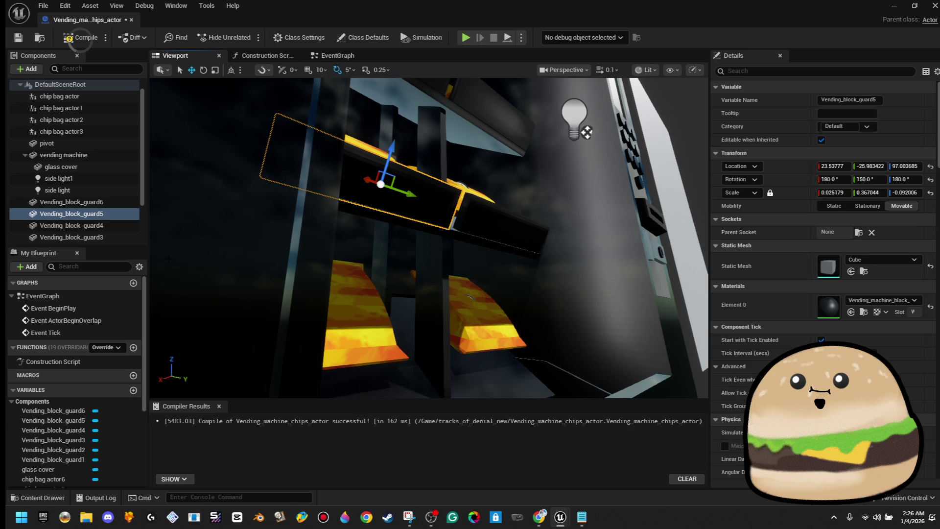
{"action": "scroll", "coordinate": [115, 196], "scroll_direction": "down", "scroll_amount": 3}
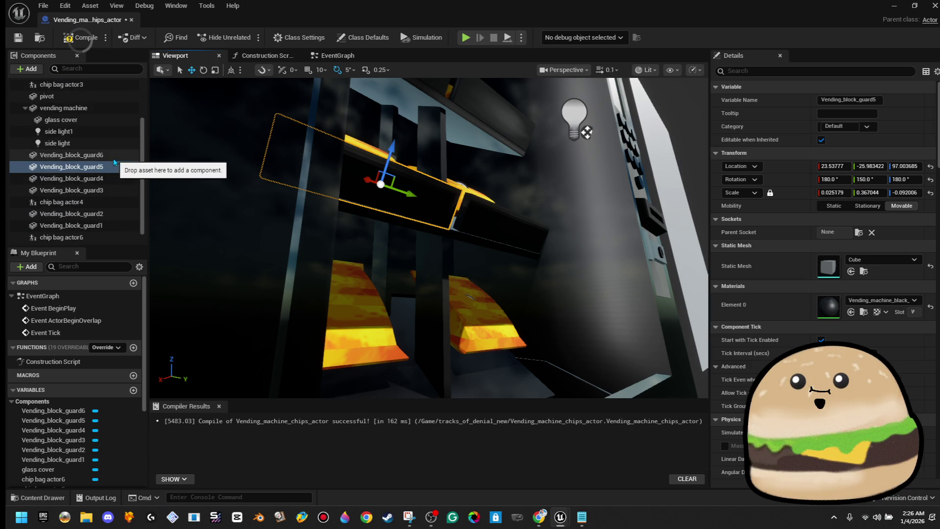
{"action": "left_click", "coordinate": [98, 155]}
{"action": "left_click", "coordinate": [115, 168], "text": "ctrl"}
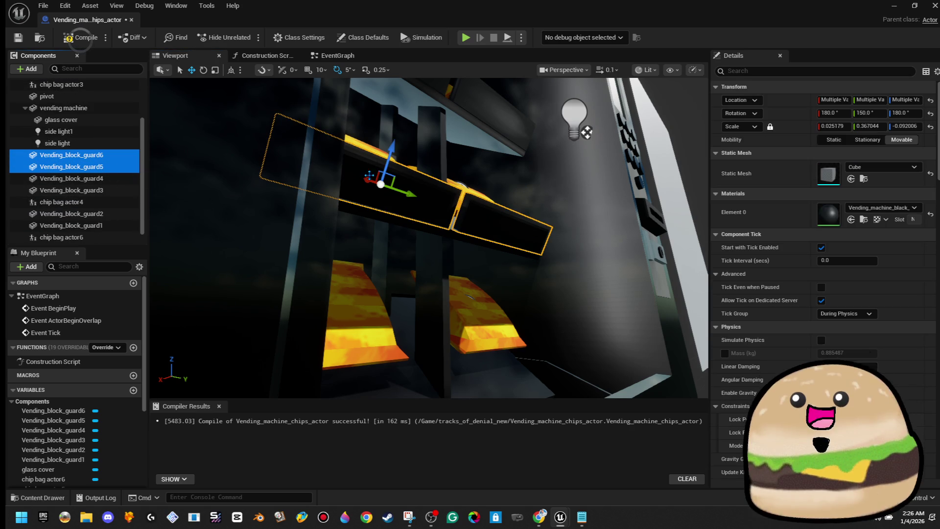
{"action": "mouse_move", "coordinate": [378, 176]}
{"action": "left_mouse_down"}
{"action": "mouse_move", "coordinate": [378, 255]}
{"action": "mouse_move", "coordinate": [378, 188]}
{"action": "mouse_move", "coordinate": [375, 211]}
{"action": "left_mouse_up"}
{"action": "scroll", "coordinate": [441, 235], "scroll_direction": "up", "scroll_amount": 3}
Compile and save the Vending_machine_chips_actor Blueprint.
{"action": "left_click", "coordinate": [80, 37]}
{"action": "left_click", "coordinate": [18, 38]}
{"action": "left_click_drag", "start_coordinate": [359, 229], "coordinate": [359, 233]}
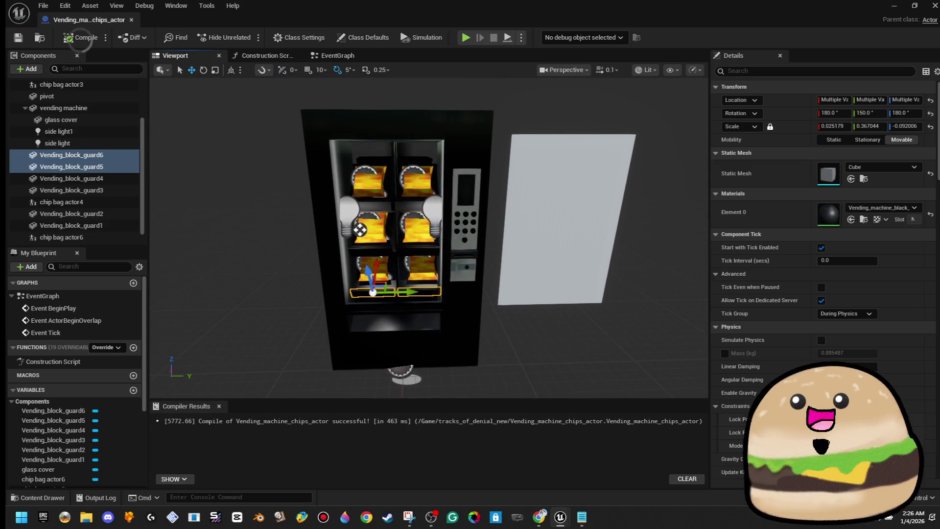
{"action": "key", "text": "super+Down"}
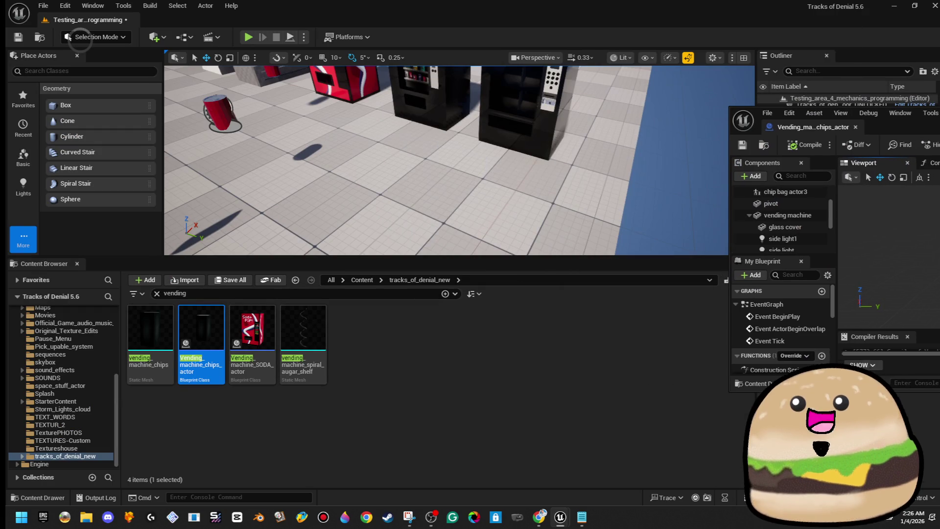
{"action": "right_click", "coordinate": [401, 235]}
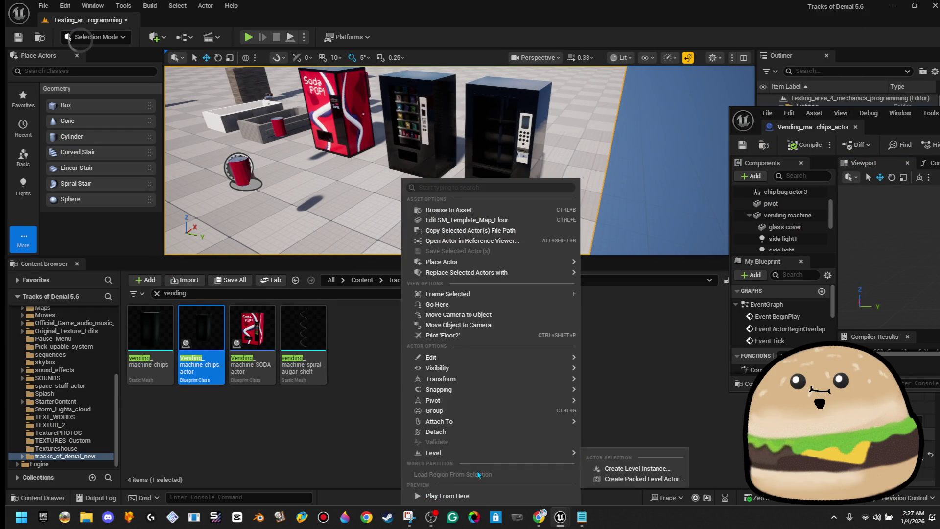
{"action": "left_click", "coordinate": [440, 495]}
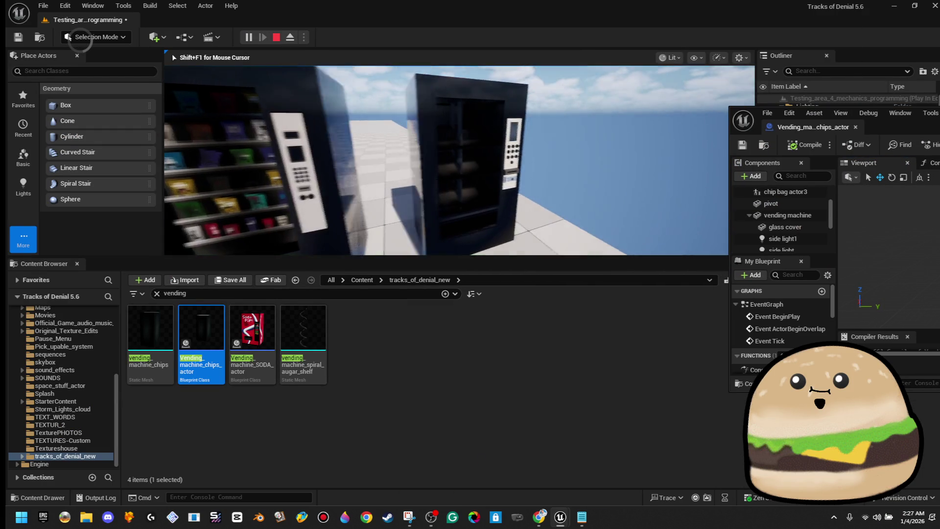
{"action": "key", "text": "Escape"}
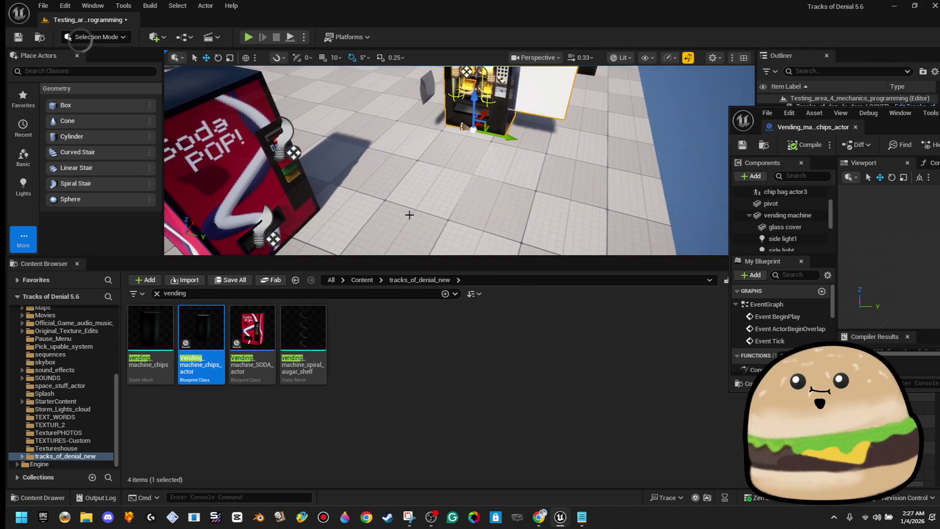
{"action": "right_click", "coordinate": [410, 219]}
{"action": "left_click", "coordinate": [444, 495]}
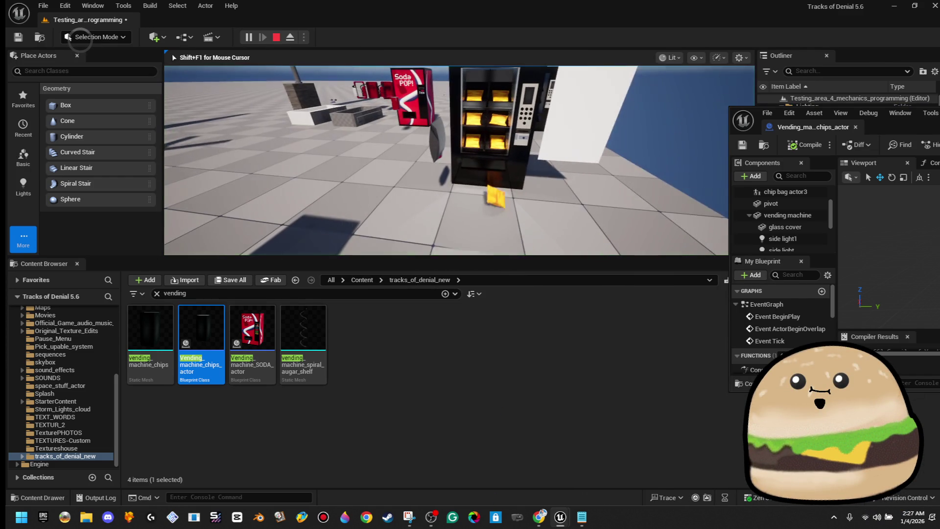
{"action": "key", "text": "w"}
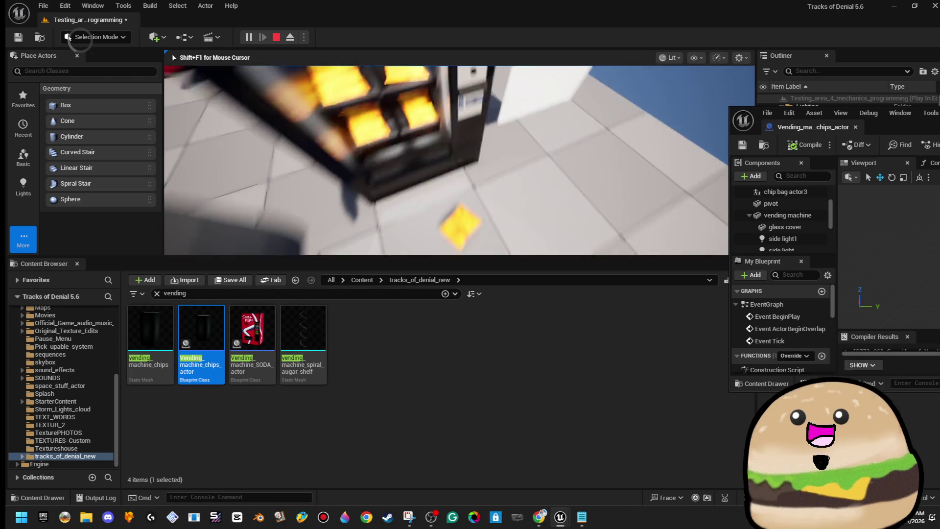
{"action": "key", "text": "Escape"}
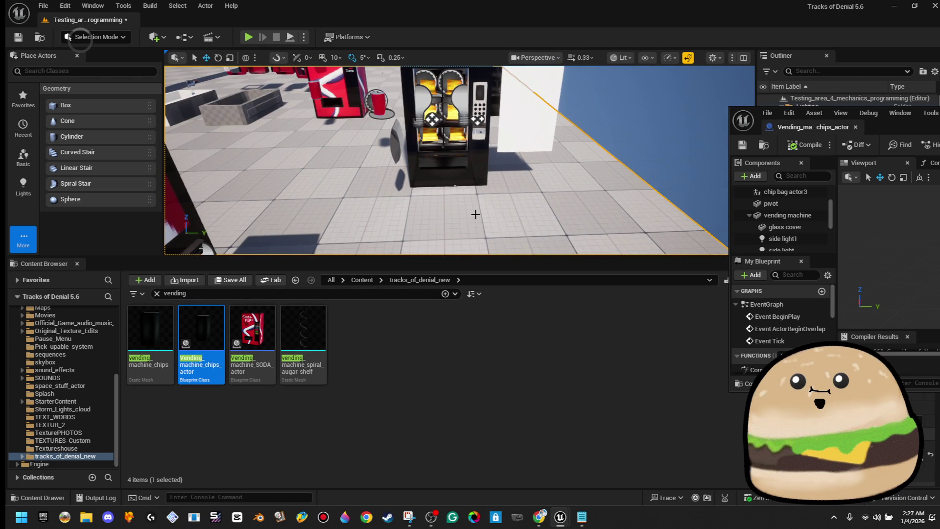
{"action": "right_click", "coordinate": [474, 179]}
{"action": "left_click", "coordinate": [539, 473]}
{"action": "key", "text": "ctrl+shift+p"}
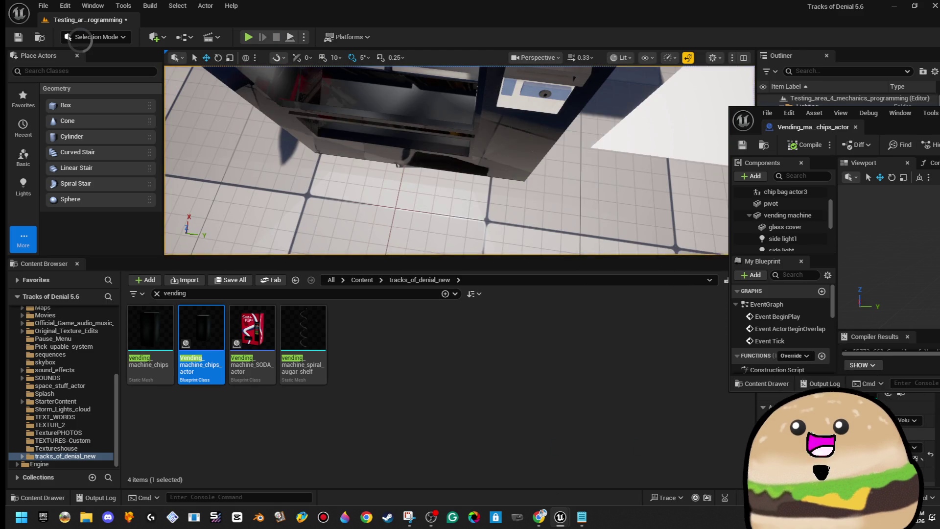
{"action": "key", "text": "super+Up"}
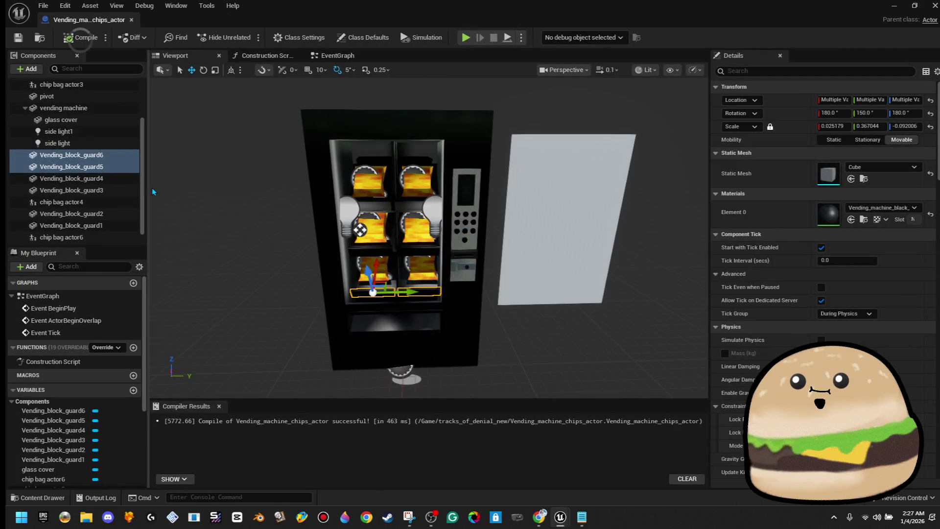
Look through the chip bag actor components and delete chip bag actor2.
{"action": "left_click", "coordinate": [99, 204]}
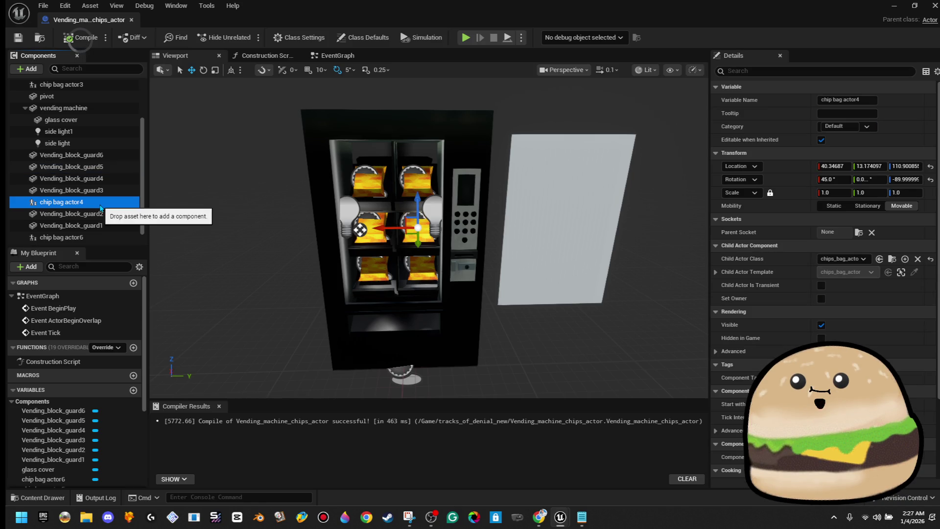
{"action": "scroll", "coordinate": [99, 228], "scroll_direction": "down", "scroll_amount": 1}
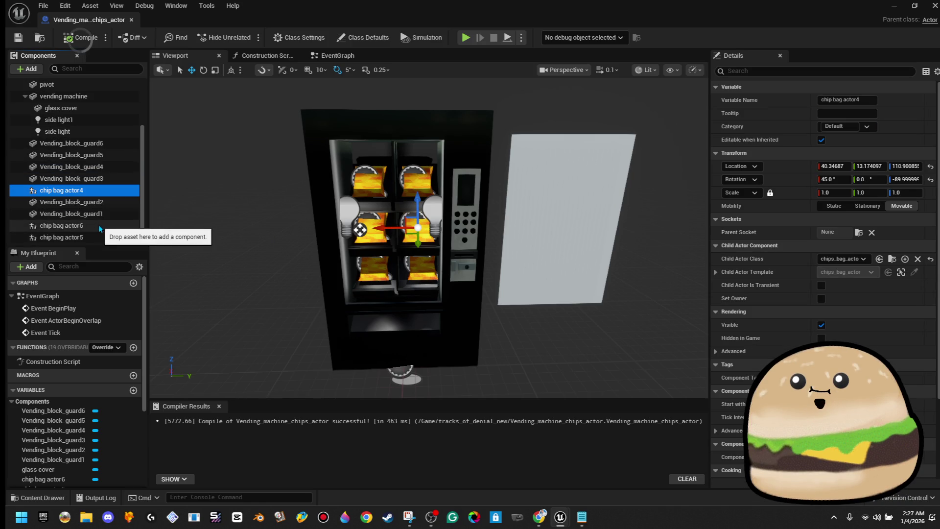
{"action": "left_click", "coordinate": [99, 228]}
{"action": "left_click", "coordinate": [102, 238]}
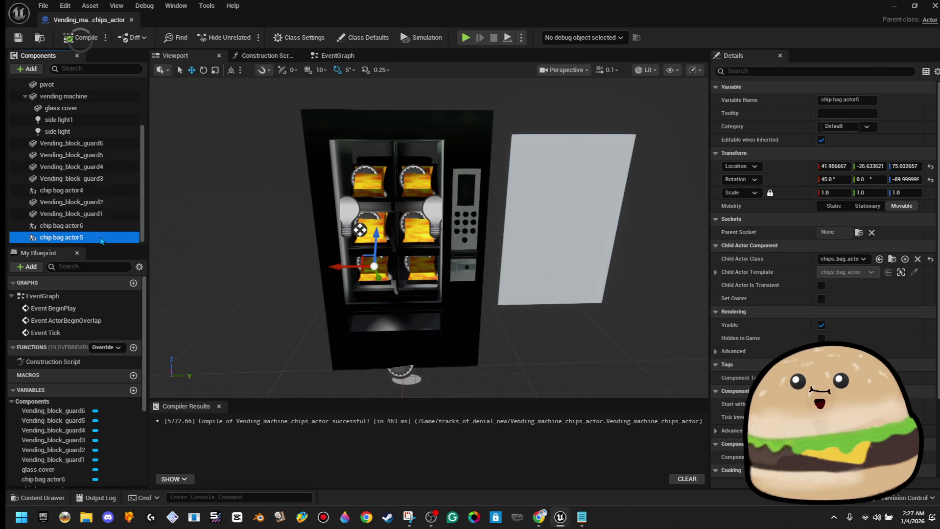
{"action": "scroll", "coordinate": [103, 211], "scroll_direction": "up", "scroll_amount": 6}
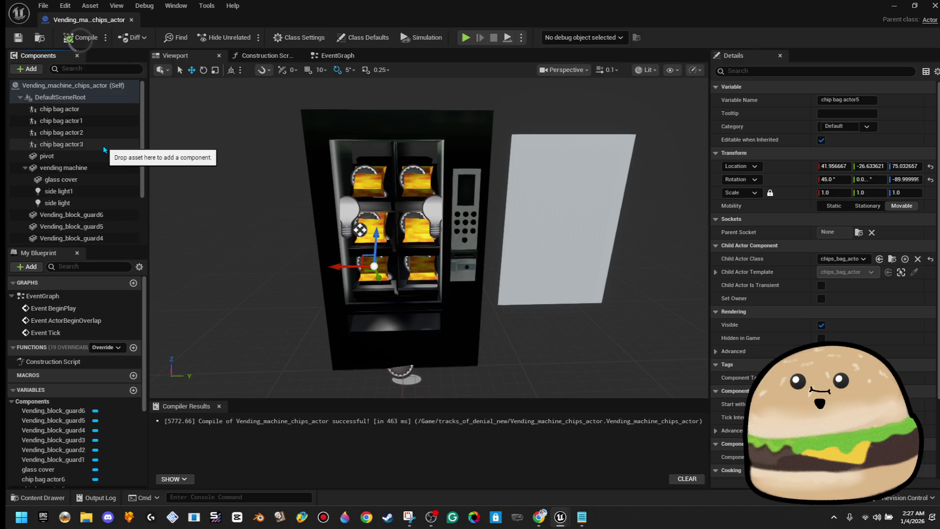
{"action": "left_click", "coordinate": [105, 145]}
{"action": "left_click", "coordinate": [105, 133]}
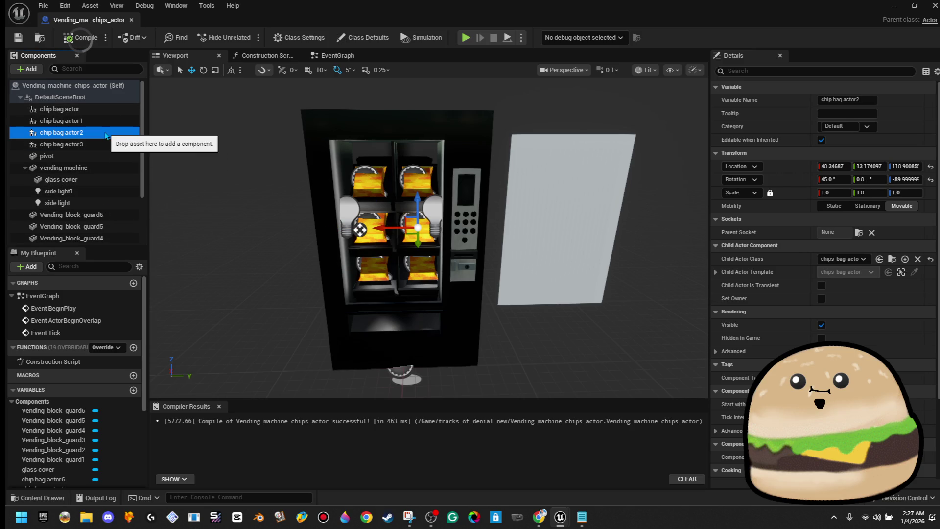
{"action": "key", "text": "Delete"}
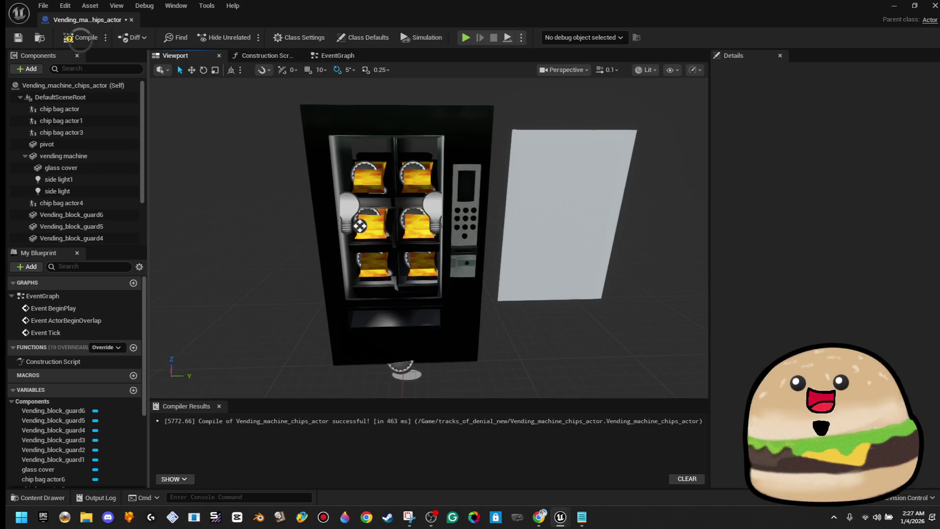
Save the vending machine Blueprint and shrink its editor to show the level.
{"action": "scroll", "coordinate": [429, 238], "scroll_direction": "up", "scroll_amount": 8}
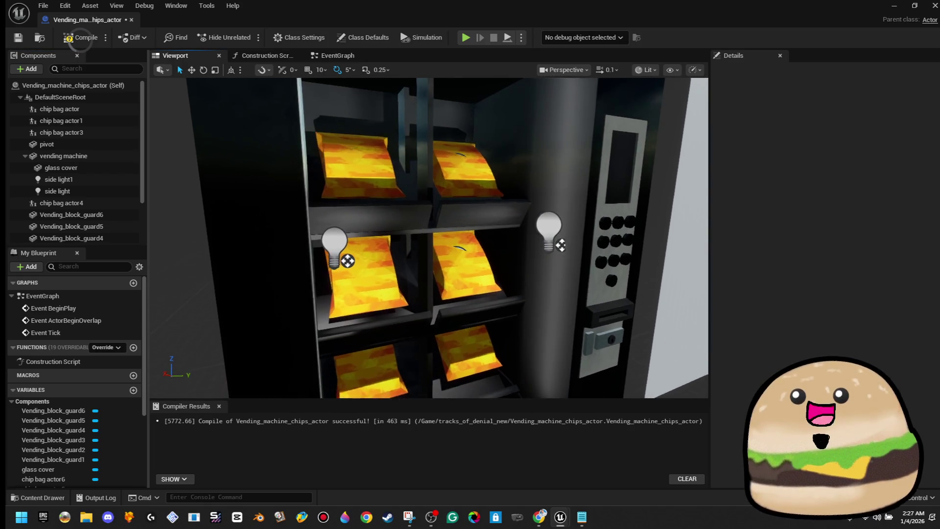
{"action": "scroll", "coordinate": [429, 238], "scroll_direction": "up", "scroll_amount": 3}
{"action": "left_click", "coordinate": [26, 36]}
{"action": "scroll", "coordinate": [429, 238], "scroll_direction": "down", "scroll_amount": 8}
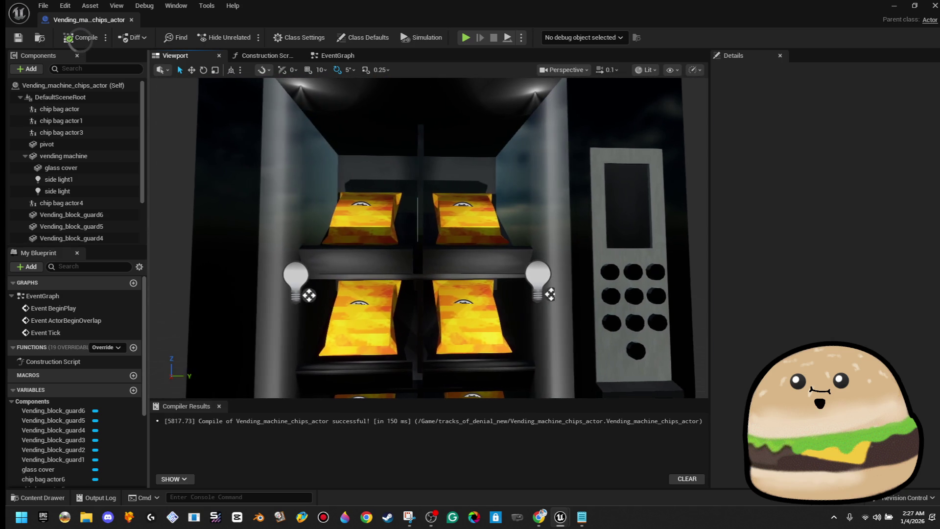
{"action": "double_click", "coordinate": [792, 7]}
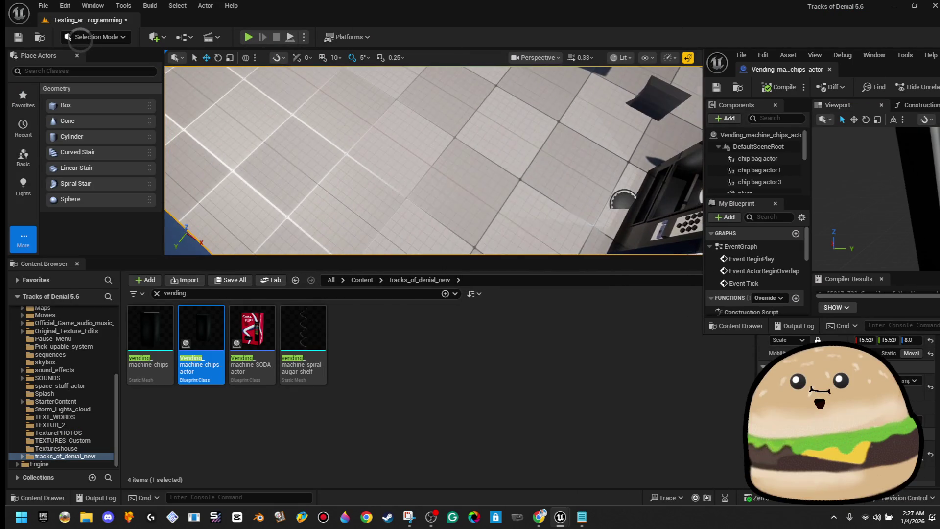
Play from beside the vending machine, walking around its chip shelves in F11 immersive view.
{"action": "right_click", "coordinate": [406, 167]}
{"action": "left_click", "coordinate": [450, 482]}
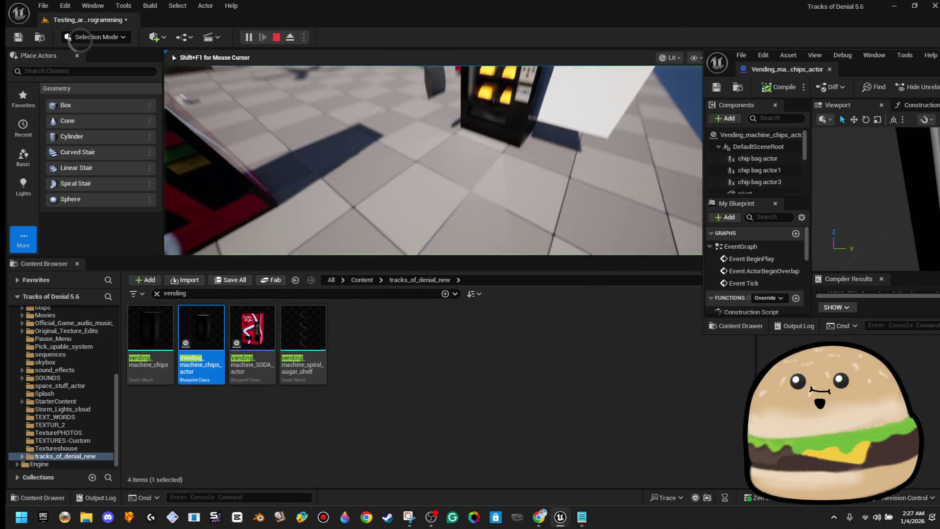
{"action": "key", "text": "w"}
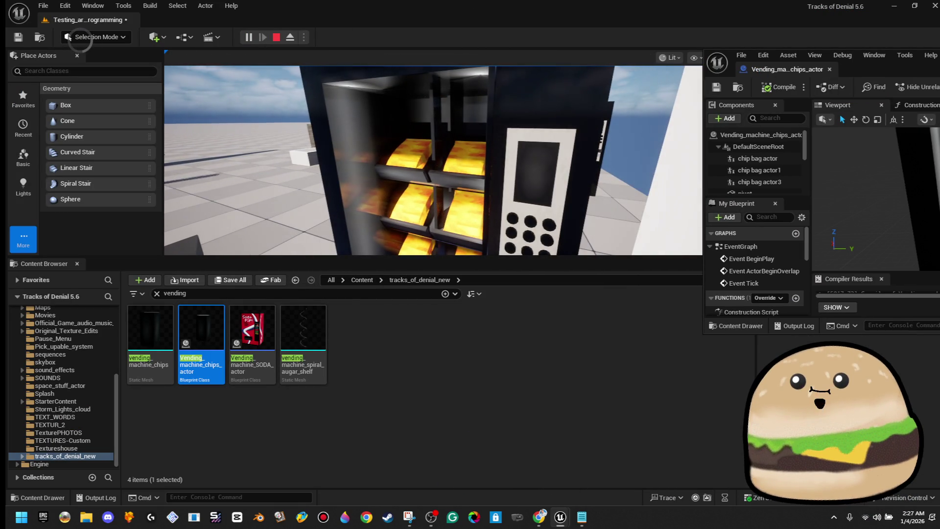
{"action": "key", "text": "F11"}
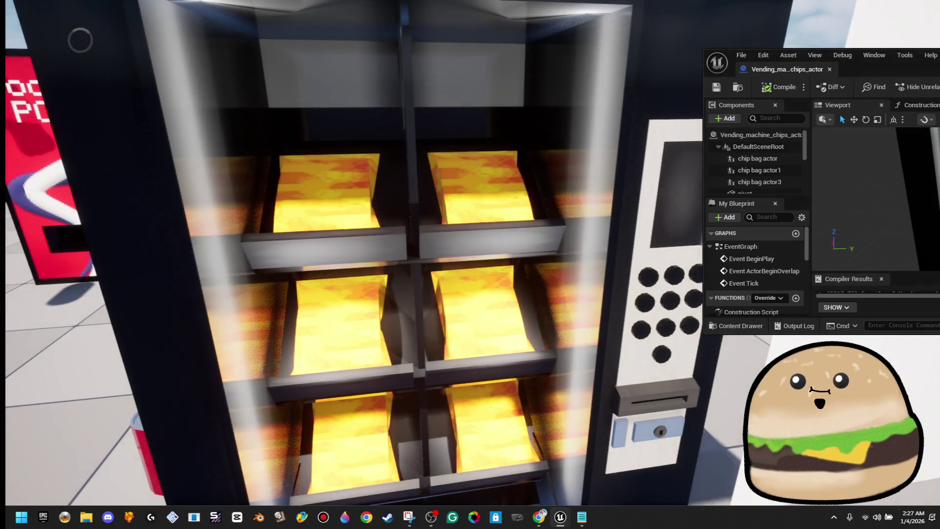
{"action": "key", "text": "s"}
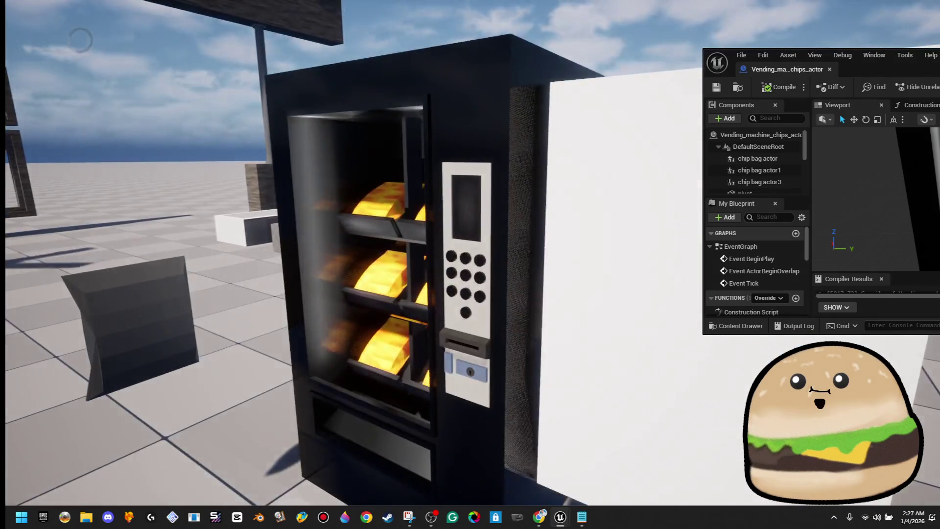
{"action": "key", "text": "d"}
{"action": "key", "text": "s"}
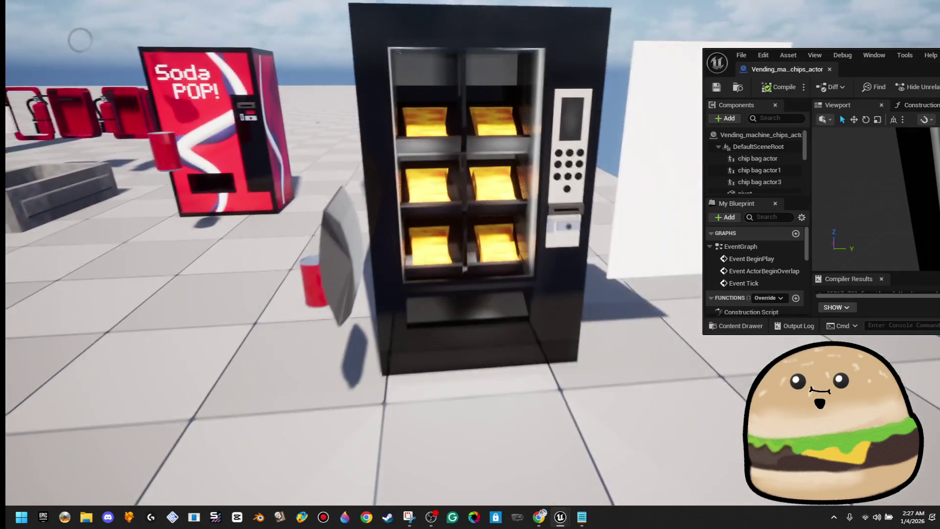
{"action": "key", "text": "a"}
{"action": "key", "text": "w"}
{"action": "key", "text": "s"}
{"action": "key", "text": "F11"}
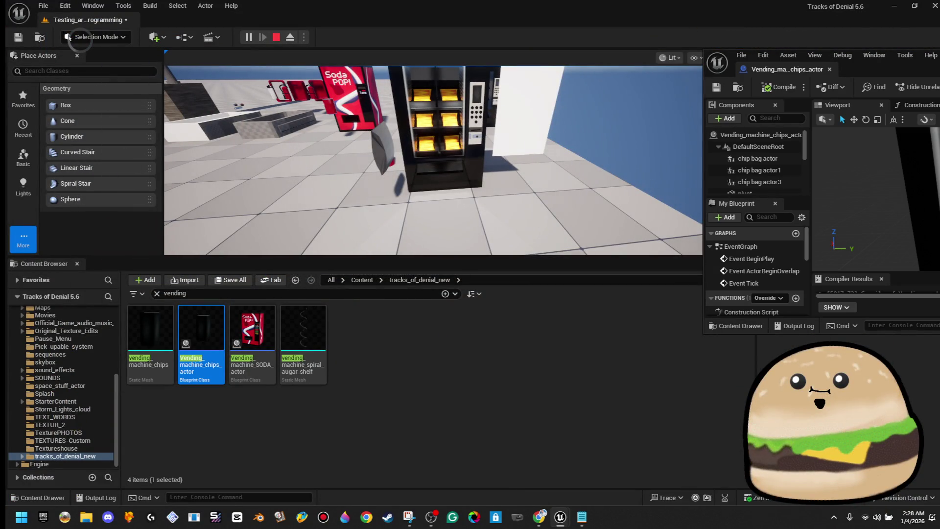
{"action": "double_click", "coordinate": [801, 53]}
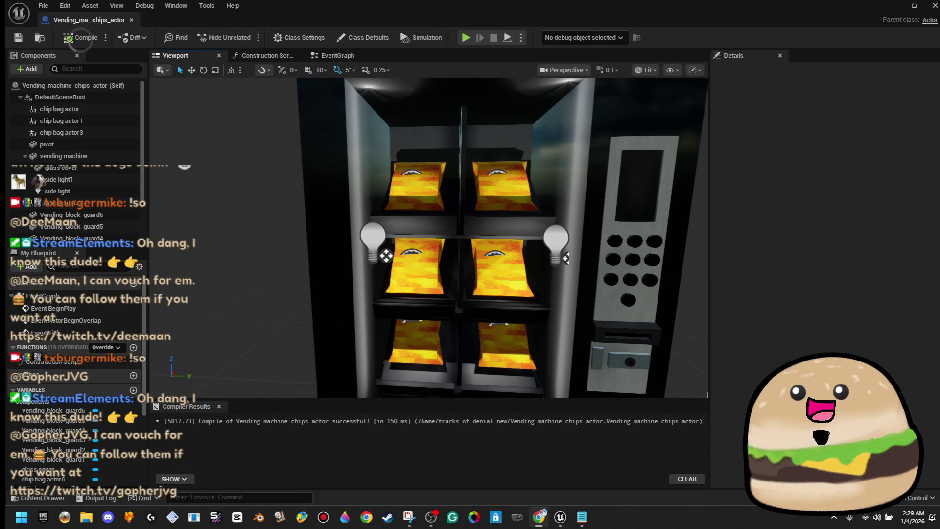
Inspect the shelf chip bags, including chip bag actor3, then minimize the Blueprint editor.
{"action": "mouse_move", "coordinate": [510, 229]}
{"action": "left_mouse_down"}
{"action": "mouse_move", "coordinate": [548, 274]}
{"action": "mouse_move", "coordinate": [487, 221]}
{"action": "left_mouse_up"}
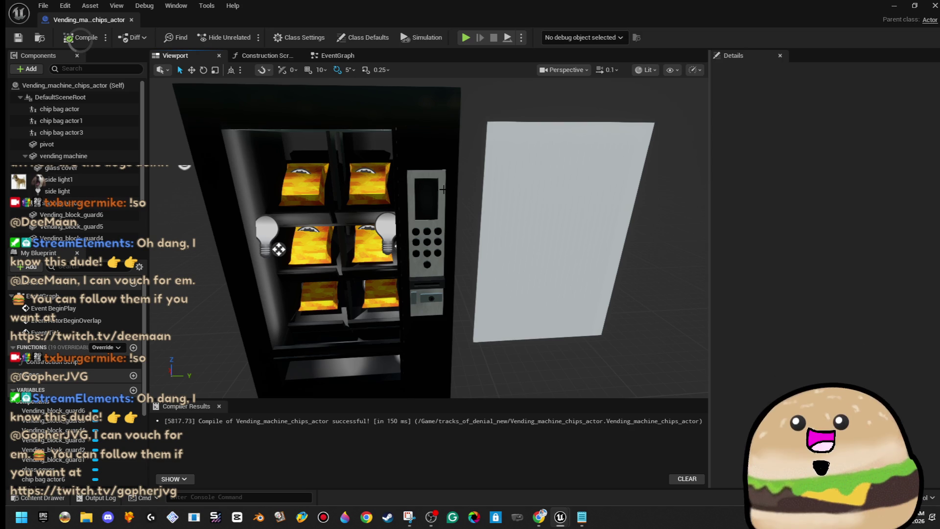
{"action": "left_click", "coordinate": [376, 194]}
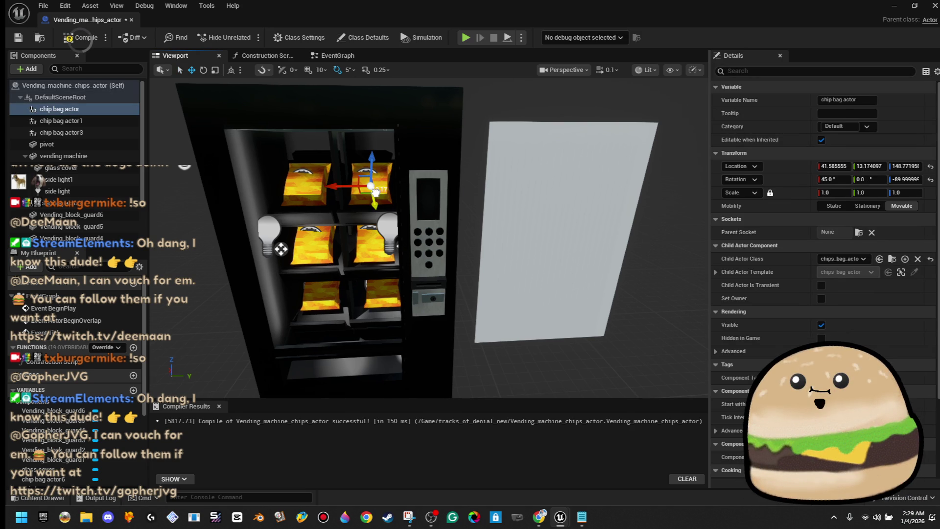
{"action": "scroll", "coordinate": [522, 183], "scroll_direction": "up", "scroll_amount": 5}
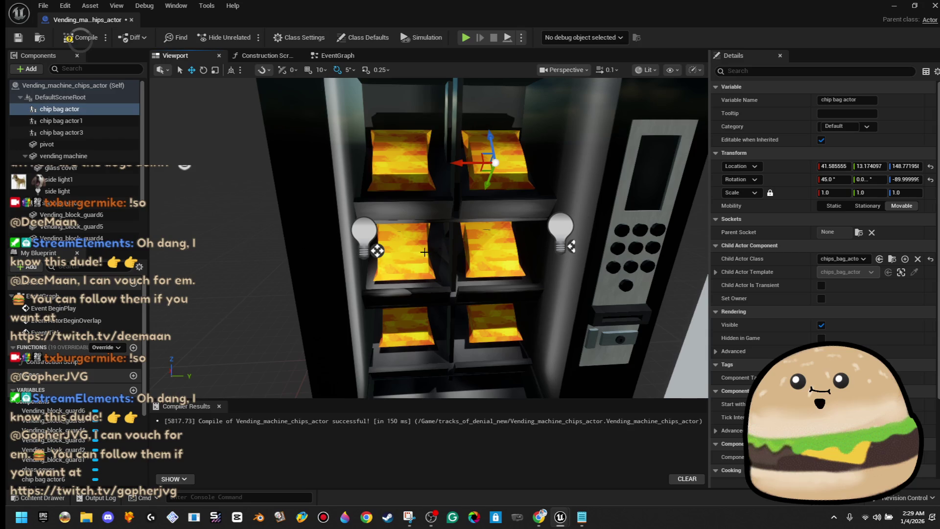
{"action": "left_click", "coordinate": [420, 253]}
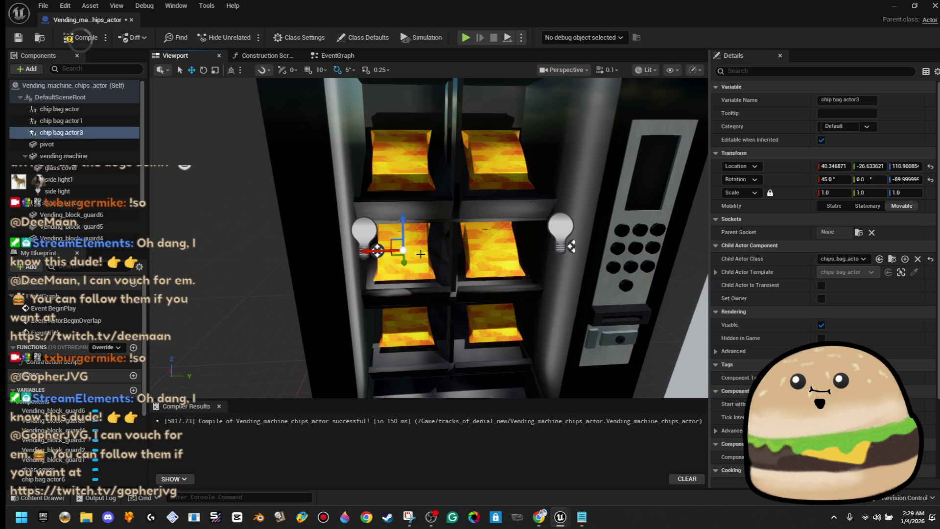
{"action": "left_click", "coordinate": [895, 7]}
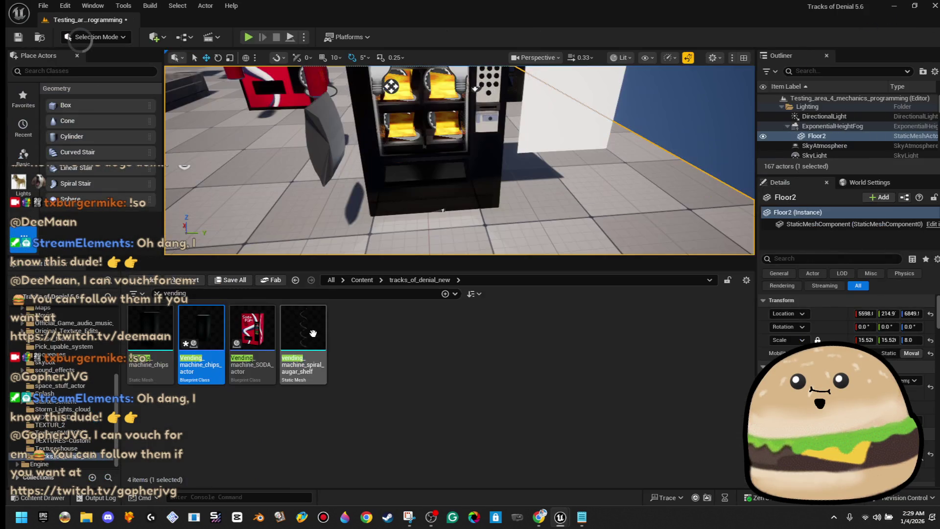
Filter Content Browser assets by 'chips', close a stray Paint 3D window, and launch File Explorer.
{"action": "type", "text": "c"}
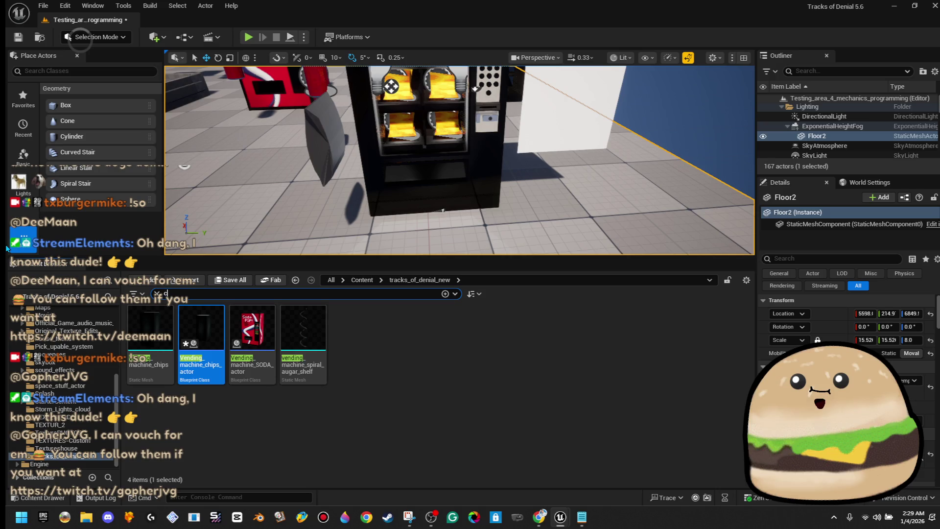
{"action": "type", "text": "hips"}
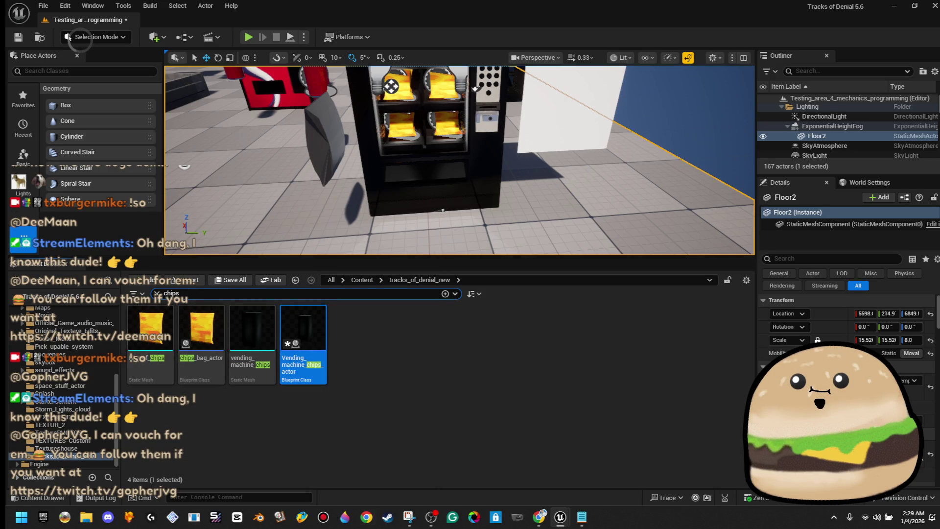
{"action": "left_click", "coordinate": [345, 516]}
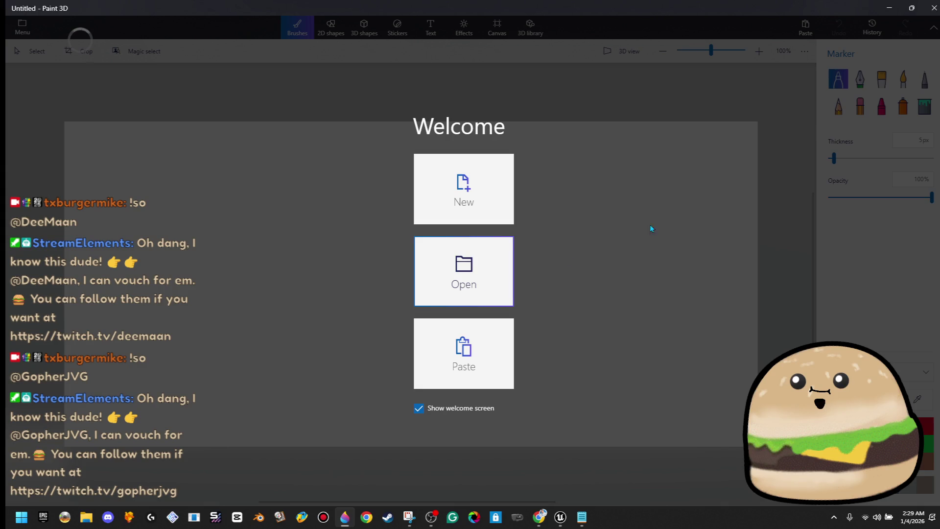
{"action": "left_click", "coordinate": [930, 7]}
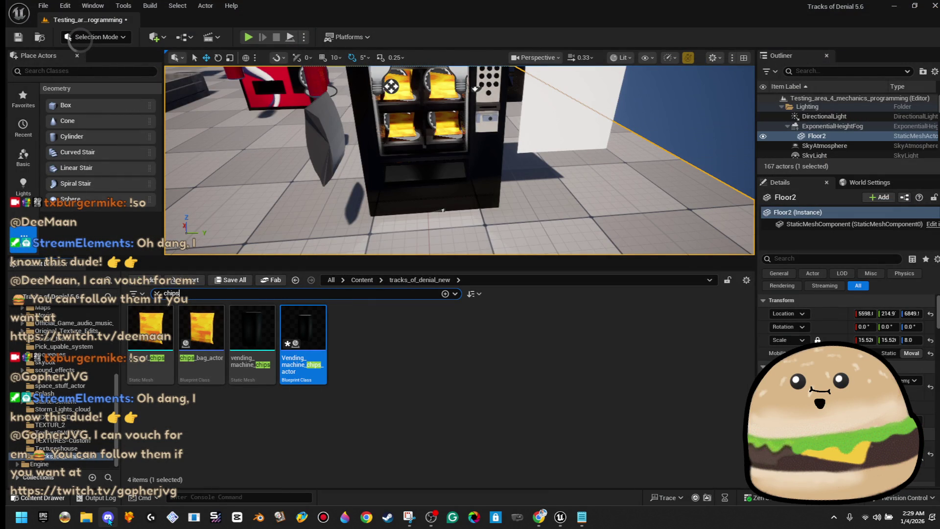
{"action": "left_click", "coordinate": [87, 522]}
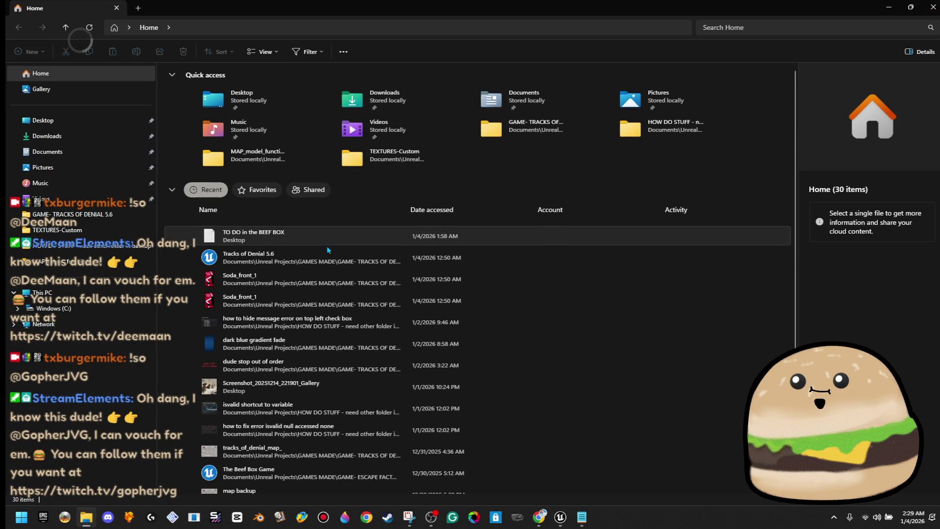
Search the GAME- TRACKS OF DENIAL 5.6 project folder for 'chips'.
{"action": "scroll", "coordinate": [378, 366], "scroll_direction": "down", "scroll_amount": 10}
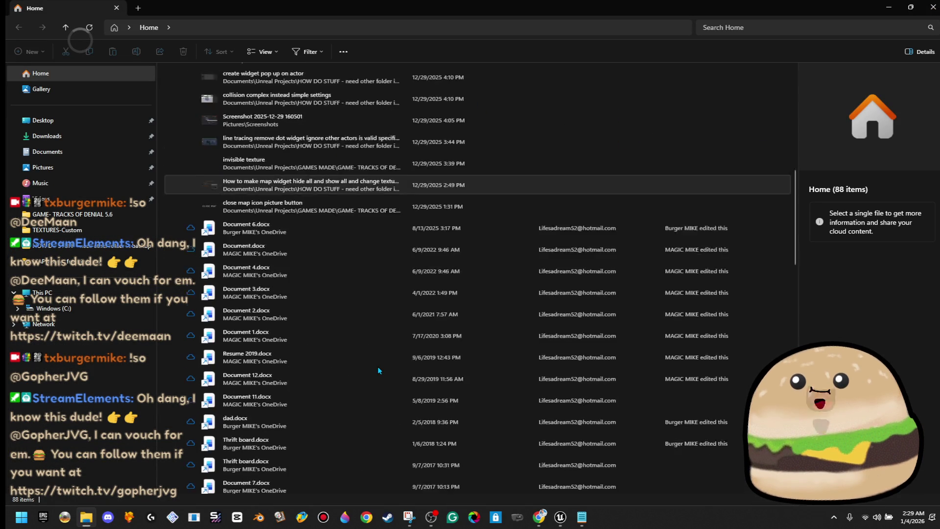
{"action": "scroll", "coordinate": [378, 366], "scroll_direction": "up", "scroll_amount": 10}
{"action": "left_click", "coordinate": [125, 213]}
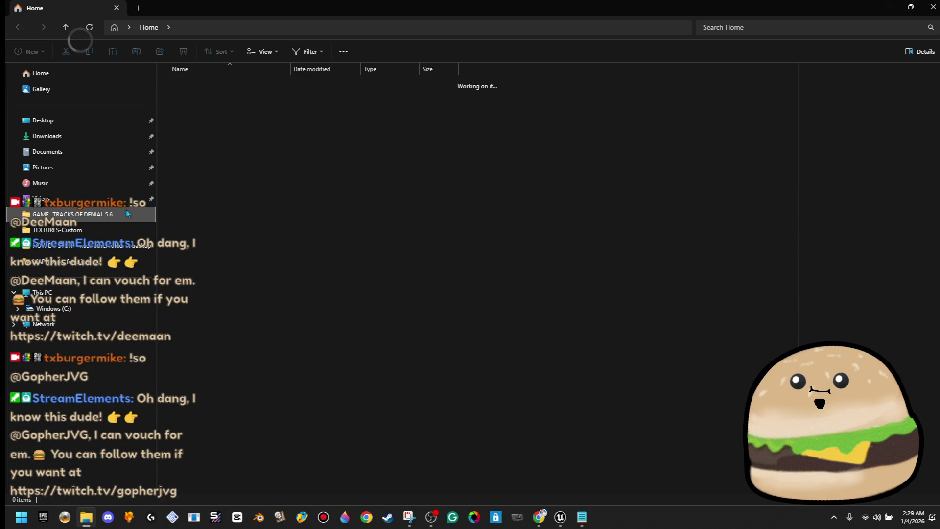
{"action": "left_click", "coordinate": [839, 22]}
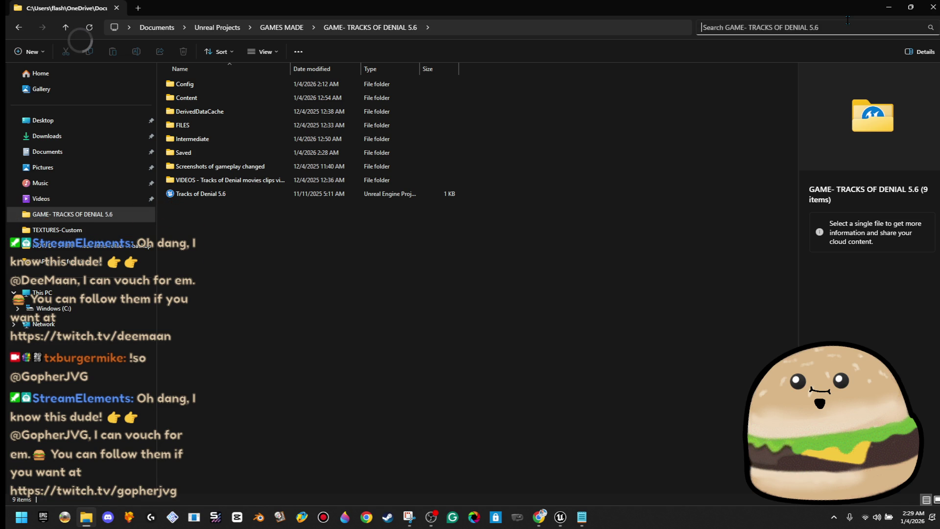
{"action": "type", "text": "chips"}
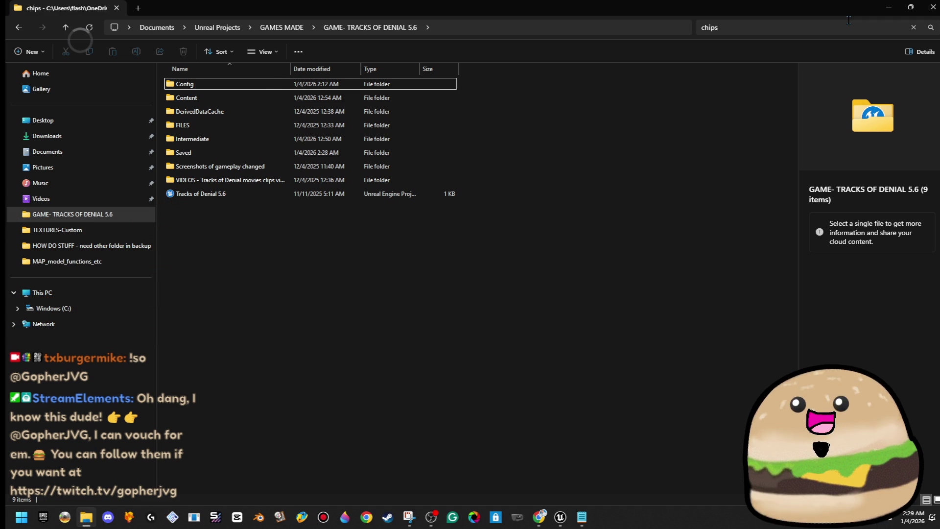
{"action": "key", "text": "Return"}
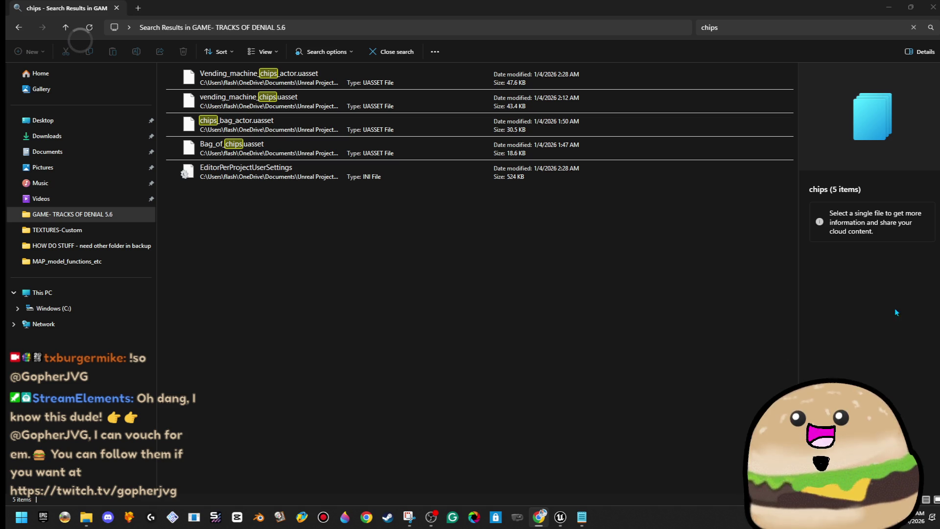
Search the TEXTURES-Custom and GAMES MADE folders for 'chips'.
{"action": "left_click", "coordinate": [90, 214]}
{"action": "left_click", "coordinate": [92, 228]}
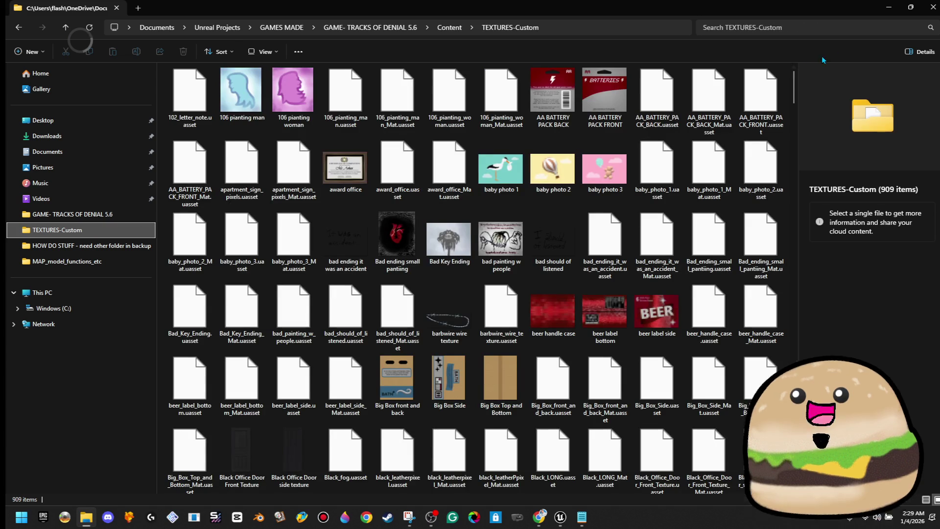
{"action": "left_click", "coordinate": [819, 26]}
{"action": "type", "text": "hips"}
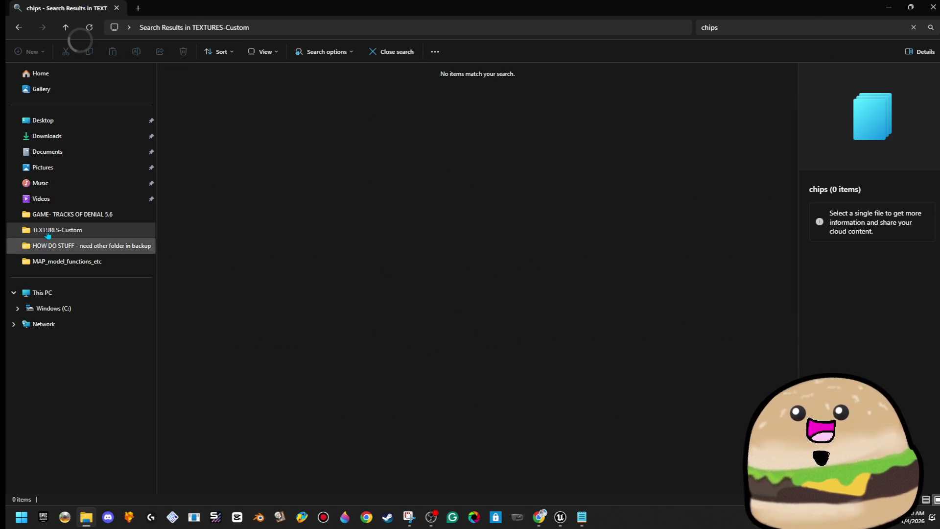
{"action": "left_click", "coordinate": [73, 213]}
{"action": "left_click", "coordinate": [281, 27]}
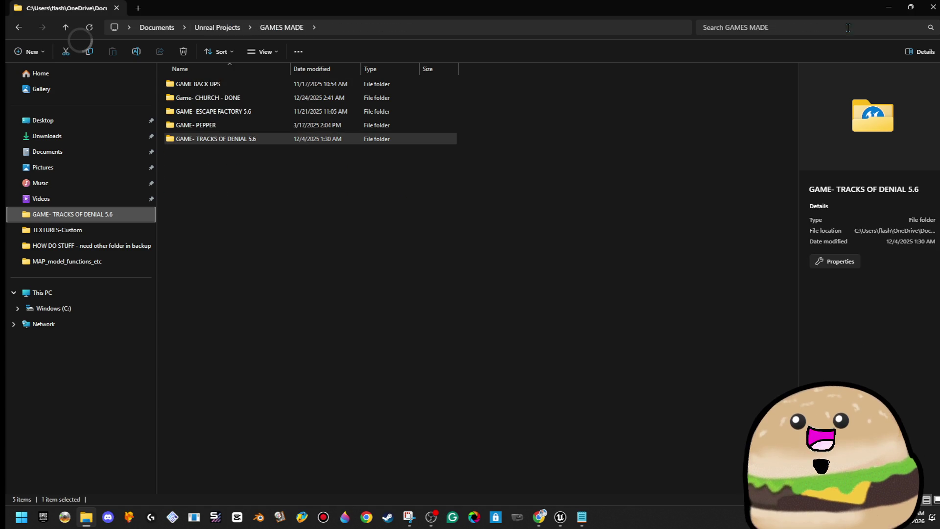
{"action": "left_click", "coordinate": [835, 28]}
{"action": "type", "text": "chips"}
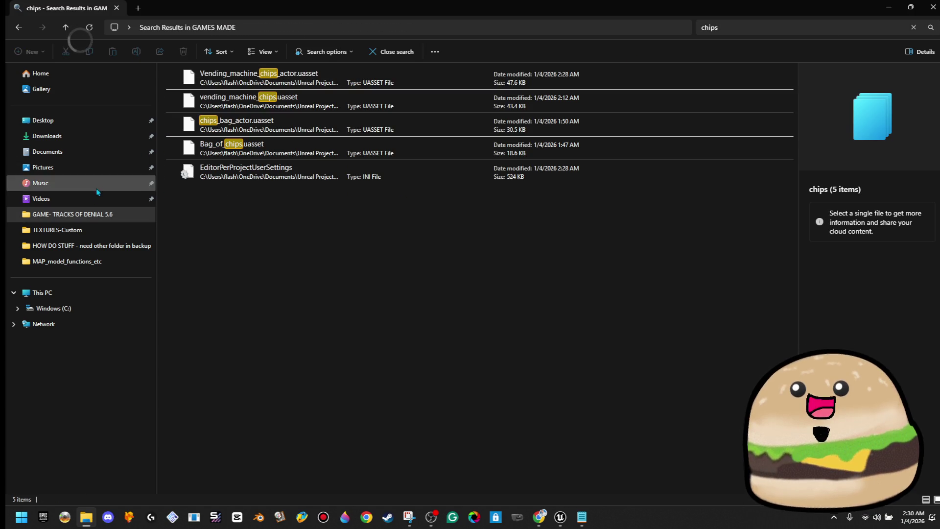
Search the whole Unreal Projects folder for 'chips' and return to the Unreal editor.
{"action": "left_click", "coordinate": [94, 233]}
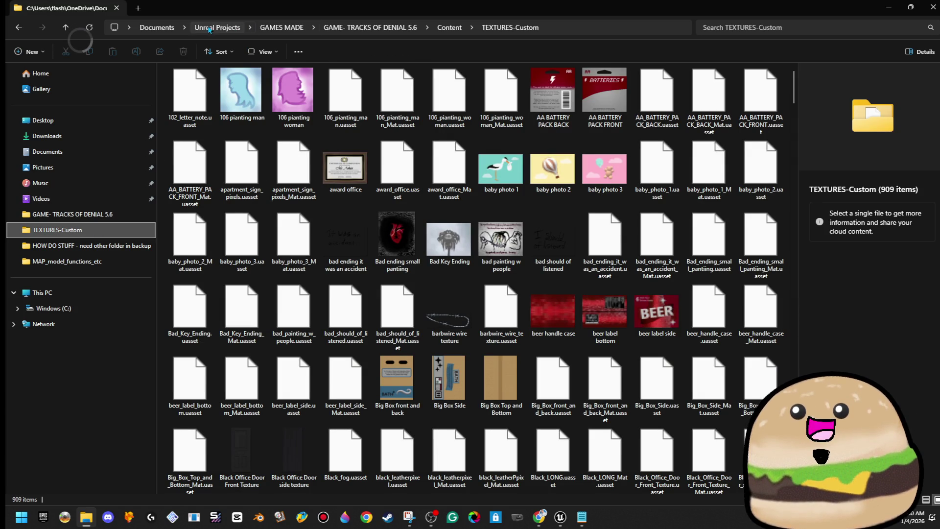
{"action": "left_click", "coordinate": [209, 29]}
{"action": "left_click", "coordinate": [760, 29]}
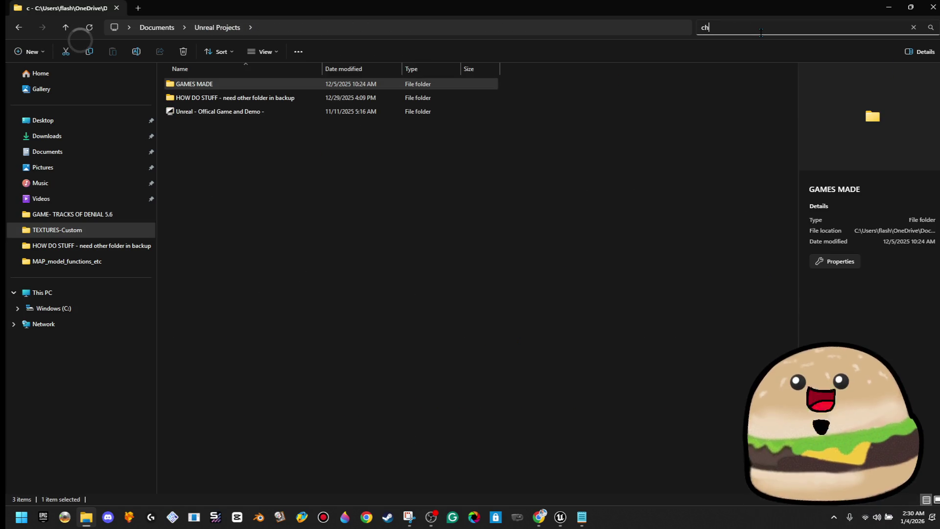
{"action": "type", "text": "ips"}
{"action": "key", "text": "Return"}
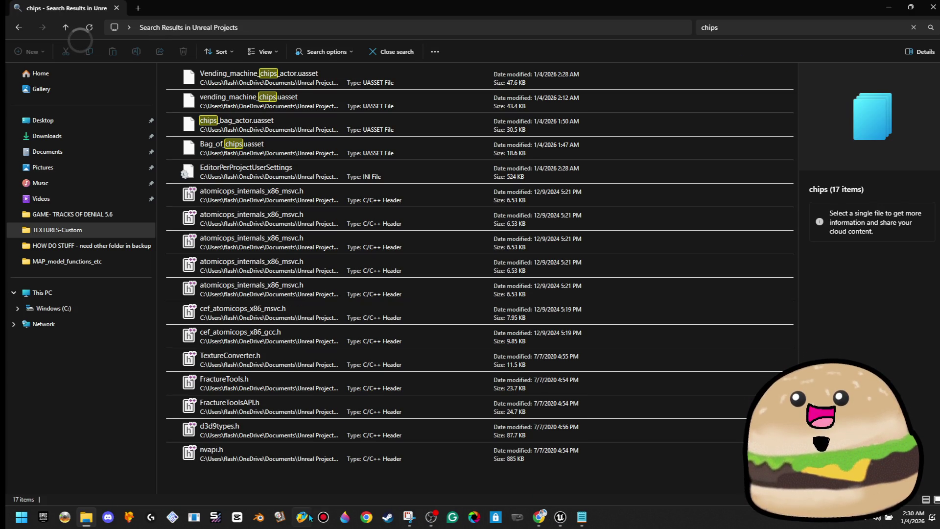
{"action": "mouse_move", "coordinate": [571, 518]}
{"action": "left_click", "coordinate": [615, 470]}
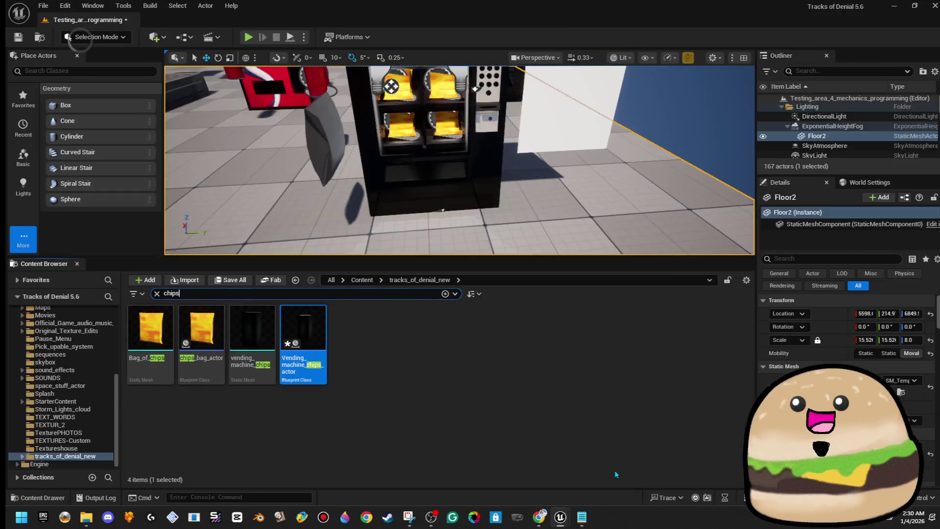
Recompile the vending machine Blueprint and close the editor without saving.
{"action": "mouse_move", "coordinate": [562, 514]}
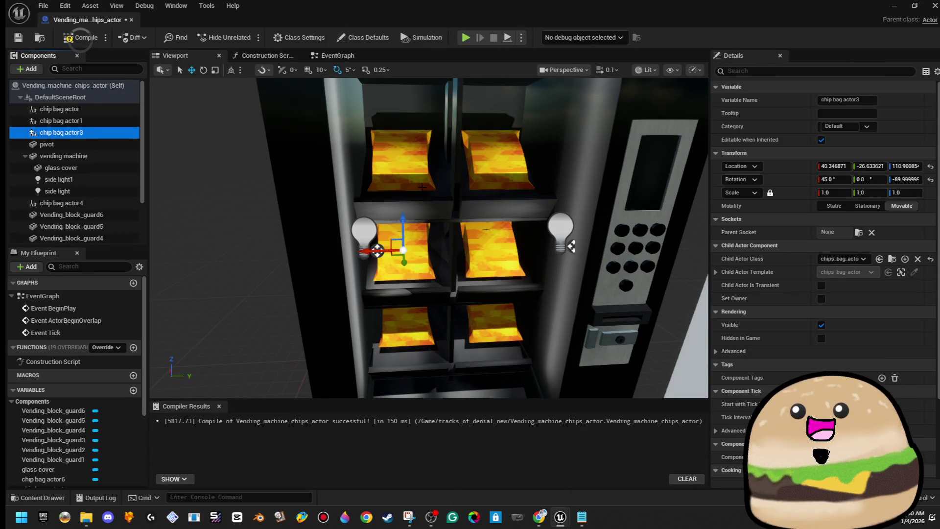
{"action": "left_click", "coordinate": [81, 38]}
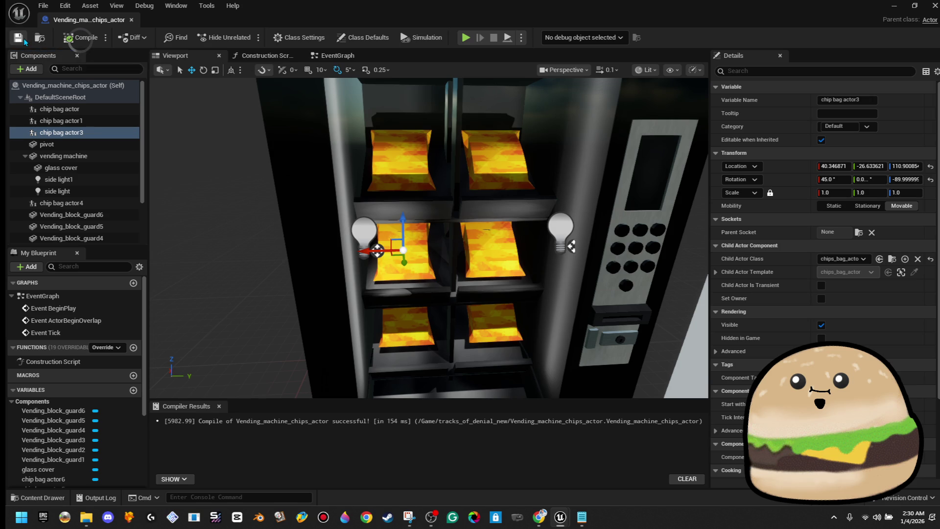
{"action": "key", "text": "ctrl+shift+s"}
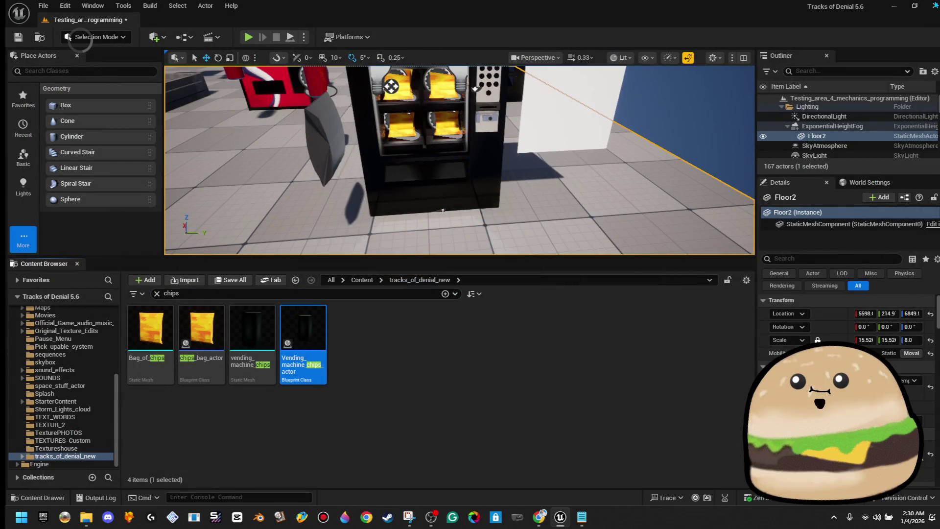
{"action": "left_click", "coordinate": [569, 370]}
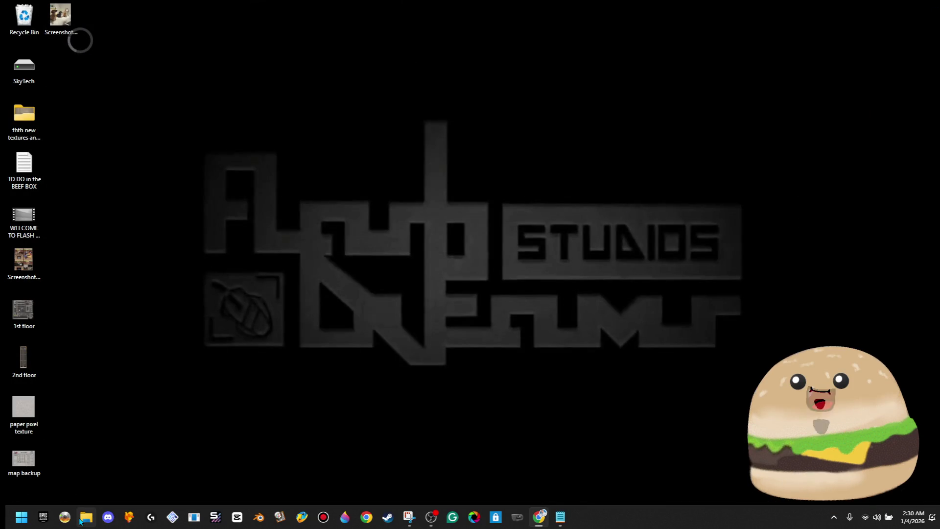
Relaunch the Tracks of Denial 5.6 project from File Explorer's Recent list.
{"action": "left_click", "coordinate": [79, 519]}
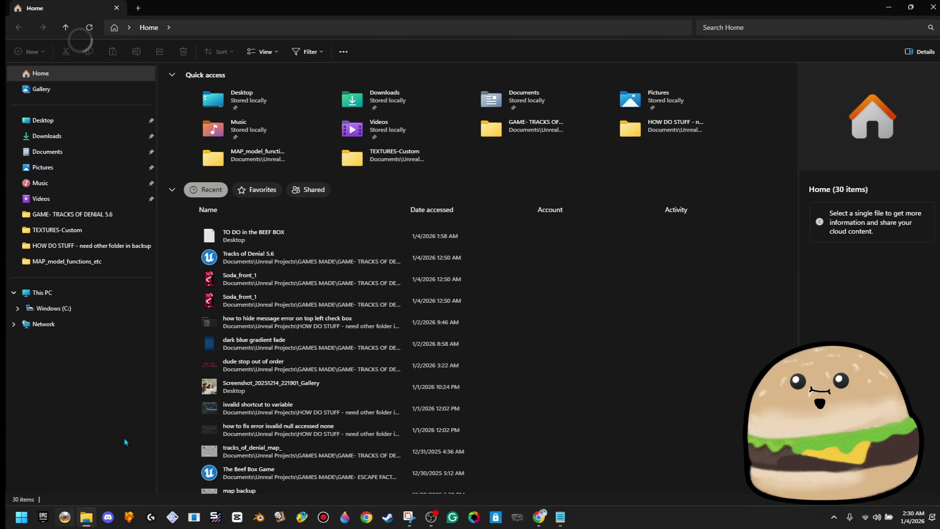
{"action": "left_click", "coordinate": [292, 261]}
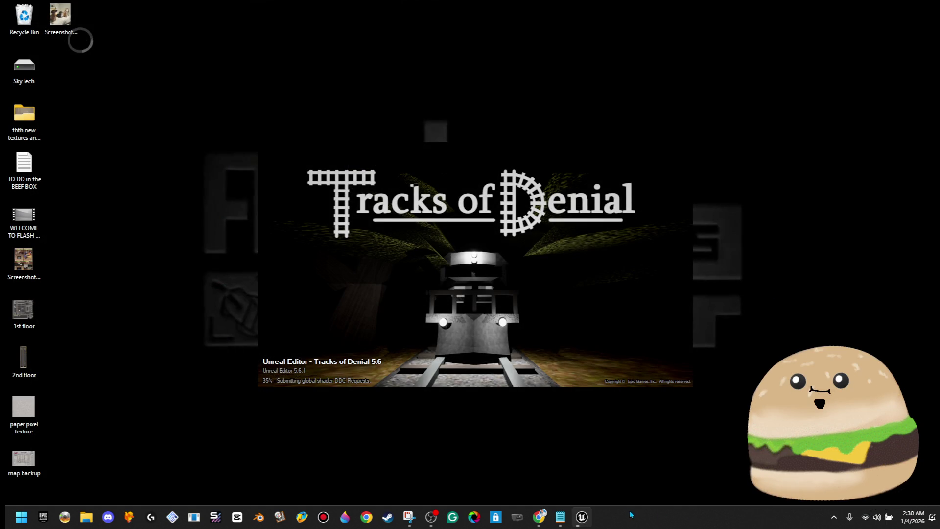
{"action": "mouse_move", "coordinate": [581, 521]}
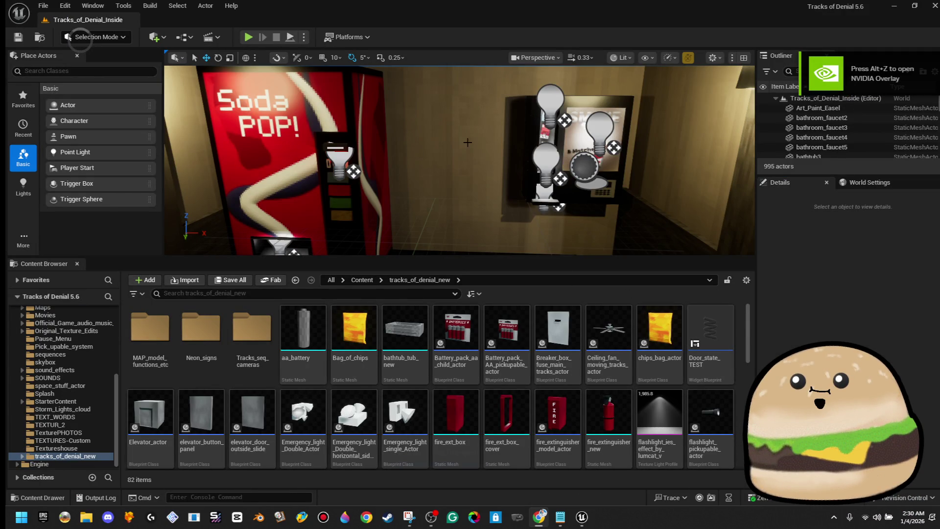
Bring up the File > Open Level browser and cancel it.
{"action": "left_click", "coordinate": [47, 5]}
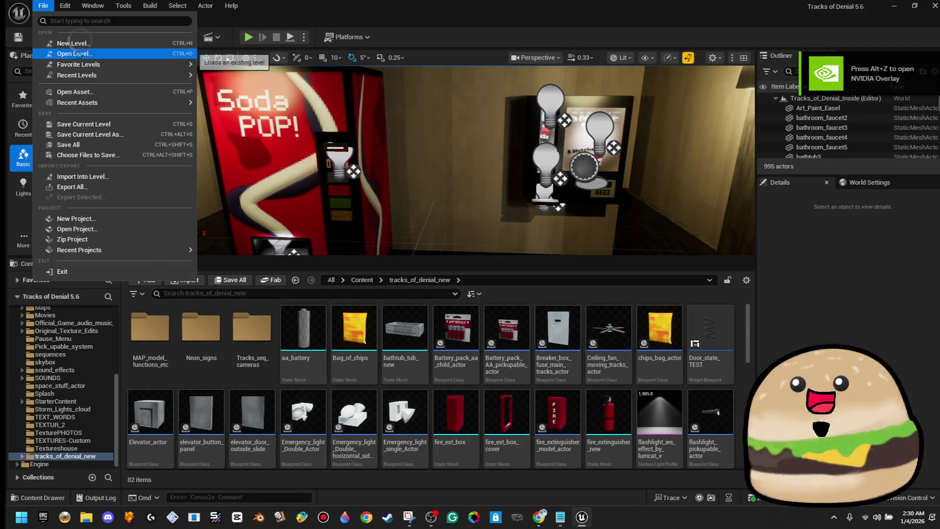
{"action": "left_click", "coordinate": [74, 52]}
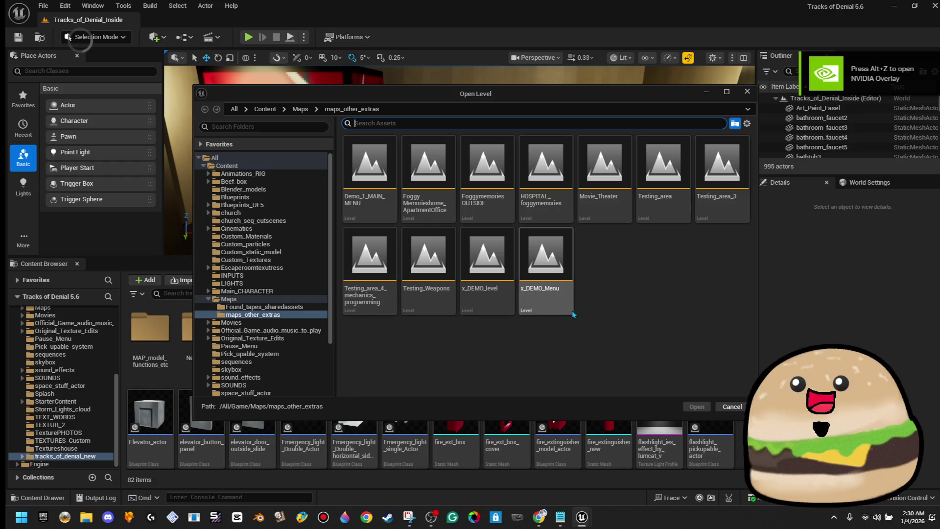
{"action": "left_click", "coordinate": [747, 92]}
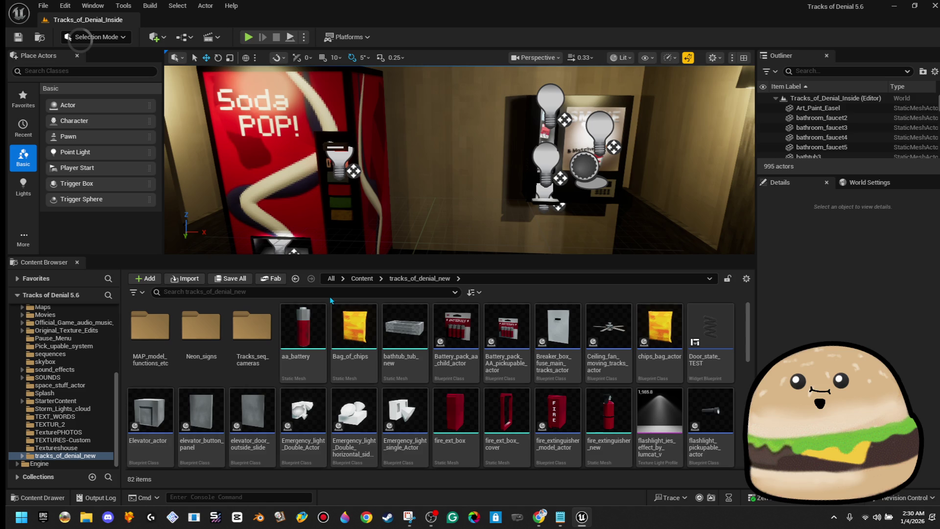
Search all Content folders for 'chips' and open the chips_bag_actor Blueprint.
{"action": "left_click", "coordinate": [347, 292]}
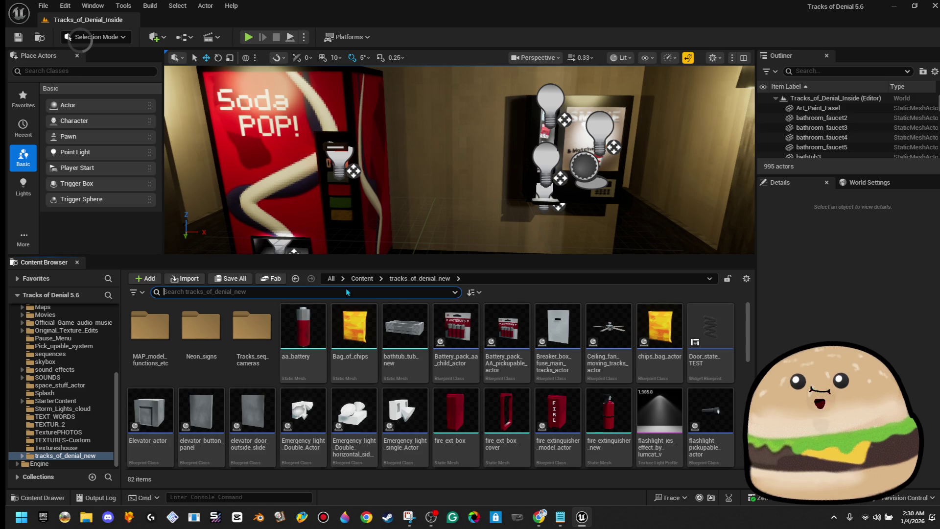
{"action": "left_click", "coordinate": [353, 282]}
{"action": "left_click", "coordinate": [331, 293]}
{"action": "type", "text": "chips"}
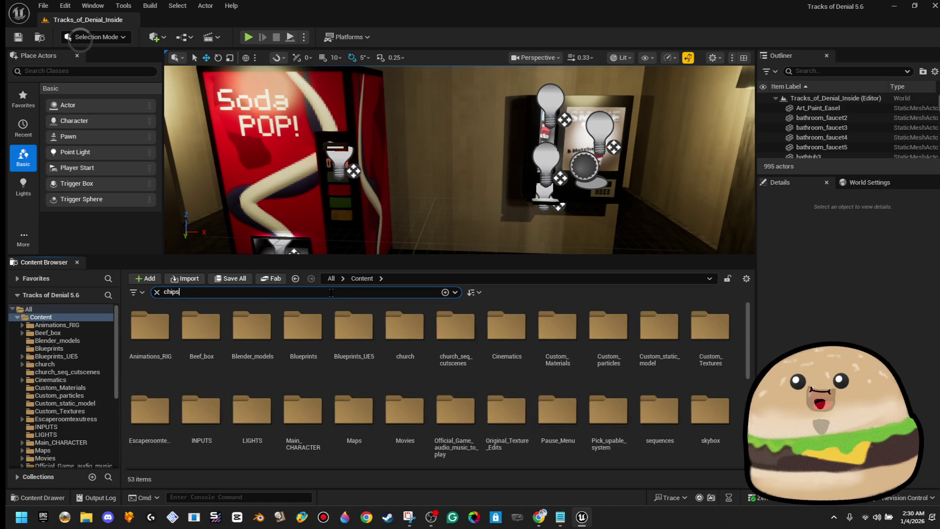
{"action": "left_click", "coordinate": [190, 324]}
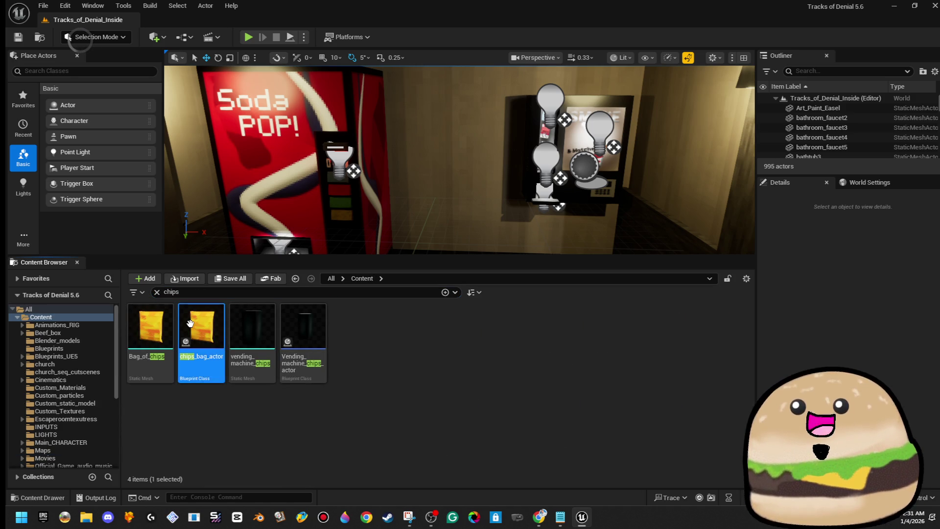
{"action": "left_click", "coordinate": [494, 352]}
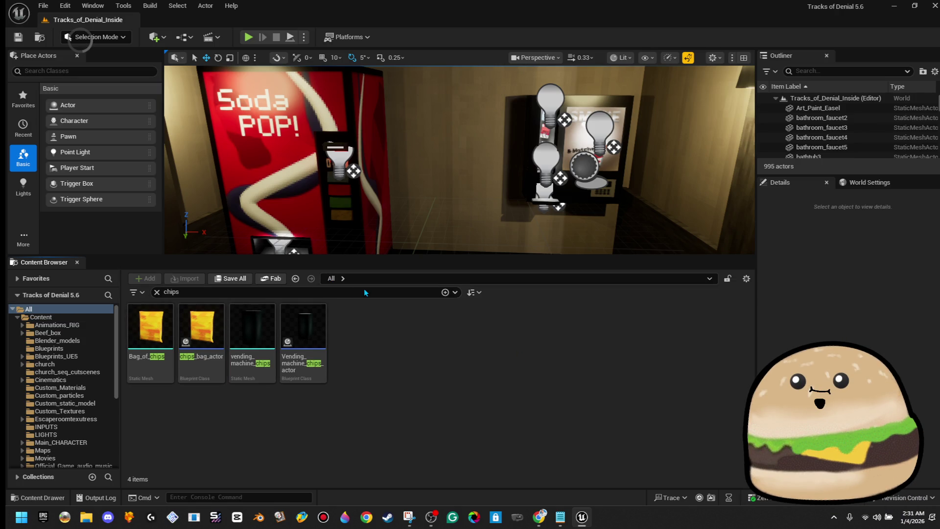
{"action": "double_click", "coordinate": [220, 321]}
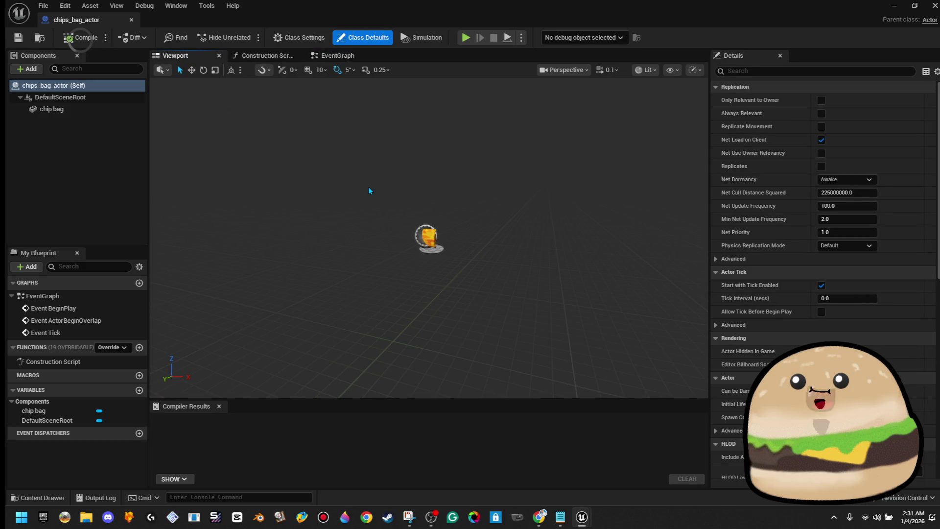
Open the chip bag mesh's material and its orange and red texture.
{"action": "left_click", "coordinate": [428, 237]}
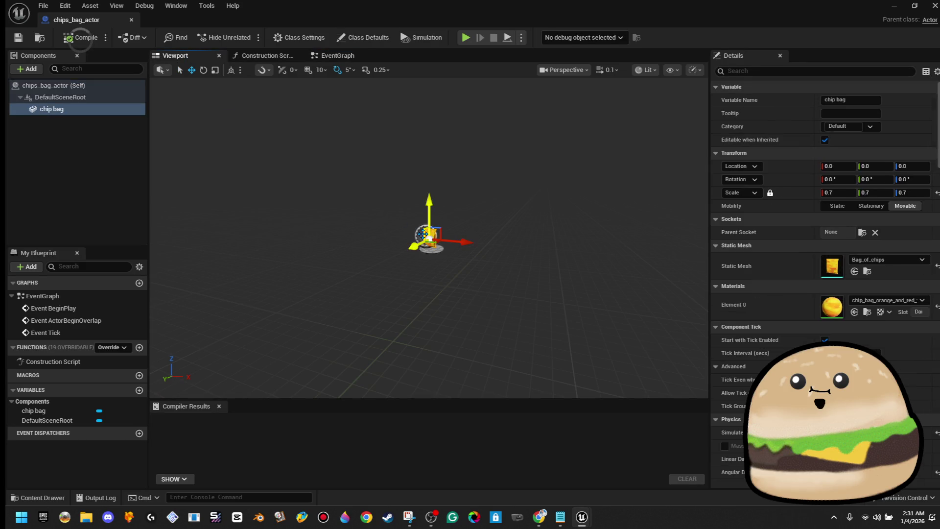
{"action": "double_click", "coordinate": [831, 314]}
{"action": "left_click", "coordinate": [365, 157]}
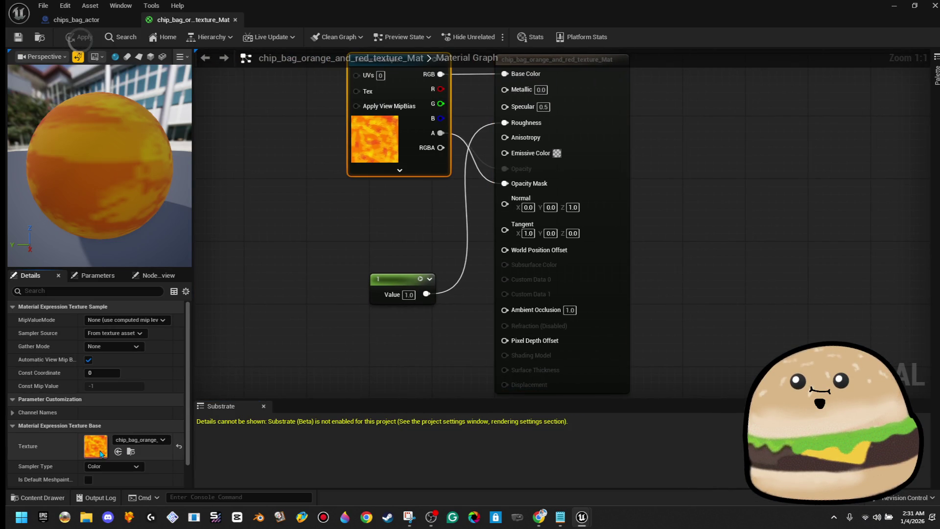
{"action": "double_click", "coordinate": [100, 453]}
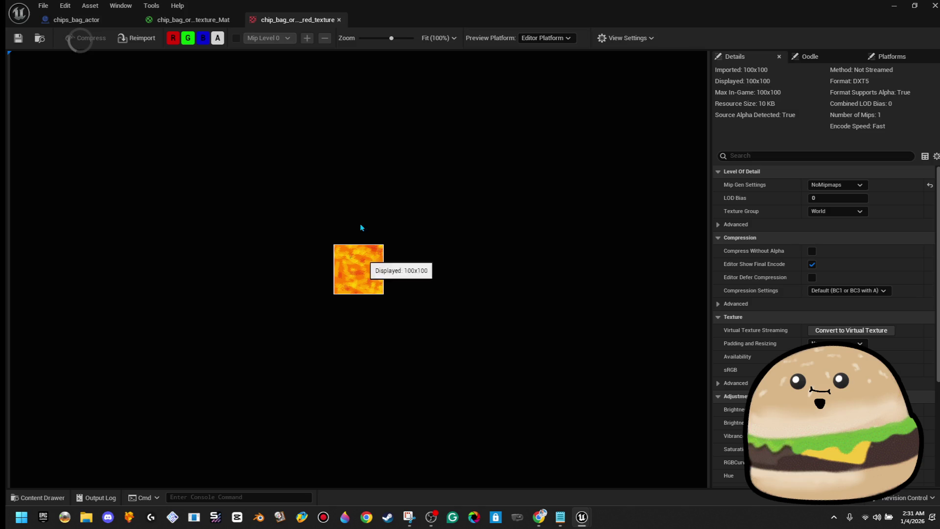
Close the texture, material and Blueprint tabs, then show the chip bag texture in Explorer.
{"action": "left_click", "coordinate": [340, 20]}
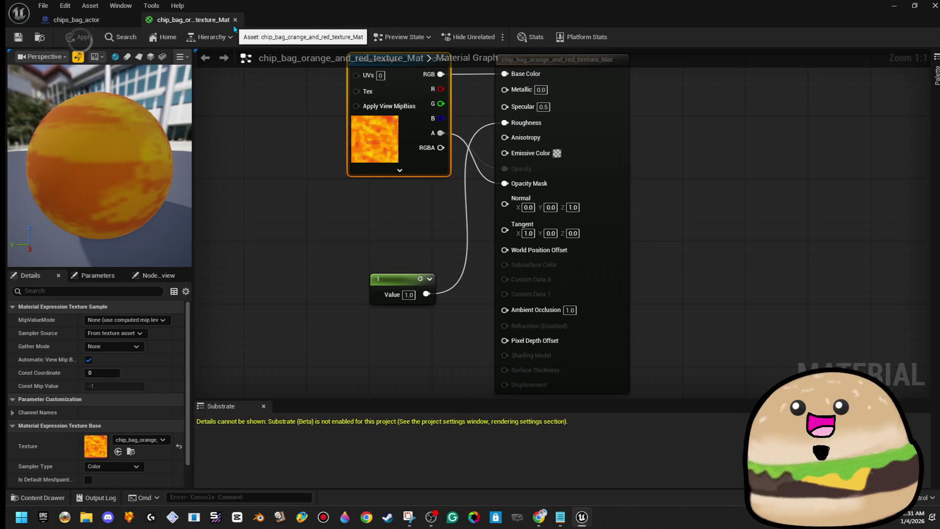
{"action": "left_click", "coordinate": [235, 20]}
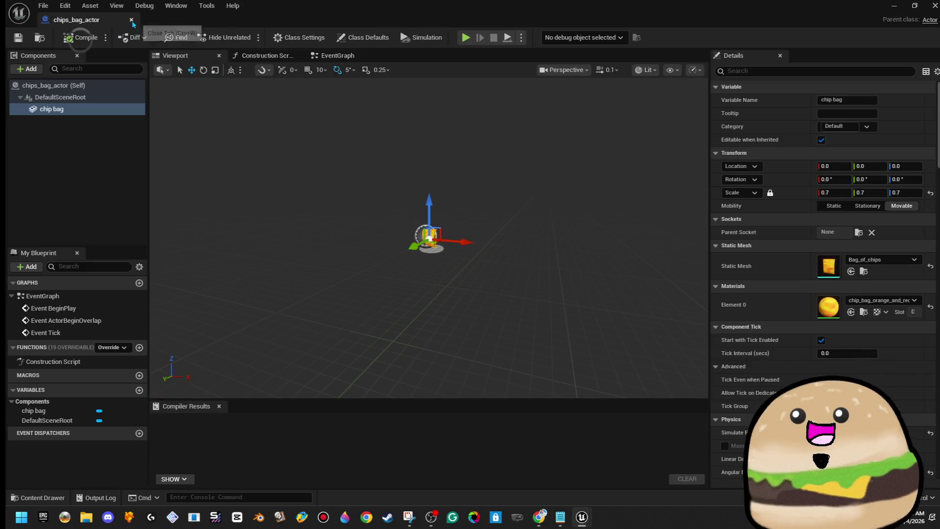
{"action": "left_click", "coordinate": [131, 20]}
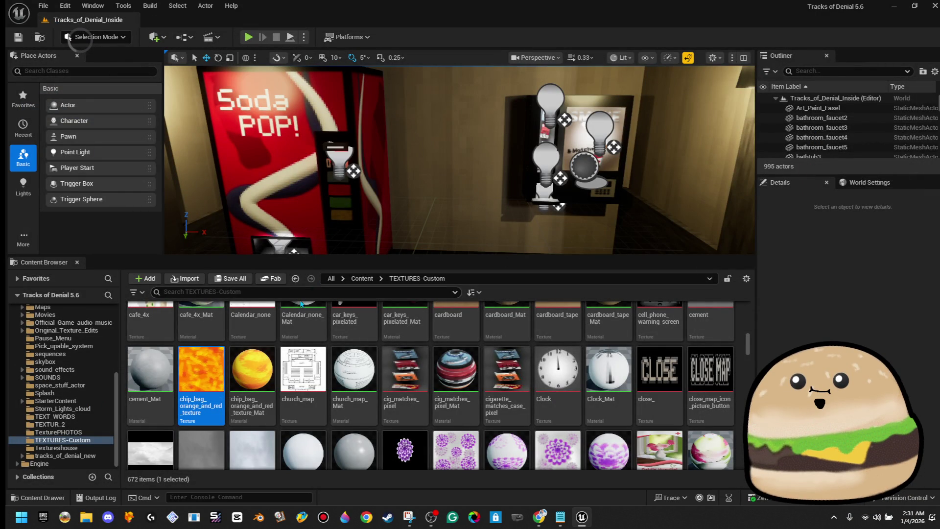
{"action": "right_click", "coordinate": [232, 382]}
{"action": "right_click", "coordinate": [217, 381]}
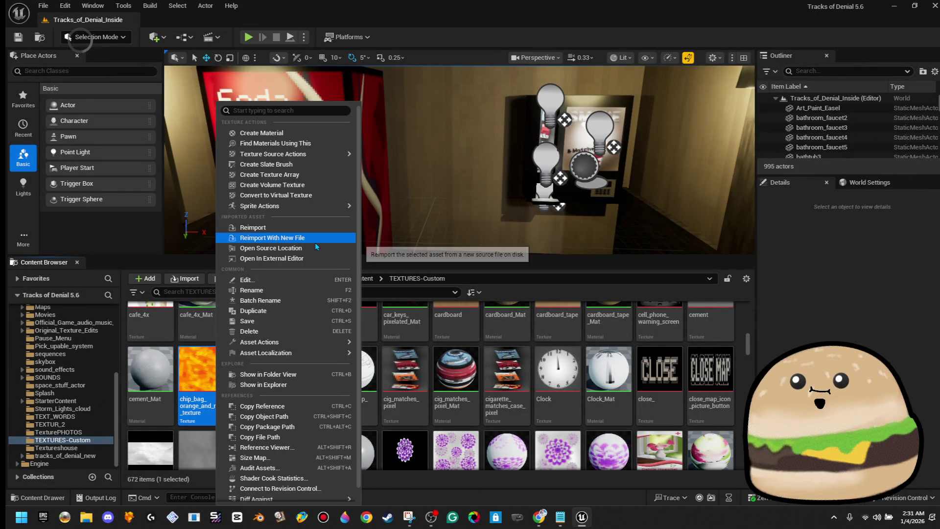
{"action": "left_click", "coordinate": [290, 386]}
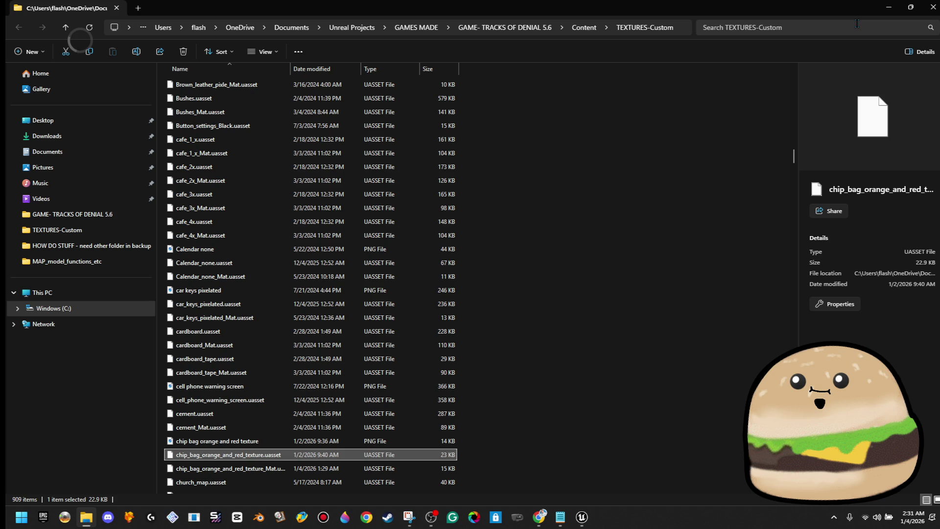
Copy the chip bag orange and red texture PNG to the desktop and minimise File Explorer.
{"action": "left_click", "coordinate": [233, 445]}
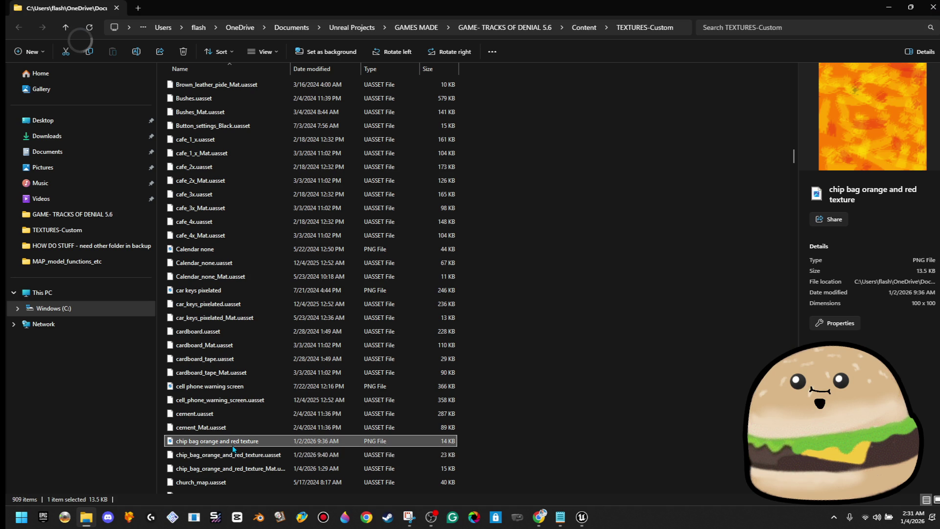
{"action": "right_click", "coordinate": [230, 446]}
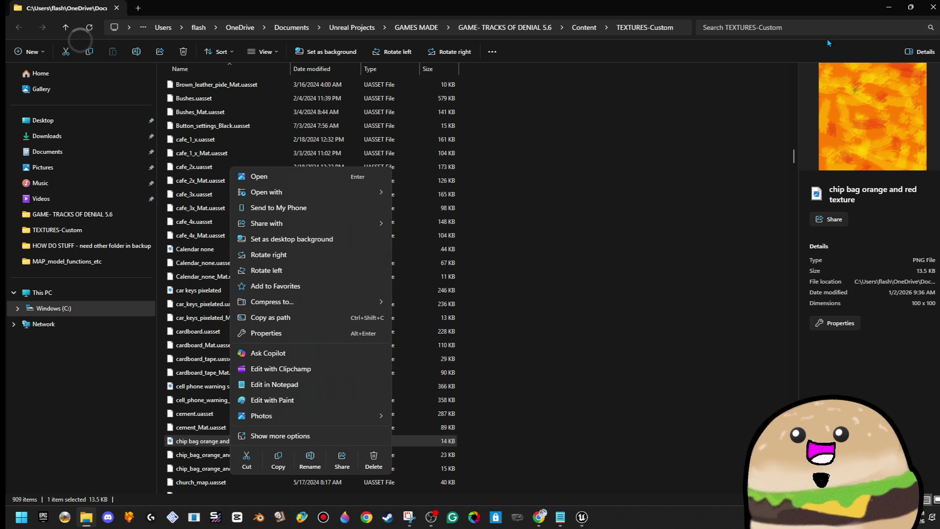
{"action": "left_click", "coordinate": [865, 17]}
{"action": "left_click", "coordinate": [902, 14]}
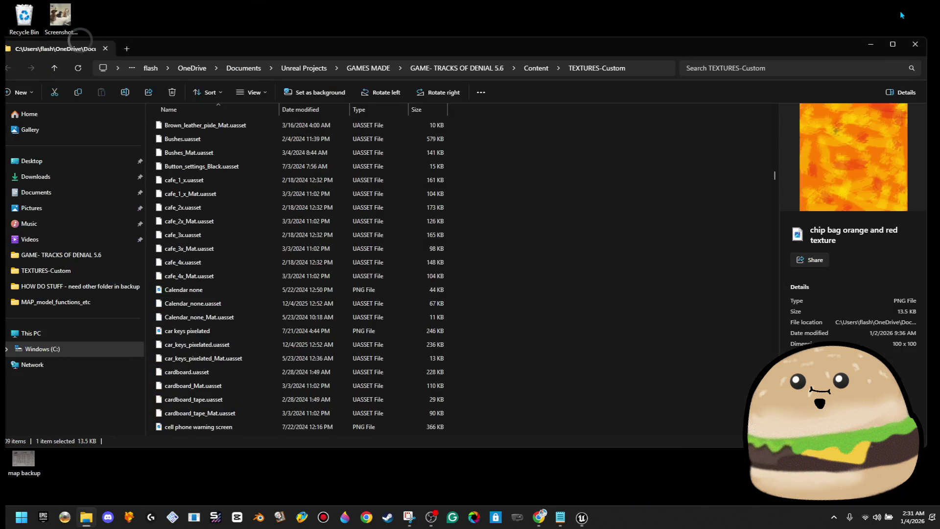
{"action": "scroll", "coordinate": [212, 284], "scroll_direction": "down", "scroll_amount": 5}
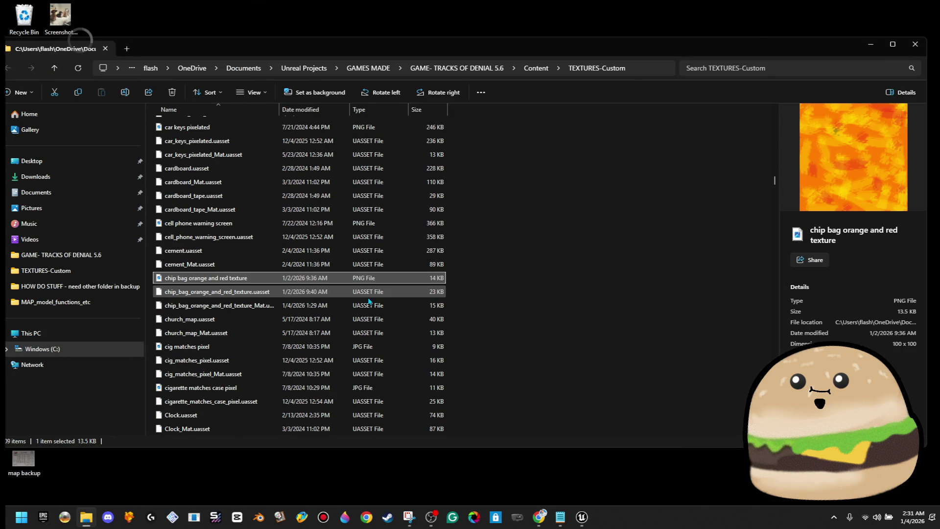
{"action": "right_click", "coordinate": [209, 284]}
{"action": "left_click", "coordinate": [339, 30]}
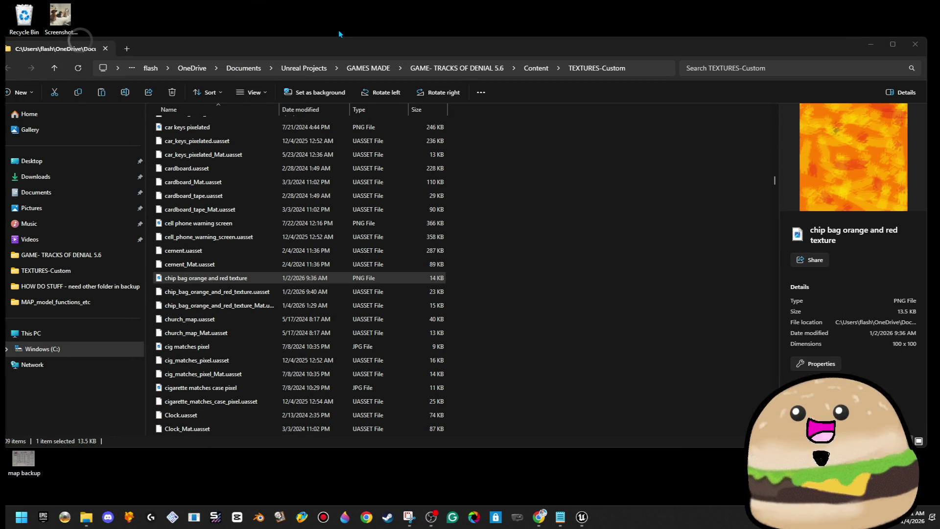
{"action": "left_click", "coordinate": [871, 44]}
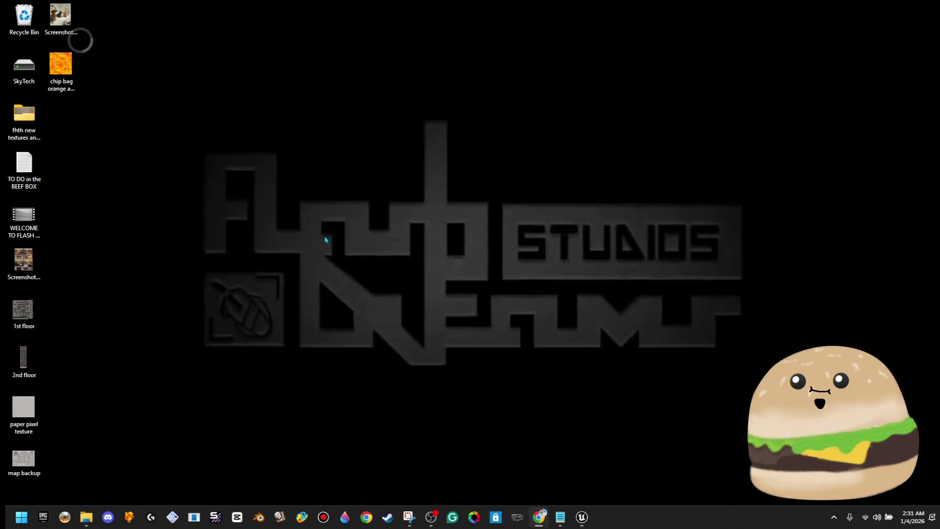
Preview the 100 x 100 chip bag orange-and-red texture in Photos, then close it.
{"action": "double_click", "coordinate": [67, 72]}
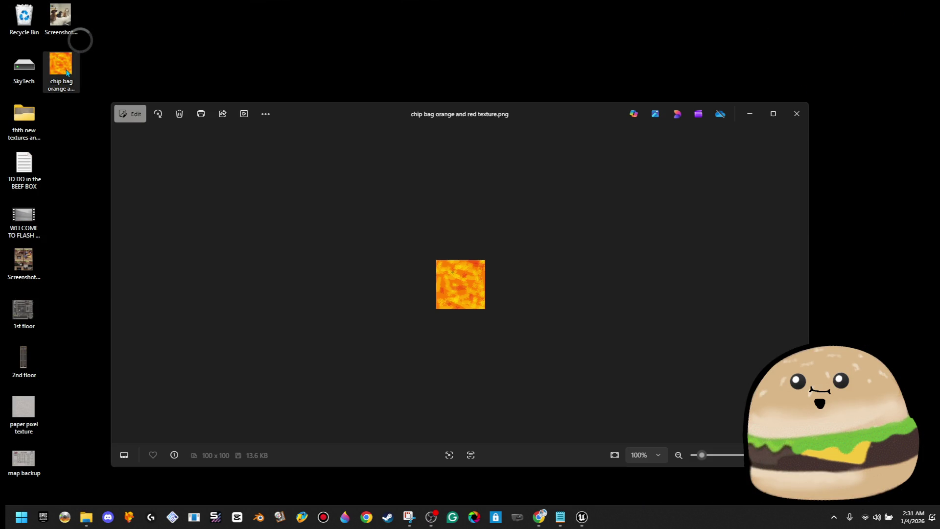
{"action": "left_click", "coordinate": [797, 113]}
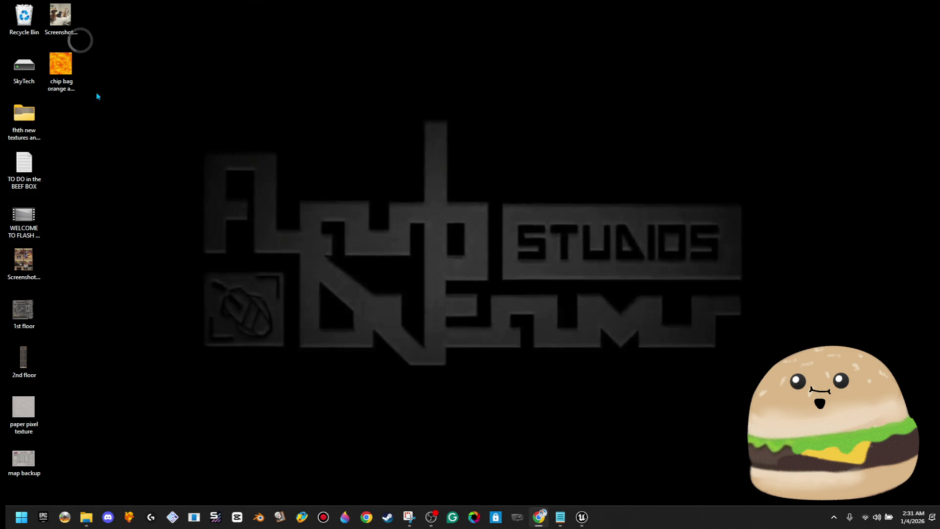
{"action": "left_click_drag", "start_coordinate": [71, 84], "coordinate": [71, 82]}
{"action": "key", "text": "Escape"}
{"action": "right_click", "coordinate": [71, 69]}
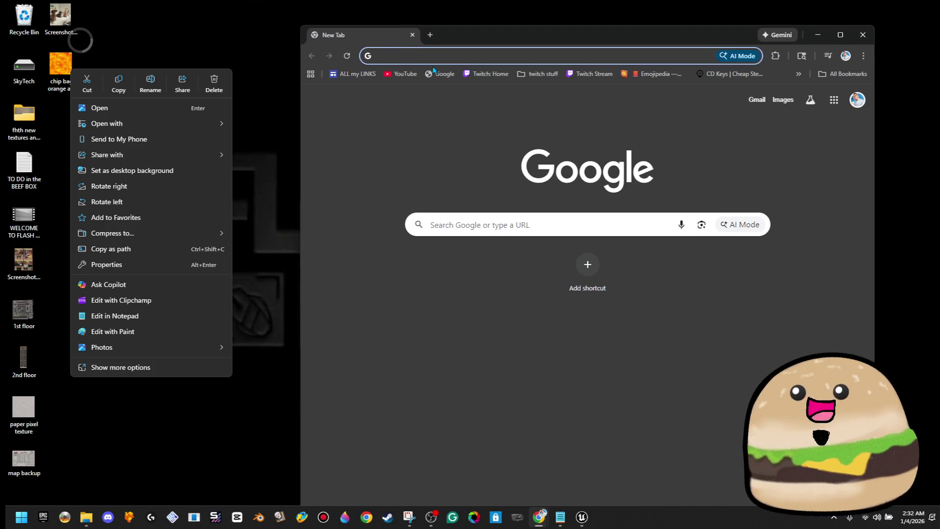
Search Google Images for 'chip bags'.
{"action": "type", "text": "chip bags"}
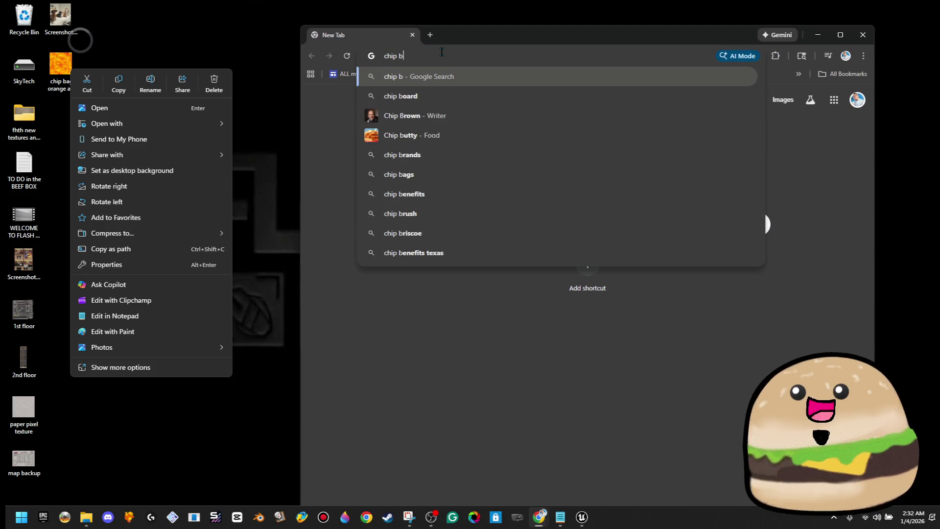
{"action": "key", "text": "Return"}
{"action": "left_click", "coordinate": [443, 118]}
Replace the query with 'sun chips' and run the image search.
{"action": "left_click", "coordinate": [486, 95]}
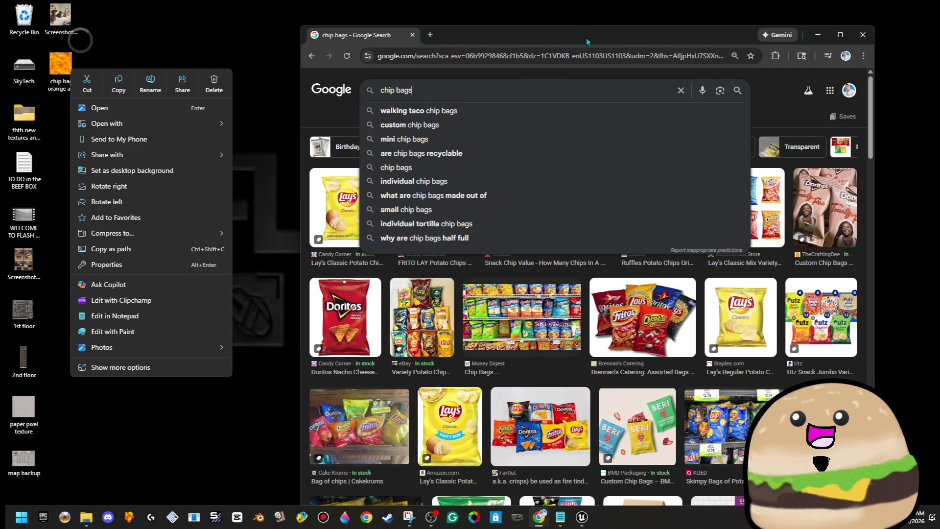
{"action": "left_click", "coordinate": [681, 90]}
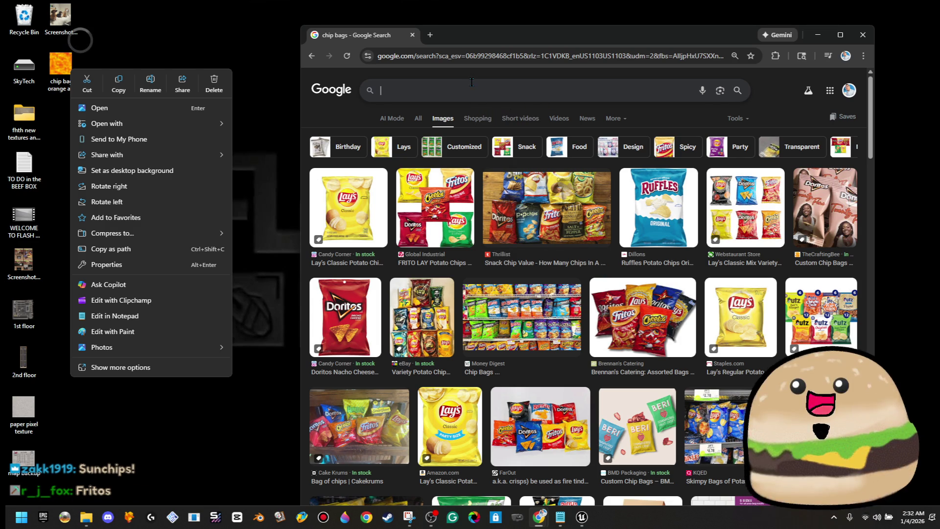
{"action": "type", "text": "s"}
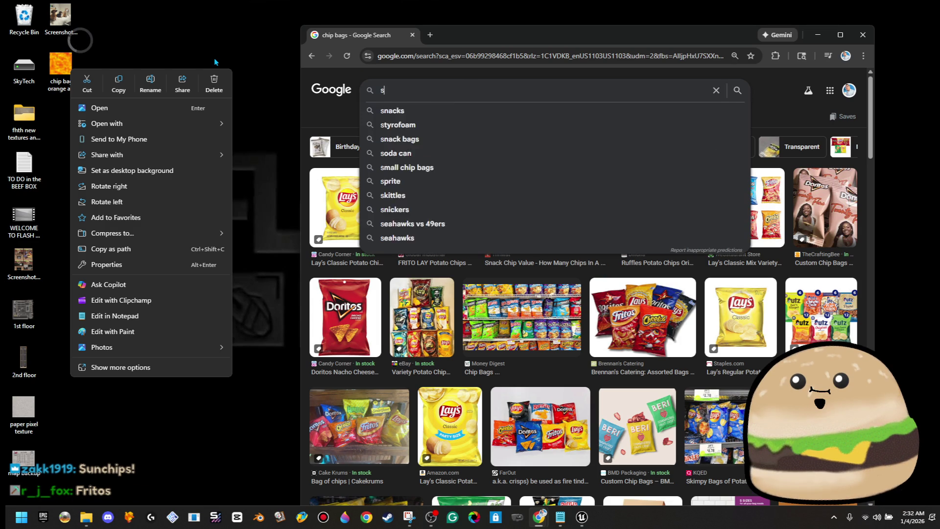
{"action": "type", "text": "un chips"}
{"action": "key", "text": "Return"}
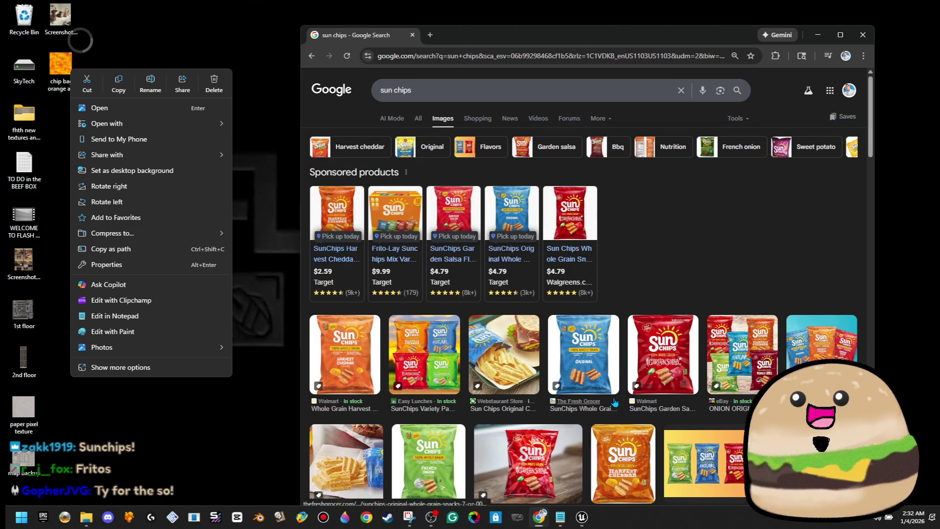
{"action": "left_click", "coordinate": [243, 42]}
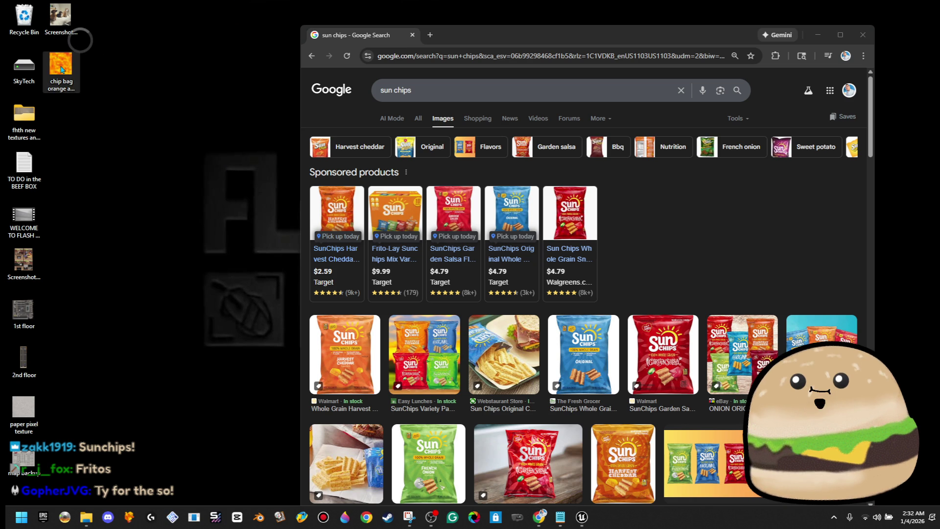
Rename the orange desktop texture file to 'chip bag blue'.
{"action": "right_click", "coordinate": [62, 70]}
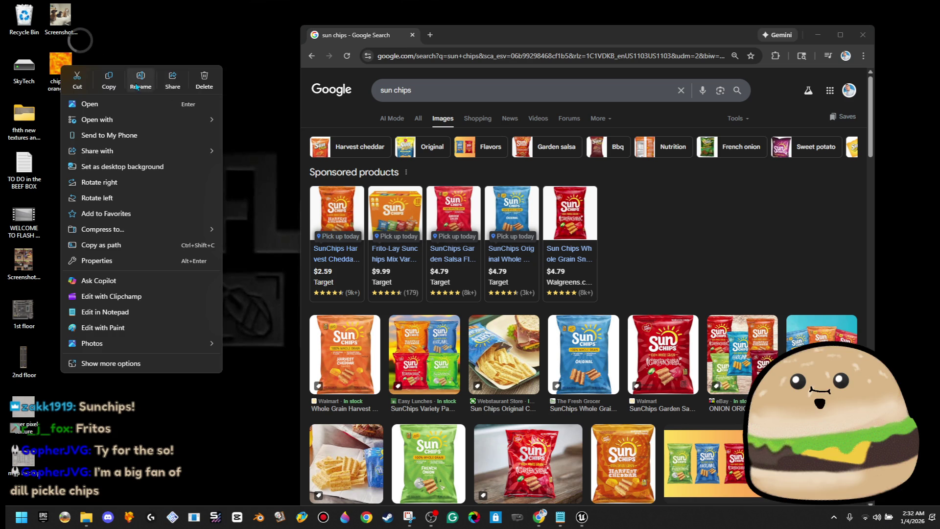
{"action": "left_click", "coordinate": [140, 80]}
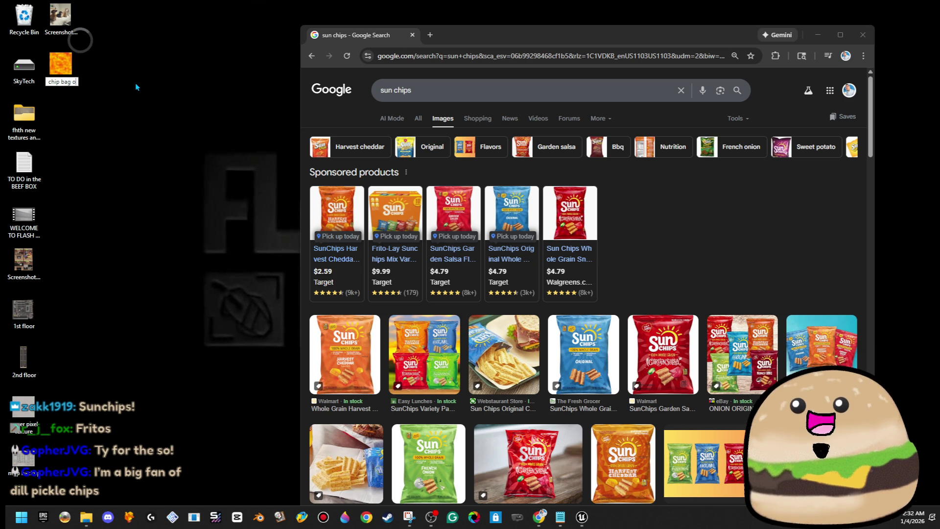
{"action": "left_click", "coordinate": [137, 87]}
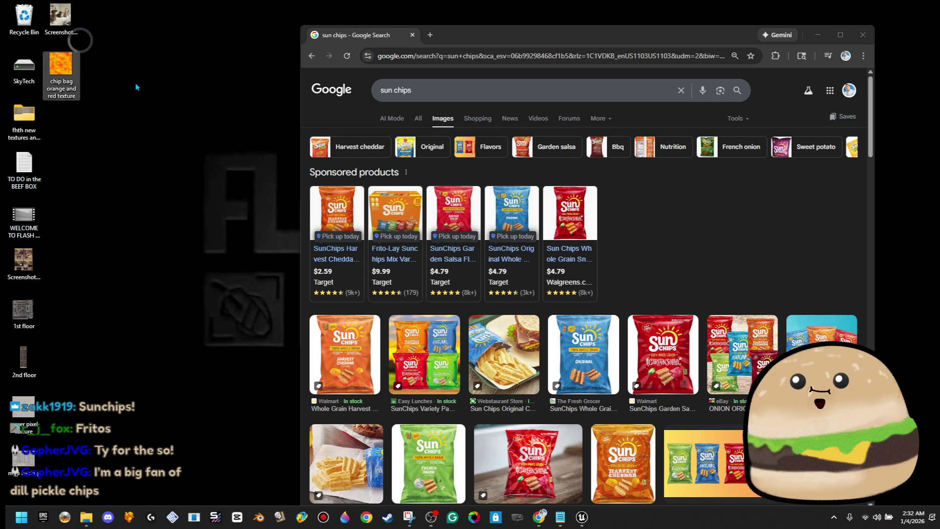
Apply the B&W Cool preset filter to chip bag blue.png in Photos.
{"action": "double_click", "coordinate": [61, 68]}
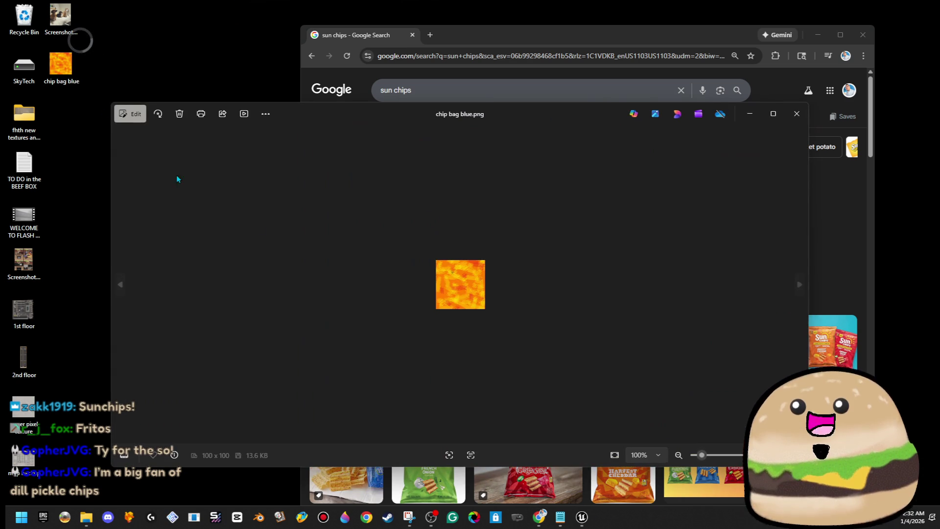
{"action": "left_click", "coordinate": [133, 114]}
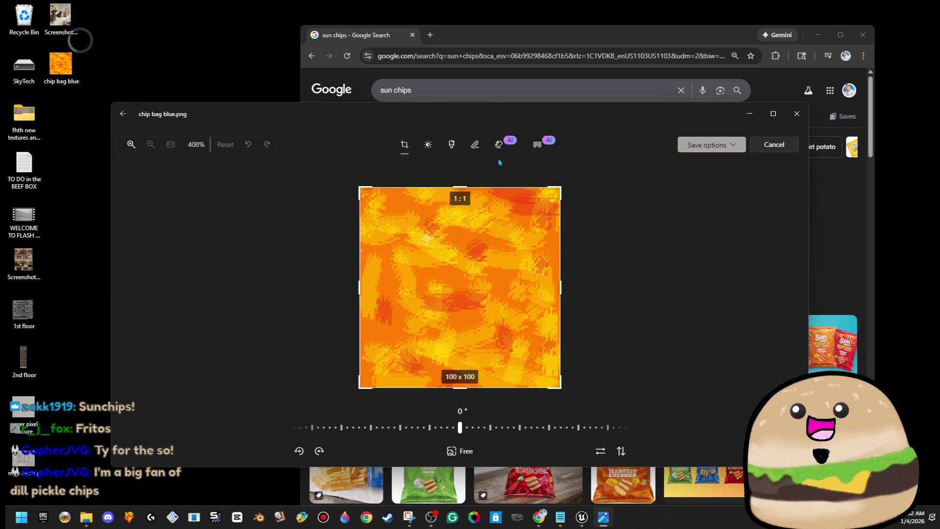
{"action": "left_click", "coordinate": [427, 147]}
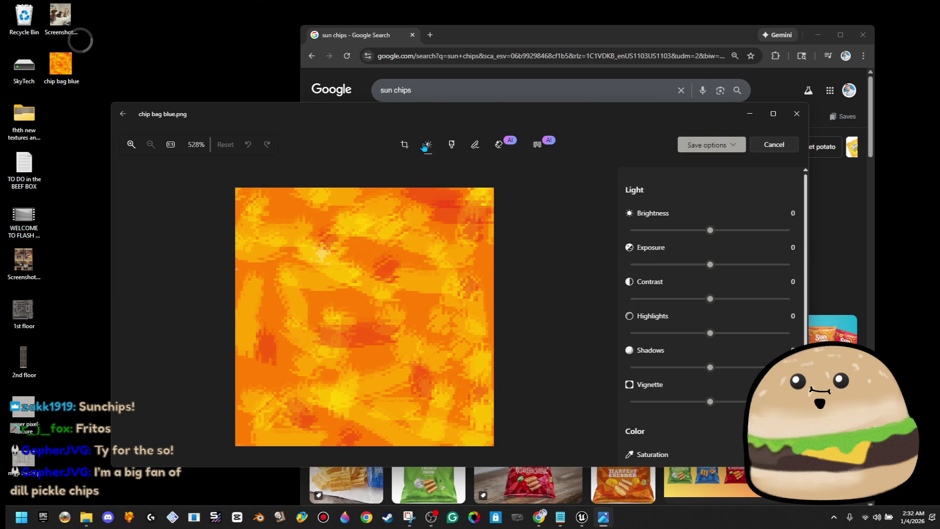
{"action": "left_click", "coordinate": [500, 144]}
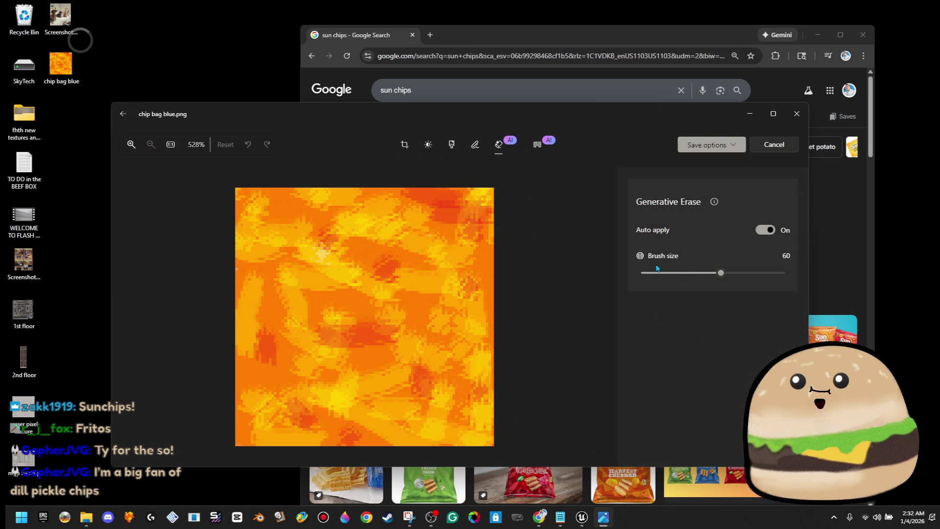
{"action": "left_click", "coordinate": [474, 146]}
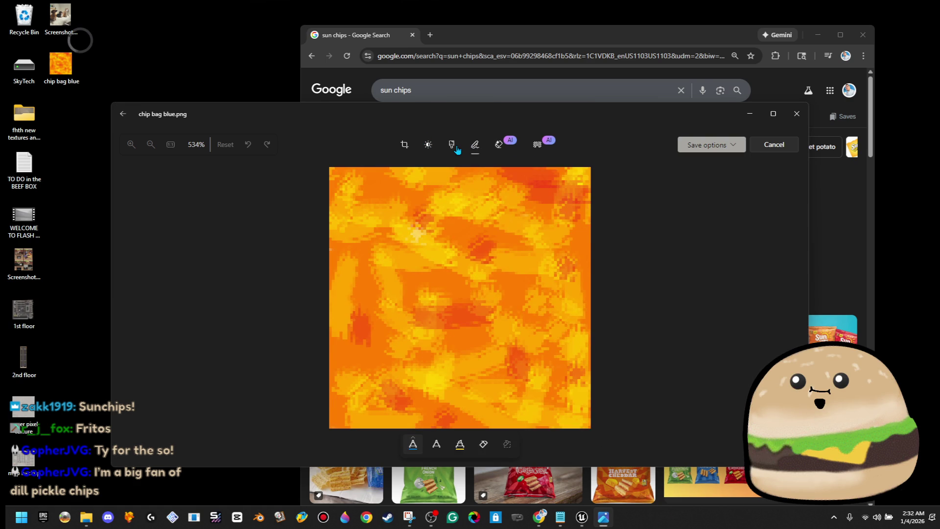
{"action": "left_click", "coordinate": [451, 145]}
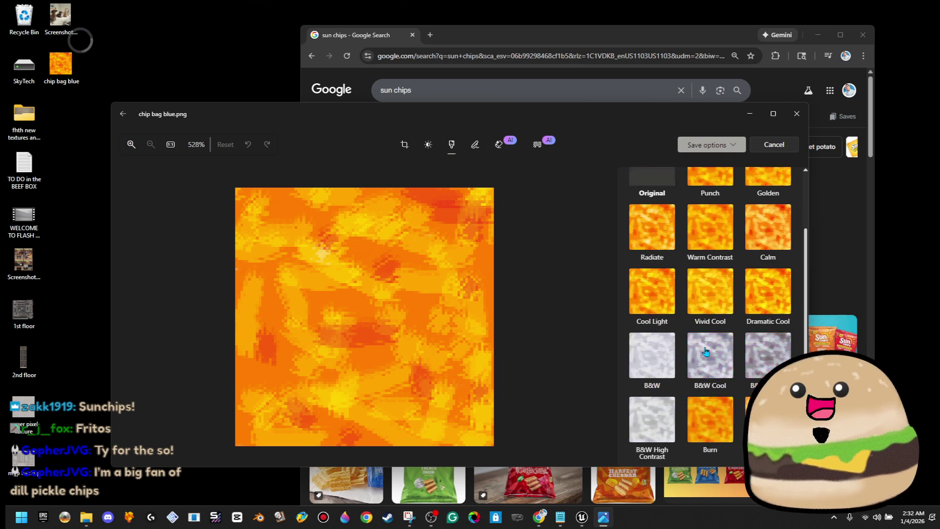
{"action": "left_click", "coordinate": [428, 146]}
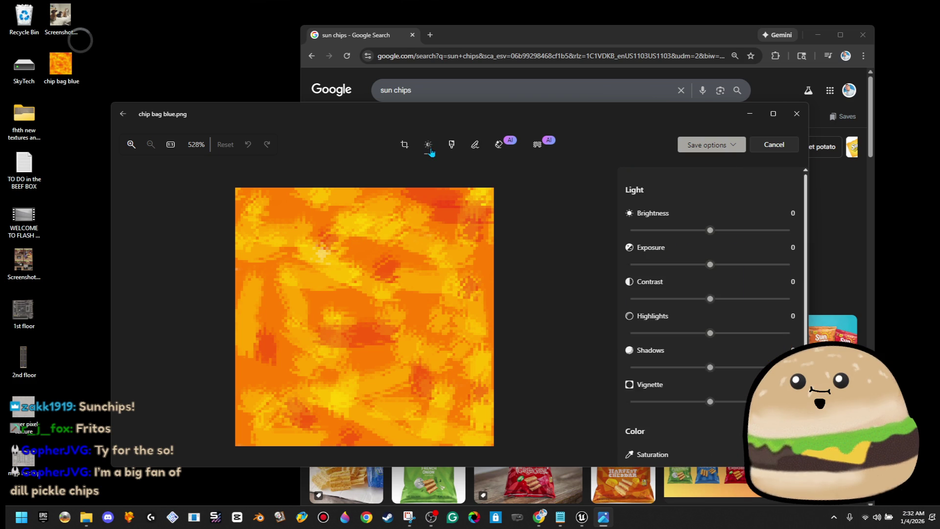
{"action": "left_click", "coordinate": [404, 147]}
{"action": "left_click", "coordinate": [449, 156]}
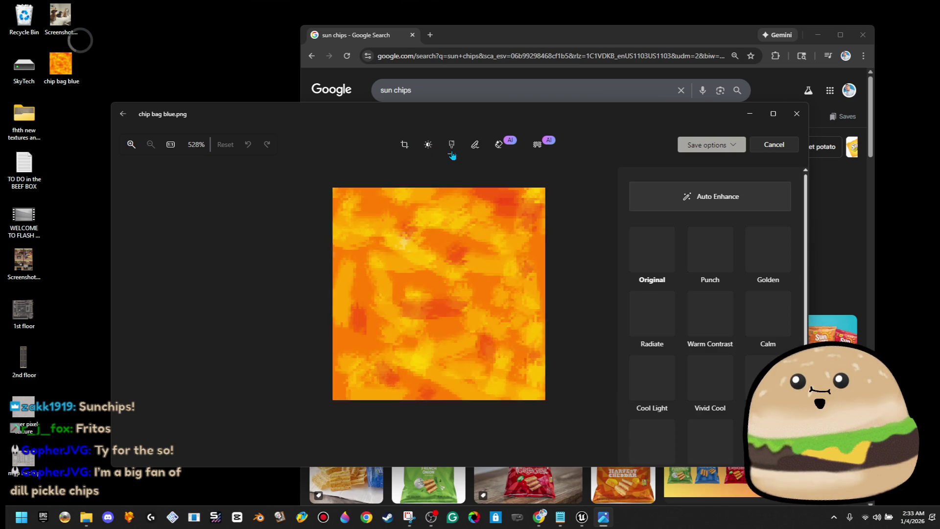
{"action": "scroll", "coordinate": [738, 342], "scroll_direction": "down", "scroll_amount": 3}
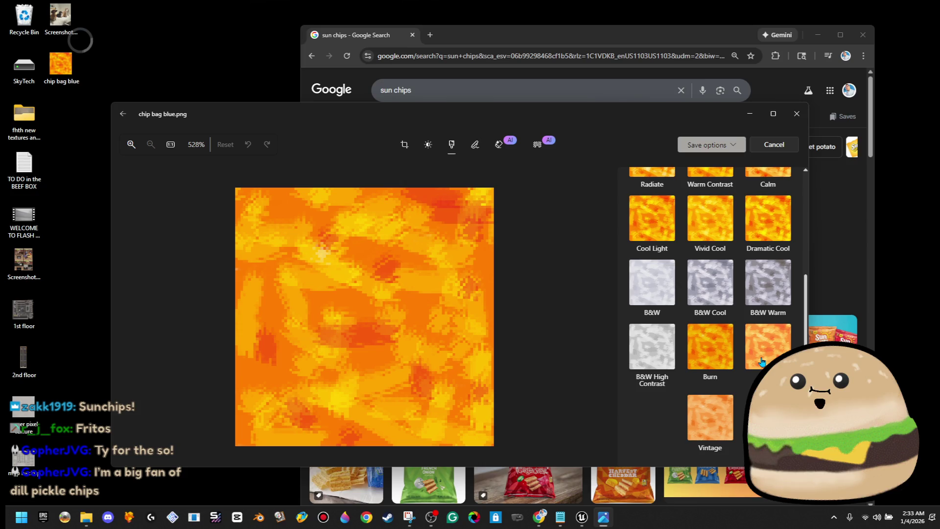
{"action": "left_click", "coordinate": [726, 289]}
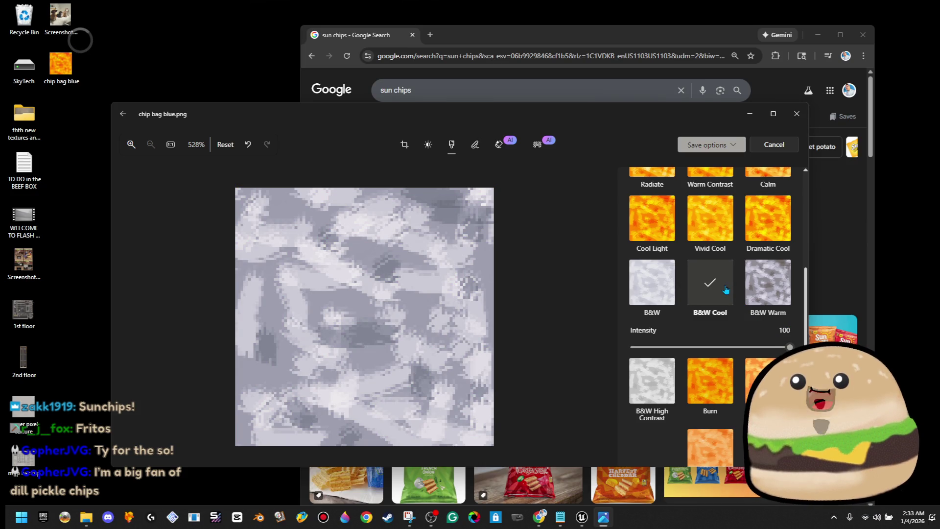
Save the B&W Cool version over the original chip bag blue.png.
{"action": "scroll", "coordinate": [615, 287], "scroll_direction": "up", "scroll_amount": 3}
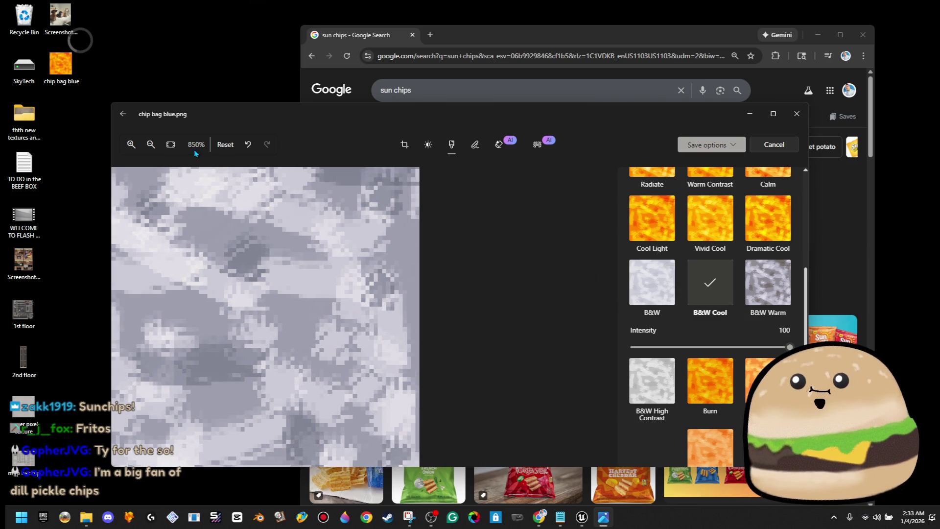
{"action": "left_click", "coordinate": [710, 145]}
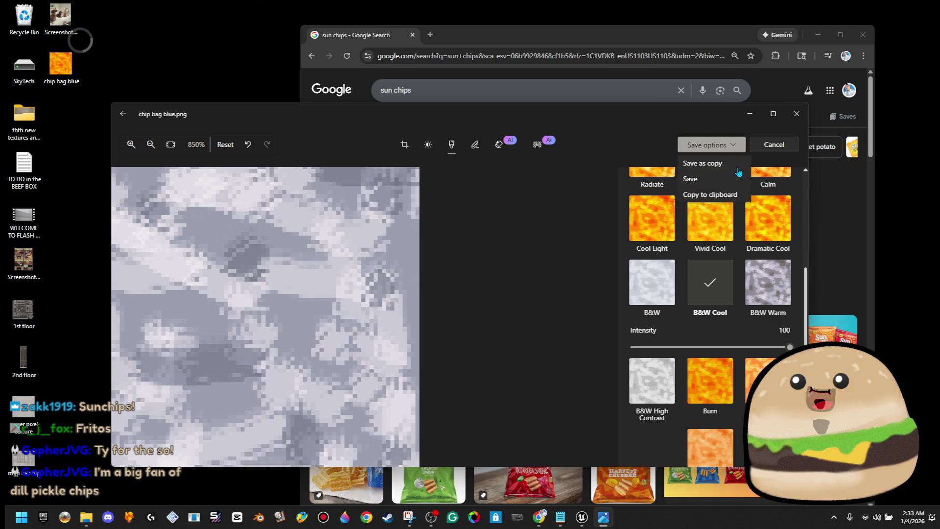
{"action": "left_click", "coordinate": [729, 175]}
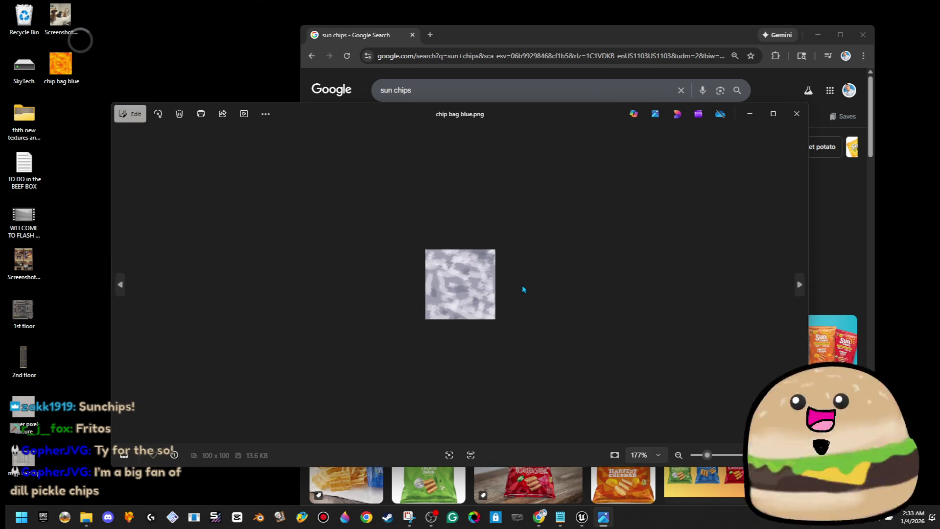
Set warmth to -100 and saturation to 70 to make the texture bright blue.
{"action": "key", "text": "ctrl+e"}
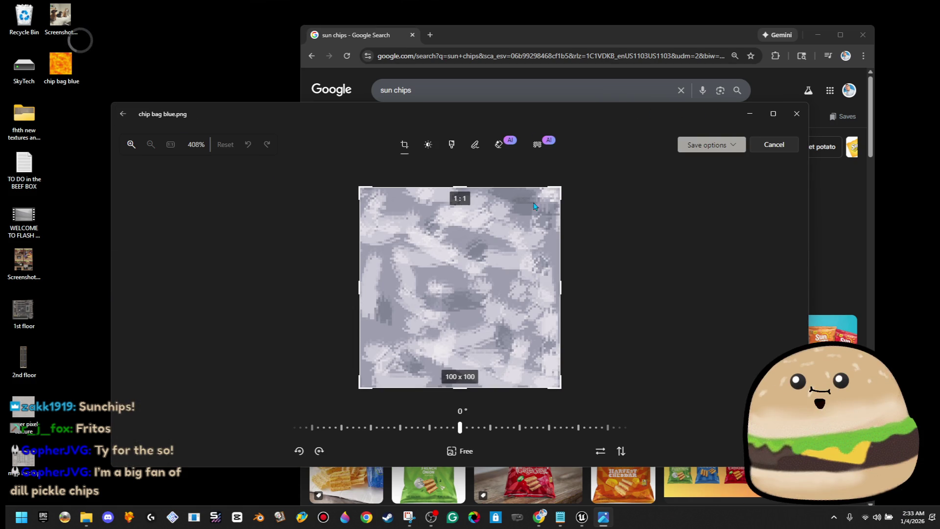
{"action": "left_click", "coordinate": [429, 145]}
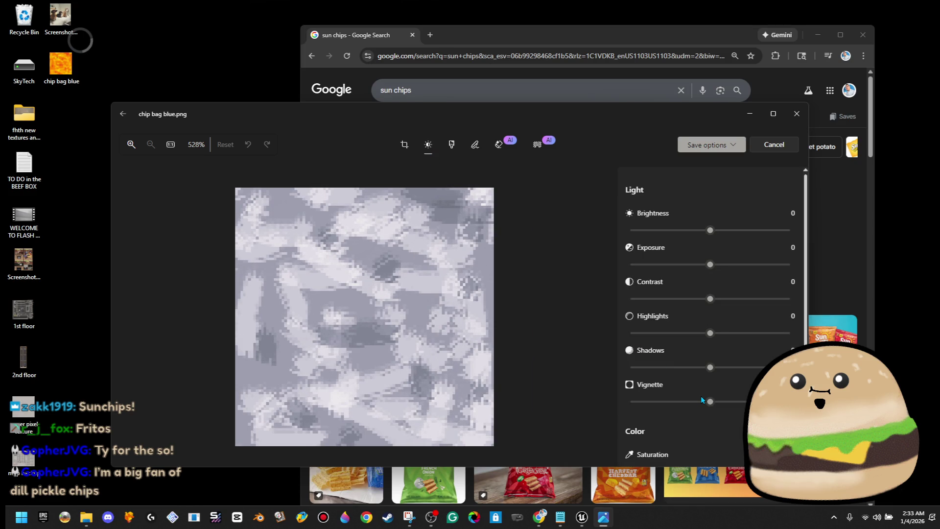
{"action": "scroll", "coordinate": [702, 399], "scroll_direction": "down", "scroll_amount": 3}
{"action": "left_click_drag", "start_coordinate": [706, 379], "coordinate": [541, 374]}
{"action": "mouse_move", "coordinate": [667, 122]}
{"action": "left_mouse_down"}
{"action": "mouse_move", "coordinate": [601, 245]}
{"action": "mouse_move", "coordinate": [591, 442]}
{"action": "mouse_move", "coordinate": [700, 131]}
{"action": "mouse_move", "coordinate": [510, 69]}
{"action": "mouse_move", "coordinate": [622, 116]}
{"action": "left_mouse_up"}
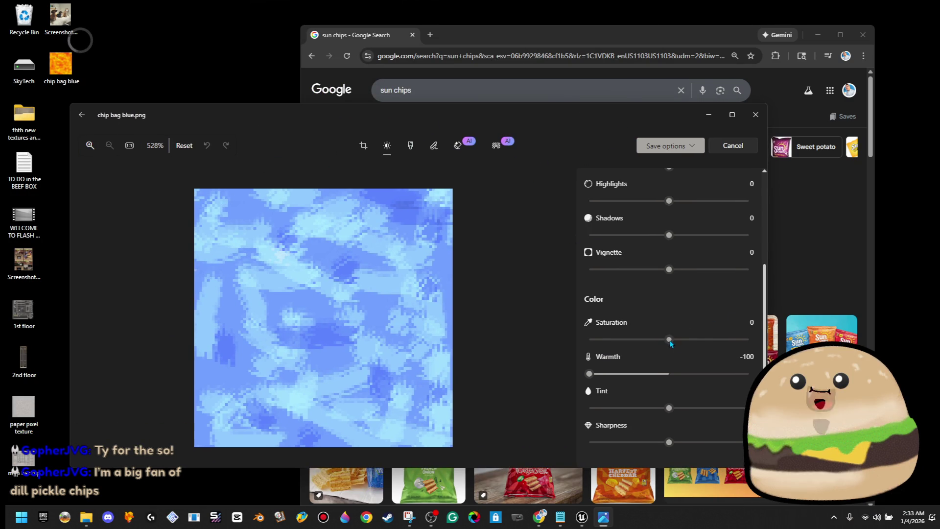
{"action": "left_click_drag", "start_coordinate": [669, 340], "coordinate": [715, 344]}
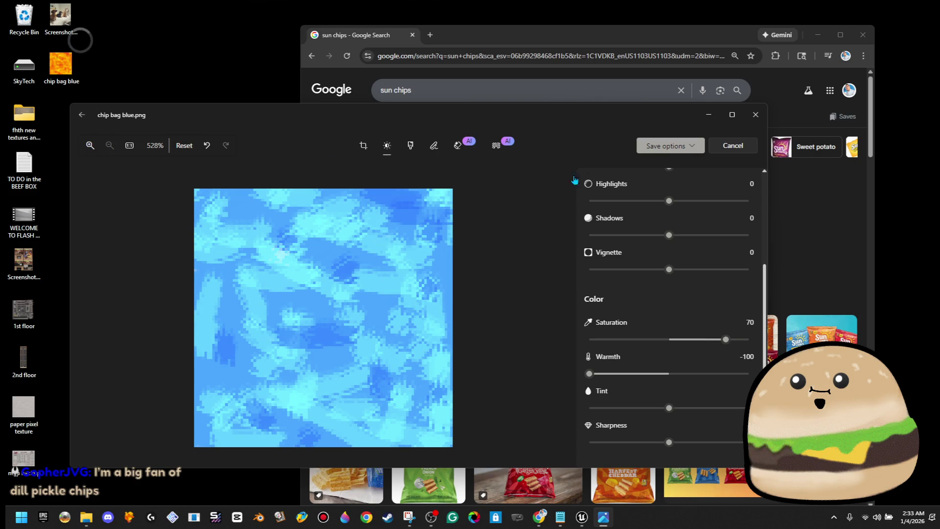
Save the blue texture over chip bag blue.png and close Photos.
{"action": "left_click", "coordinate": [671, 145]}
{"action": "left_click", "coordinate": [680, 180]}
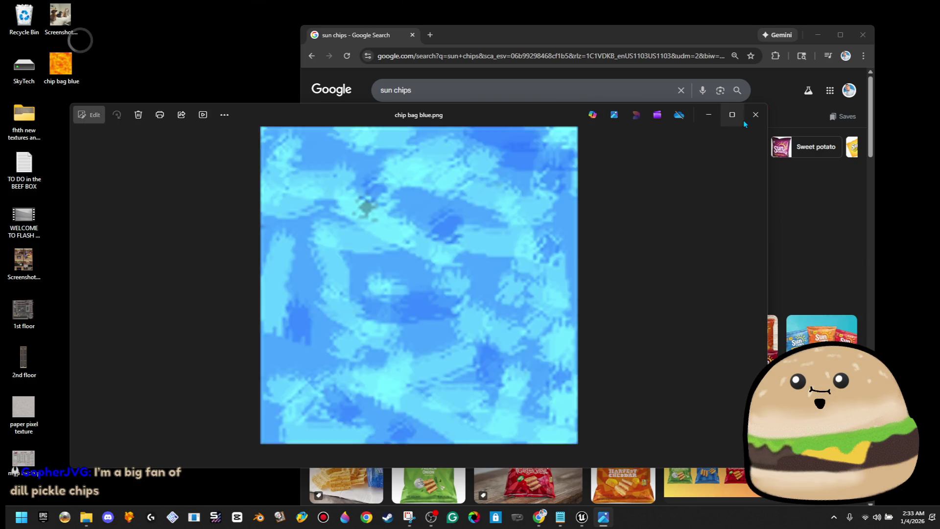
{"action": "left_click", "coordinate": [748, 120]}
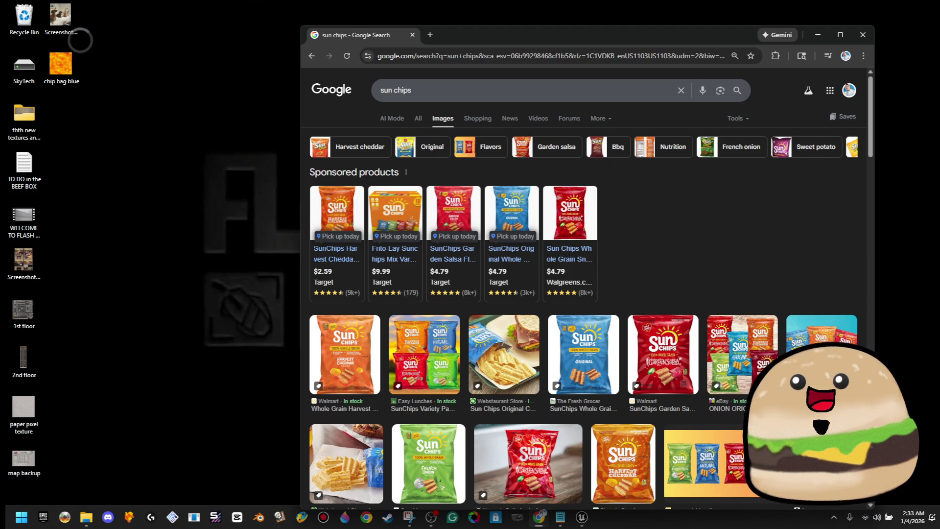
Preview the 'Are SunChips Healthy?' image, then open chip bag RED.png in Photos.
{"action": "left_click", "coordinate": [700, 463]}
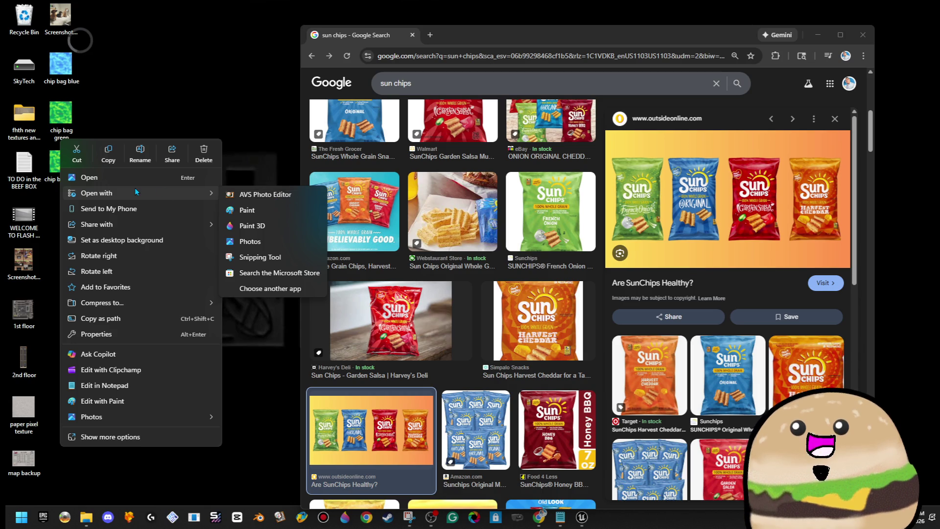
{"action": "left_click", "coordinate": [140, 153]}
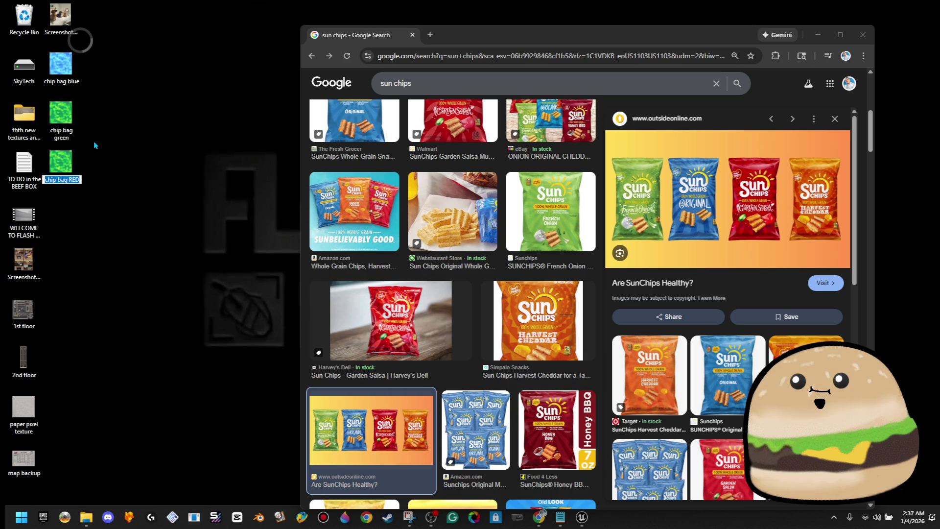
{"action": "left_click", "coordinate": [64, 165]}
{"action": "double_click", "coordinate": [64, 164]}
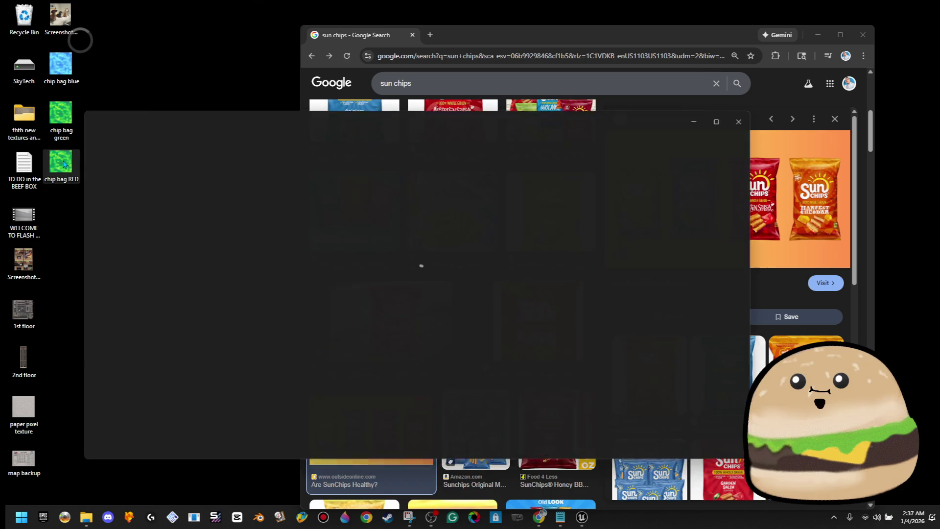
Drop saturation to -100 and save chip bag RED.png as a grey image.
{"action": "left_click", "coordinate": [98, 122]}
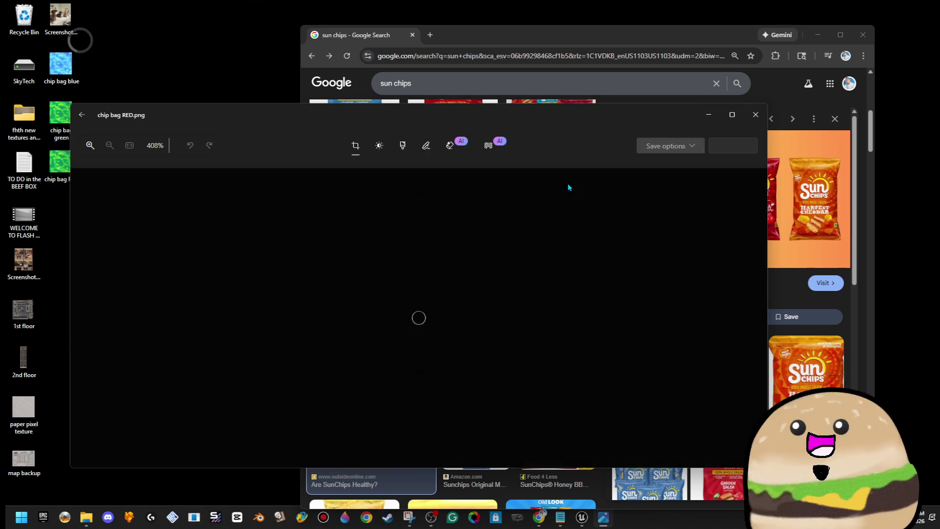
{"action": "left_click", "coordinate": [387, 146]}
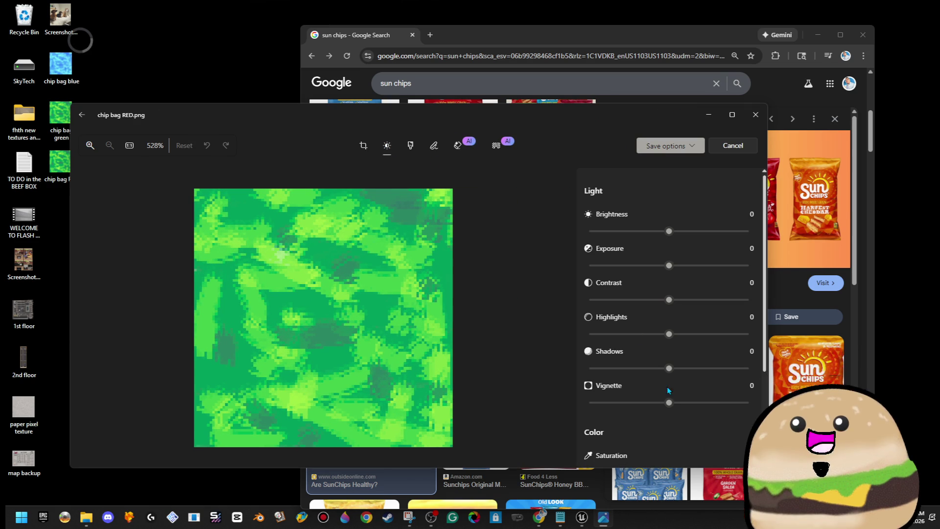
{"action": "scroll", "coordinate": [655, 420], "scroll_direction": "down", "scroll_amount": 3}
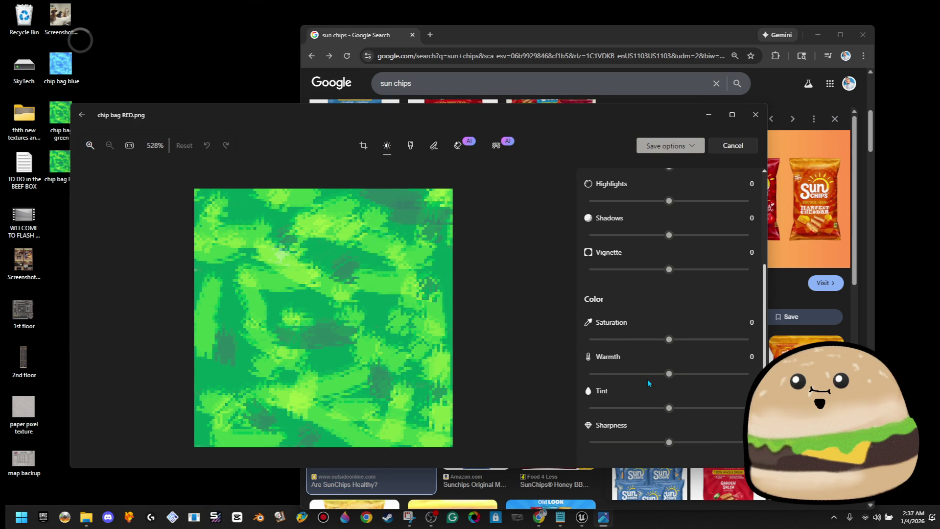
{"action": "left_click_drag", "start_coordinate": [669, 340], "coordinate": [447, 398]}
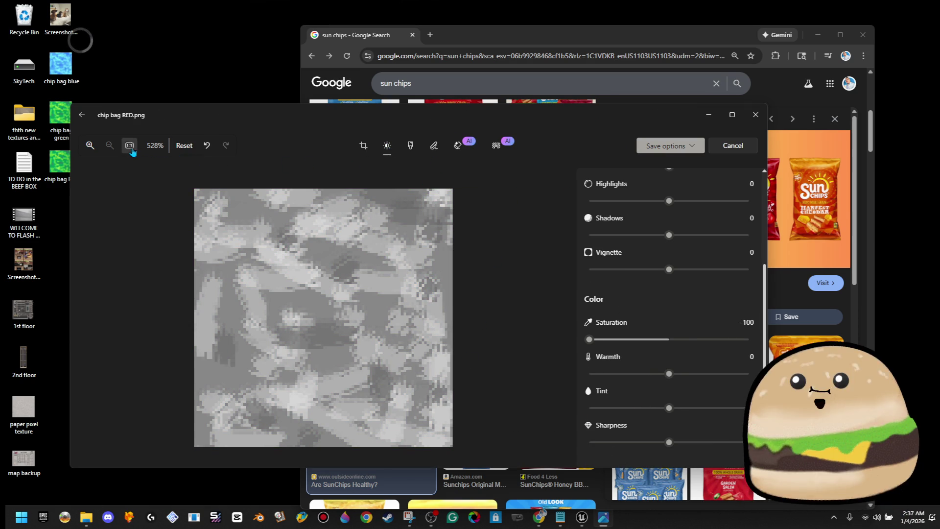
{"action": "left_click", "coordinate": [675, 146]}
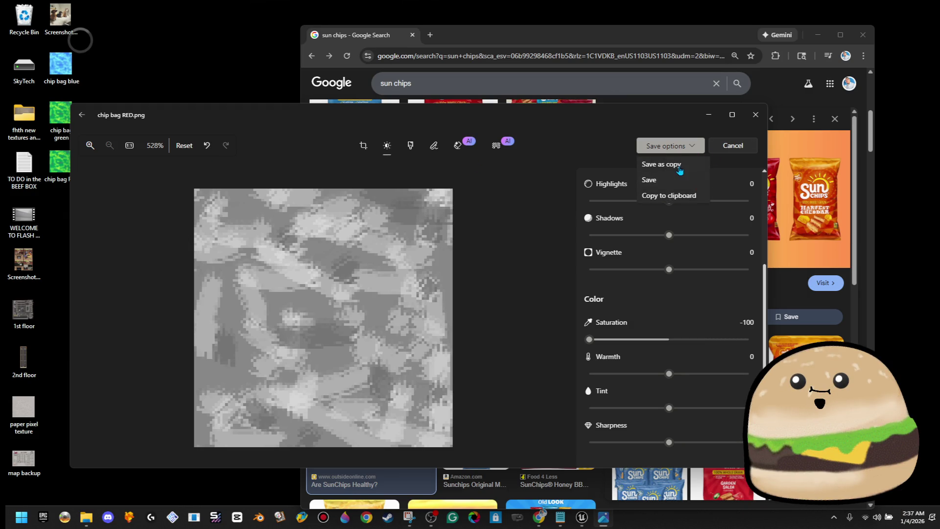
{"action": "left_click", "coordinate": [675, 181]}
Reopen the editor, try filters and Auto Enhance, then return to the Color sliders.
{"action": "left_click", "coordinate": [83, 116]}
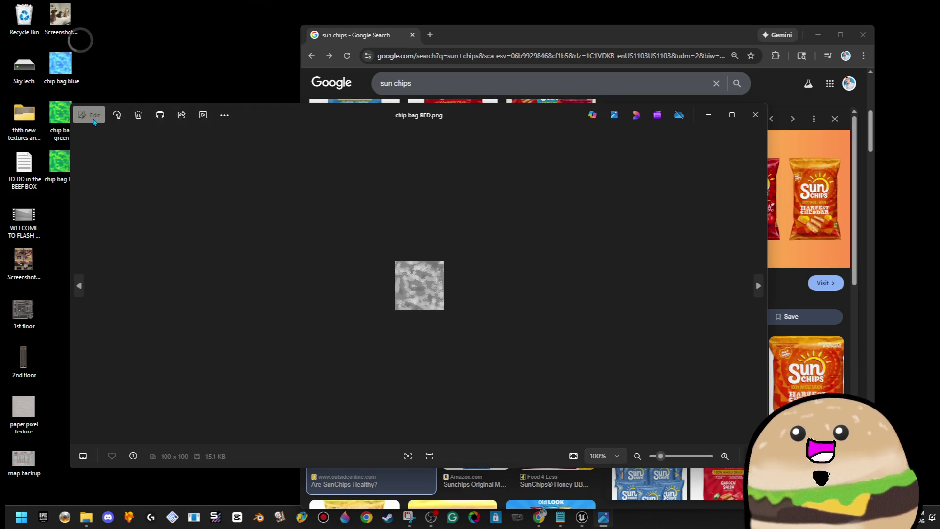
{"action": "left_click", "coordinate": [388, 147]}
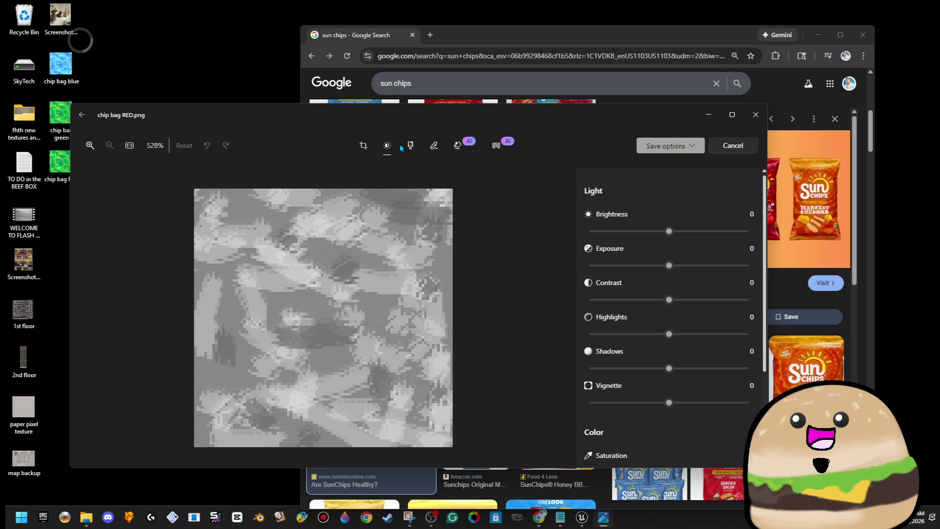
{"action": "left_click", "coordinate": [410, 145]}
{"action": "scroll", "coordinate": [690, 328], "scroll_direction": "down", "scroll_amount": 3}
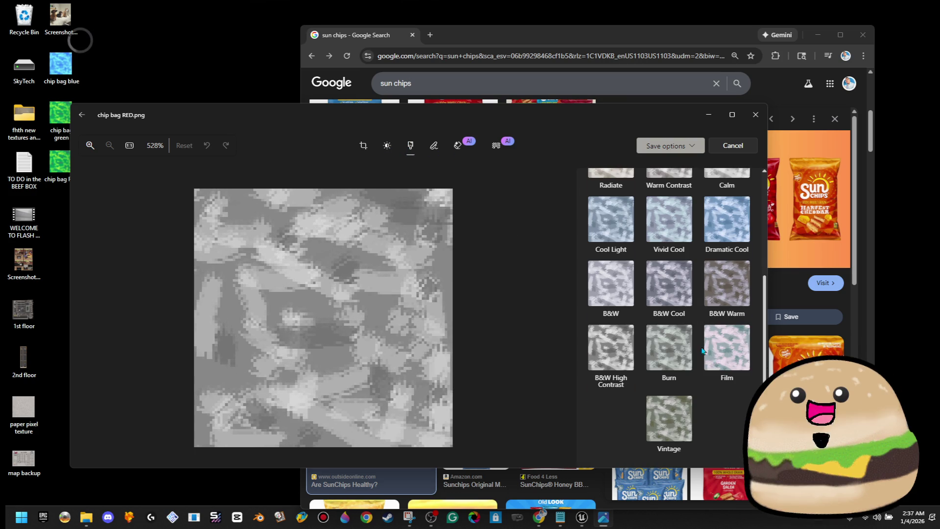
{"action": "scroll", "coordinate": [714, 387], "scroll_direction": "up", "scroll_amount": 3}
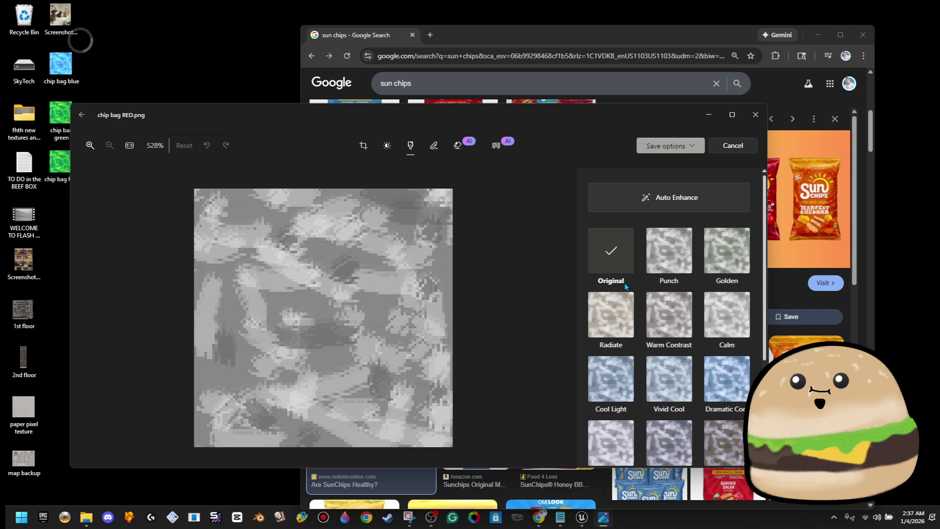
{"action": "left_click", "coordinate": [386, 147]}
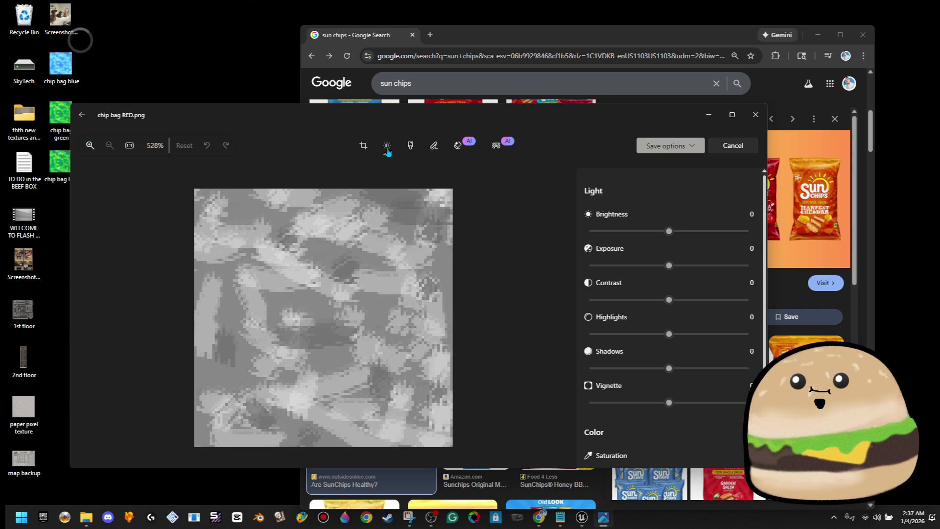
{"action": "left_click", "coordinate": [407, 147]}
{"action": "scroll", "coordinate": [695, 321], "scroll_direction": "down", "scroll_amount": 3}
{"action": "scroll", "coordinate": [701, 330], "scroll_direction": "up", "scroll_amount": 3}
{"action": "left_click", "coordinate": [658, 197]}
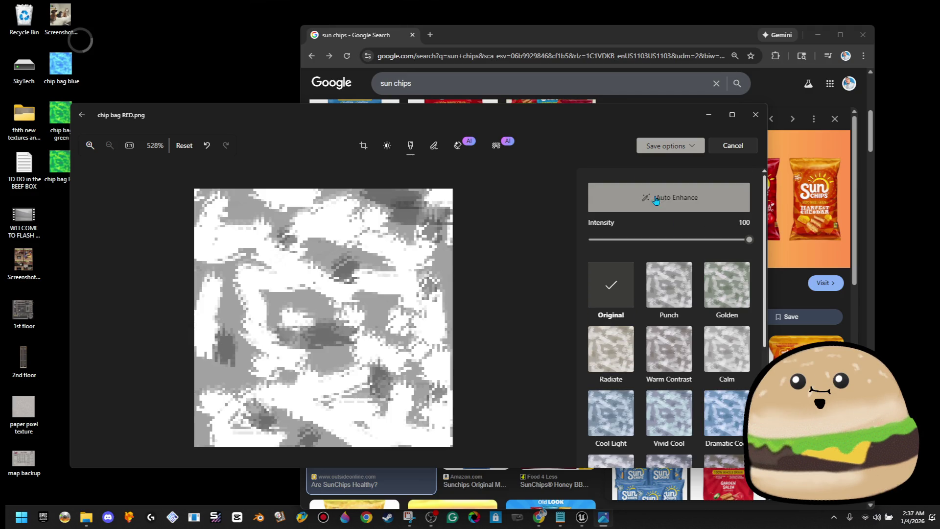
{"action": "left_click", "coordinate": [659, 208]}
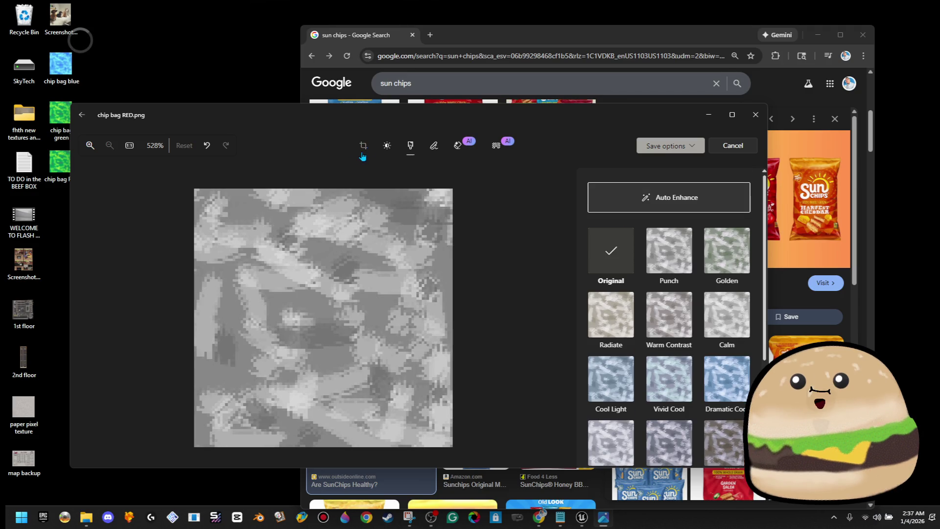
{"action": "left_click", "coordinate": [387, 146]}
{"action": "scroll", "coordinate": [706, 357], "scroll_direction": "down", "scroll_amount": 3}
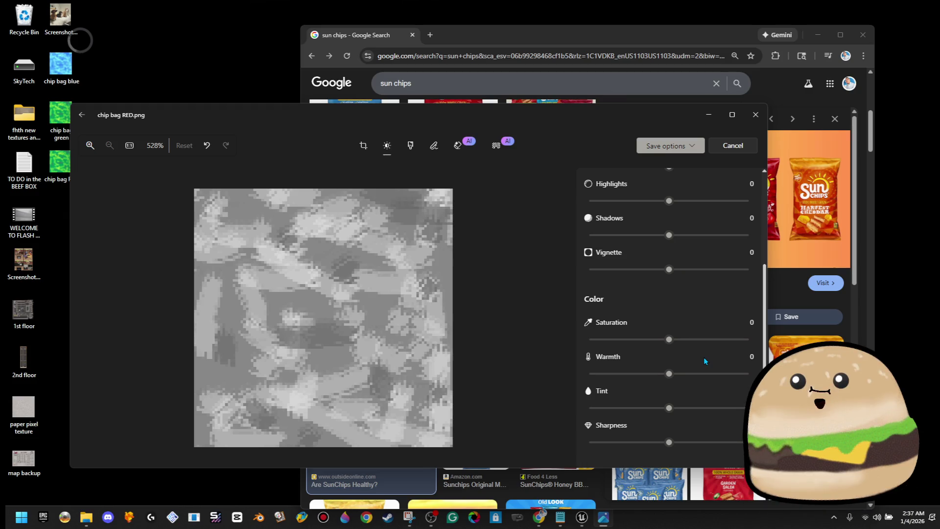
Push warmth, saturation and tint to 100 for orange, and save chip bag RED.png.
{"action": "left_click_drag", "start_coordinate": [668, 373], "coordinate": [749, 374]}
{"action": "left_click_drag", "start_coordinate": [716, 342], "coordinate": [752, 340]}
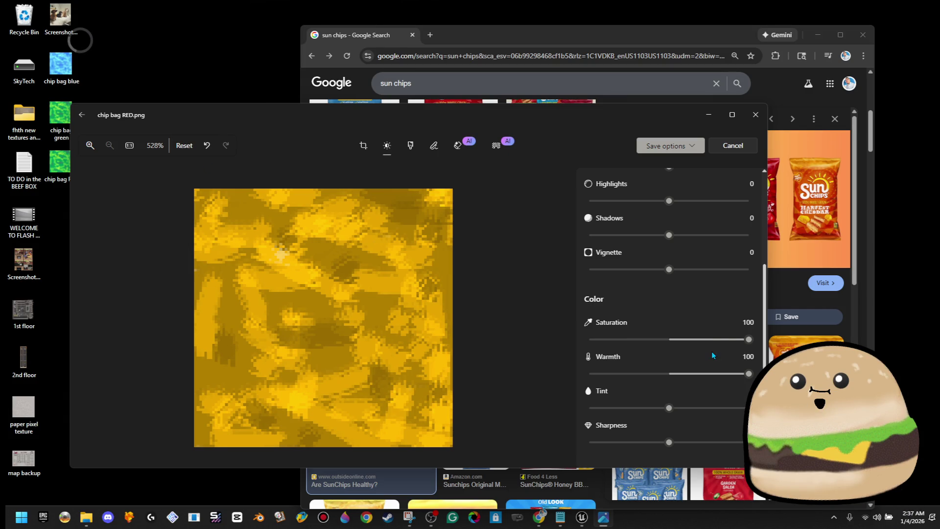
{"action": "left_click", "coordinate": [730, 339]}
{"action": "mouse_move", "coordinate": [670, 408]}
{"action": "left_mouse_down"}
{"action": "mouse_move", "coordinate": [726, 408]}
{"action": "mouse_move", "coordinate": [558, 408]}
{"action": "mouse_move", "coordinate": [752, 408]}
{"action": "left_mouse_up"}
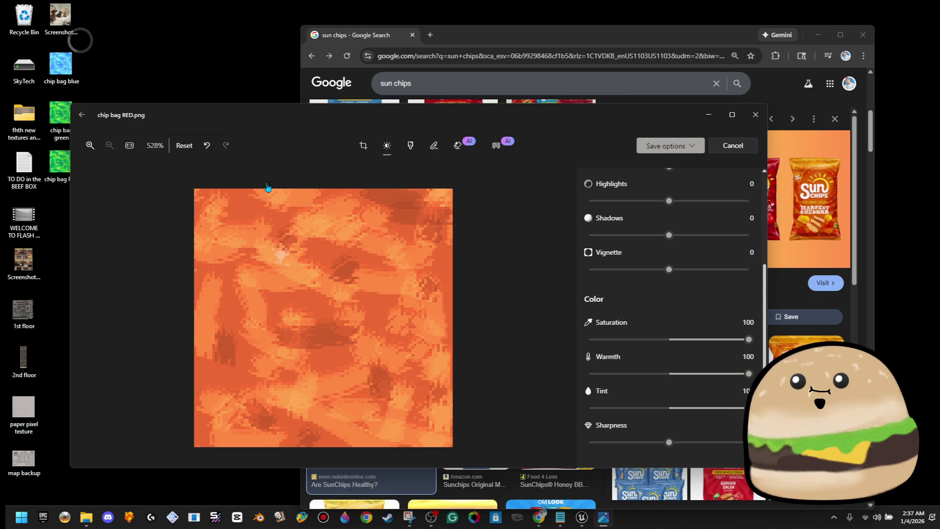
{"action": "mouse_move", "coordinate": [725, 345]}
{"action": "left_mouse_down"}
{"action": "mouse_move", "coordinate": [689, 345]}
{"action": "mouse_move", "coordinate": [757, 347]}
{"action": "left_mouse_up"}
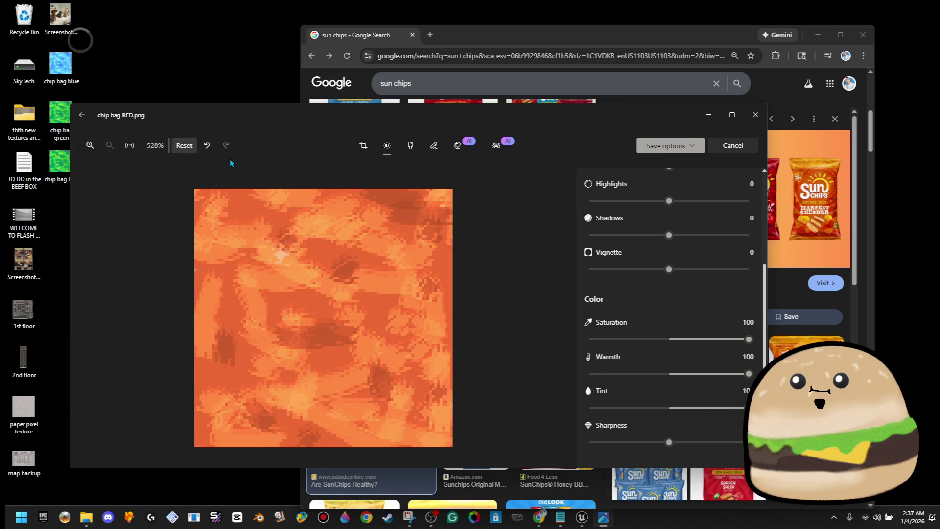
{"action": "left_click", "coordinate": [686, 149]}
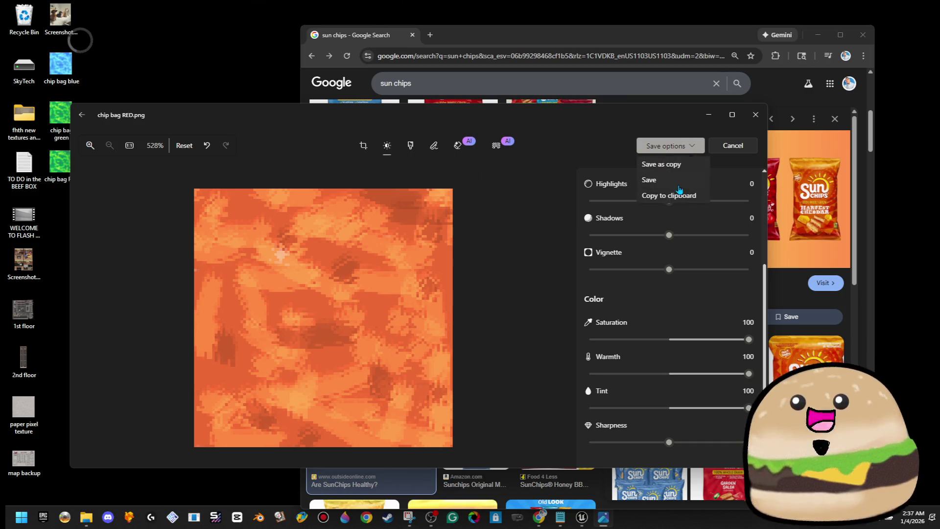
{"action": "left_click", "coordinate": [674, 181]}
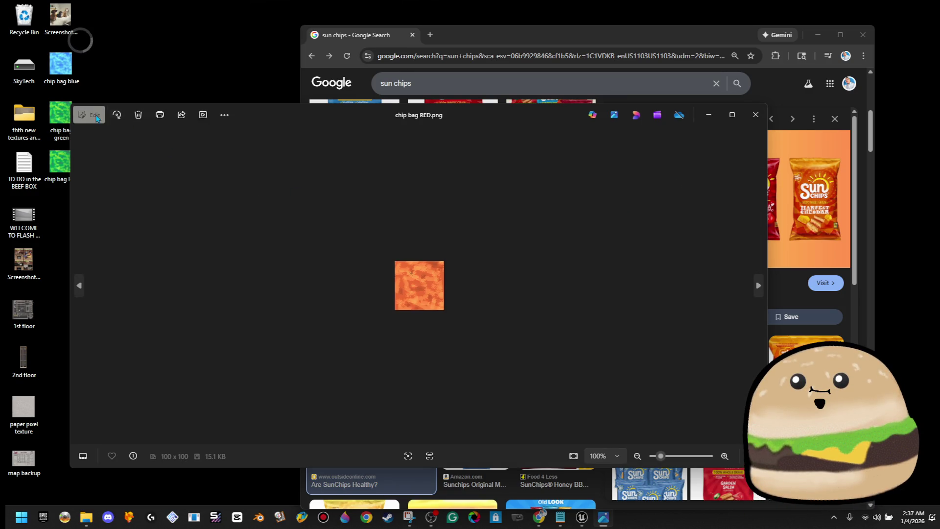
Set warmth -65, saturation 77 and tint 100 for a strong red, then save.
{"action": "left_click", "coordinate": [94, 116]}
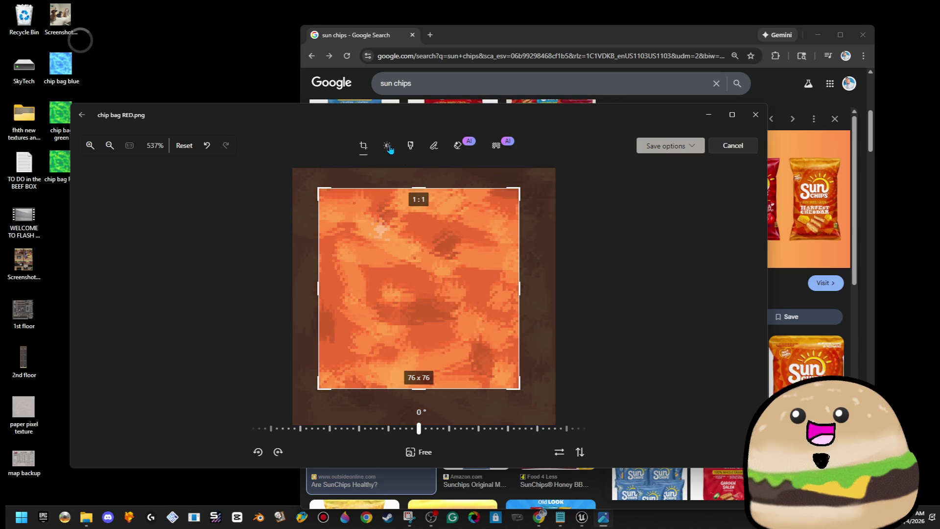
{"action": "left_click", "coordinate": [387, 146]}
{"action": "left_click", "coordinate": [363, 145]}
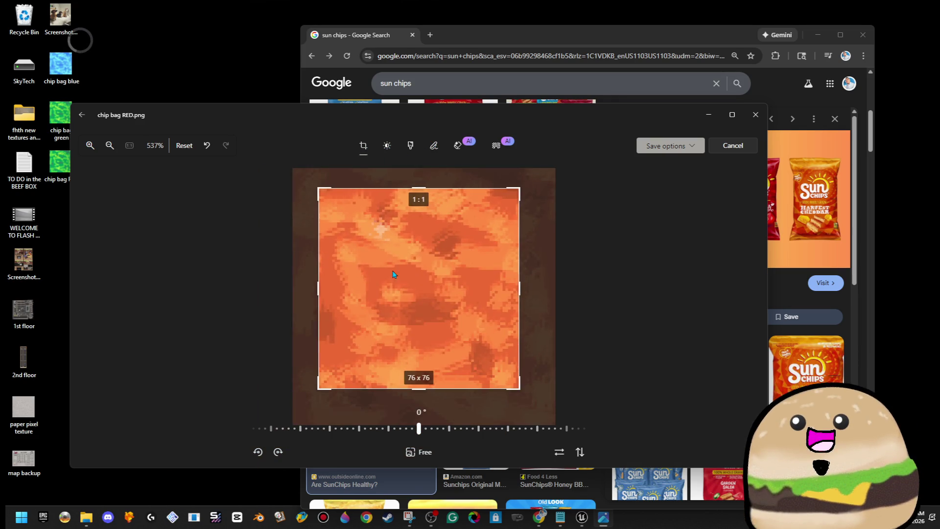
{"action": "left_click", "coordinate": [387, 145]}
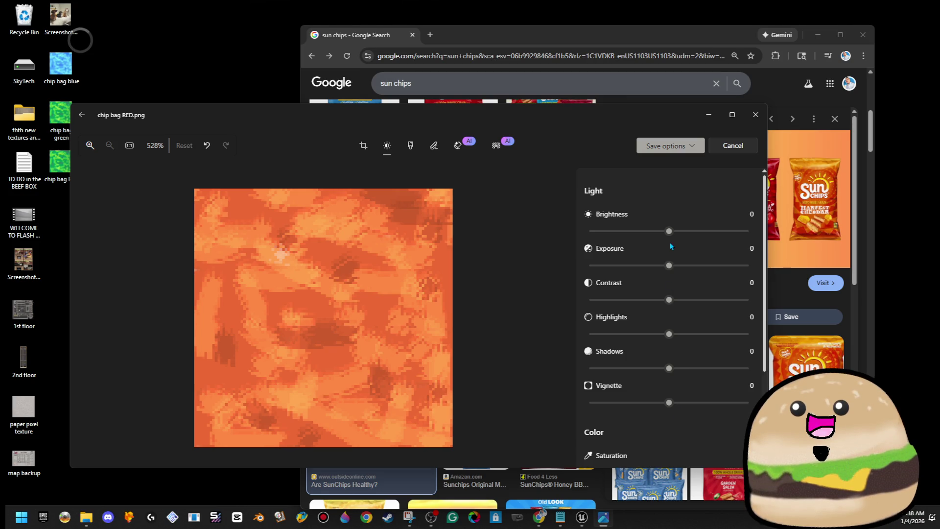
{"action": "scroll", "coordinate": [674, 343], "scroll_direction": "down", "scroll_amount": 3}
{"action": "mouse_move", "coordinate": [669, 374]}
{"action": "left_mouse_down"}
{"action": "mouse_move", "coordinate": [710, 374]}
{"action": "mouse_move", "coordinate": [634, 380]}
{"action": "left_mouse_up"}
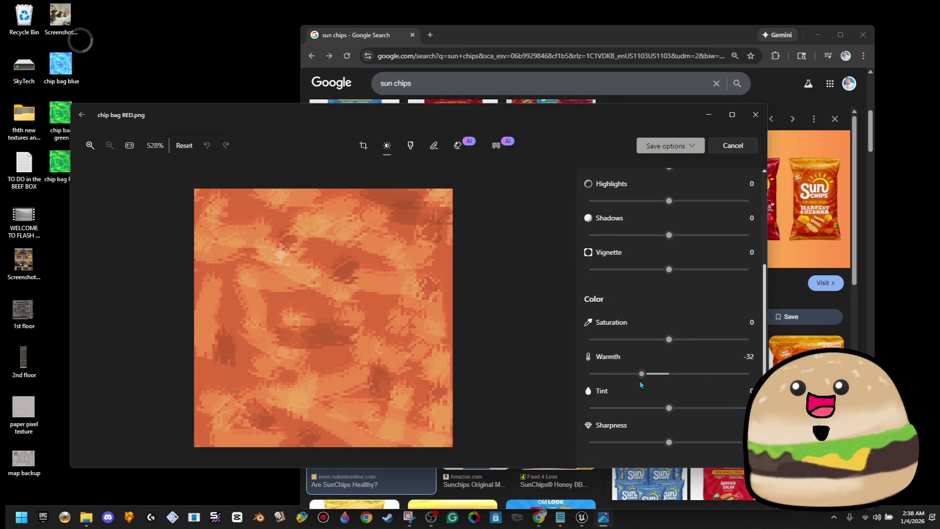
{"action": "left_click_drag", "start_coordinate": [670, 339], "coordinate": [710, 339]}
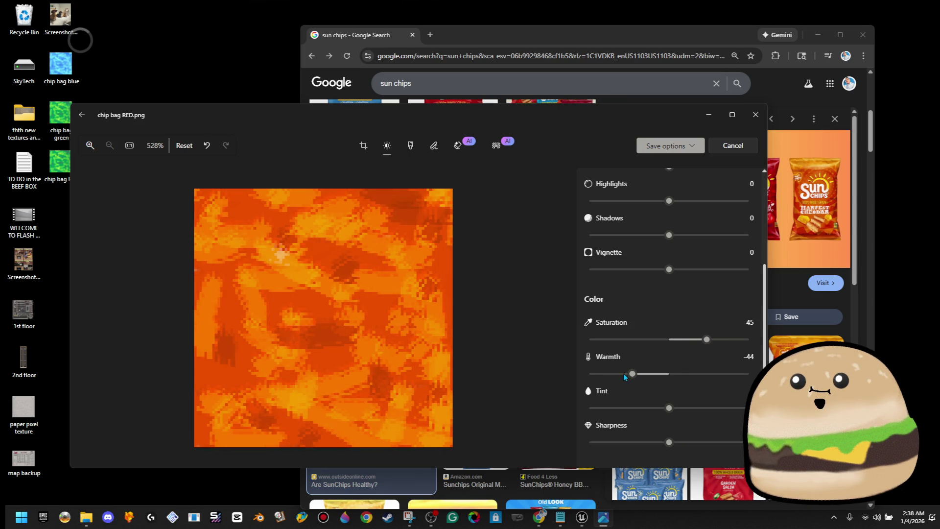
{"action": "left_click_drag", "start_coordinate": [612, 376], "coordinate": [591, 375]}
{"action": "mouse_move", "coordinate": [670, 408]}
{"action": "left_mouse_down"}
{"action": "mouse_move", "coordinate": [691, 406]}
{"action": "mouse_move", "coordinate": [672, 412]}
{"action": "left_mouse_up"}
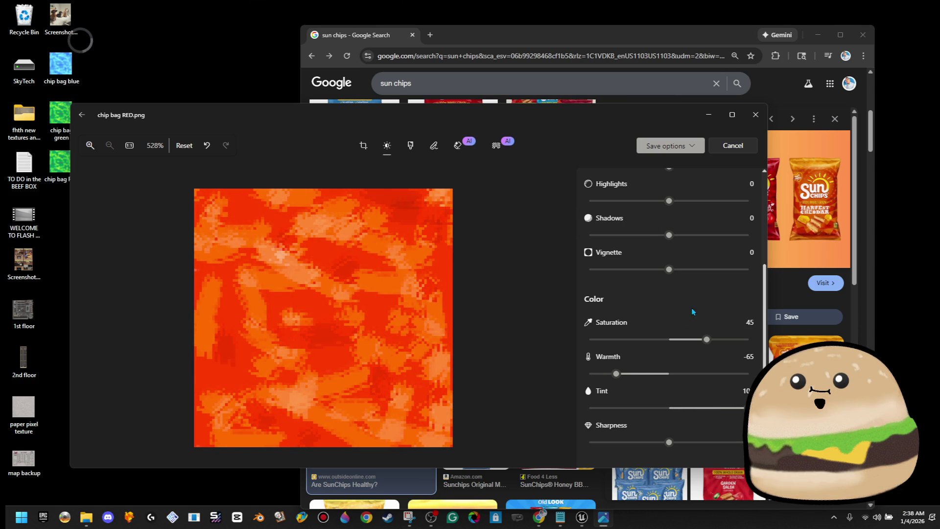
{"action": "left_click_drag", "start_coordinate": [704, 340], "coordinate": [730, 343]}
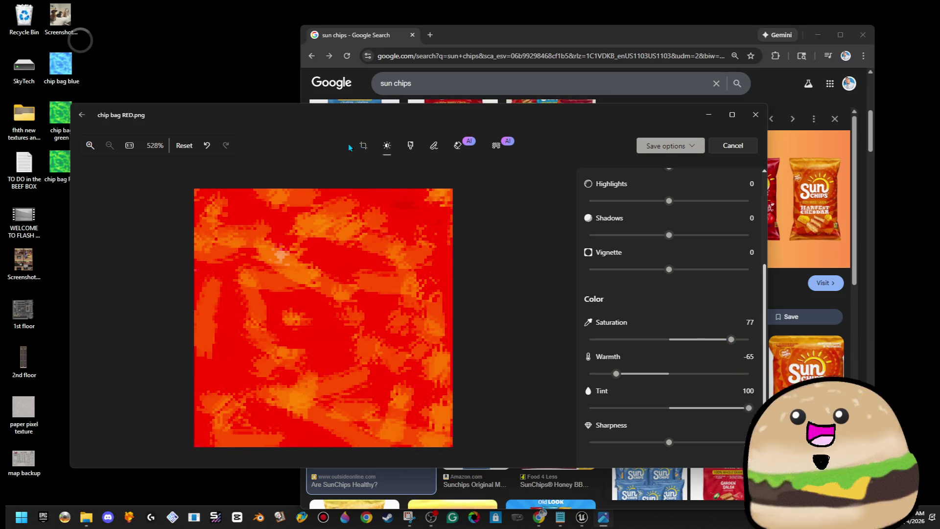
{"action": "left_click", "coordinate": [693, 146]}
{"action": "left_click", "coordinate": [681, 179]}
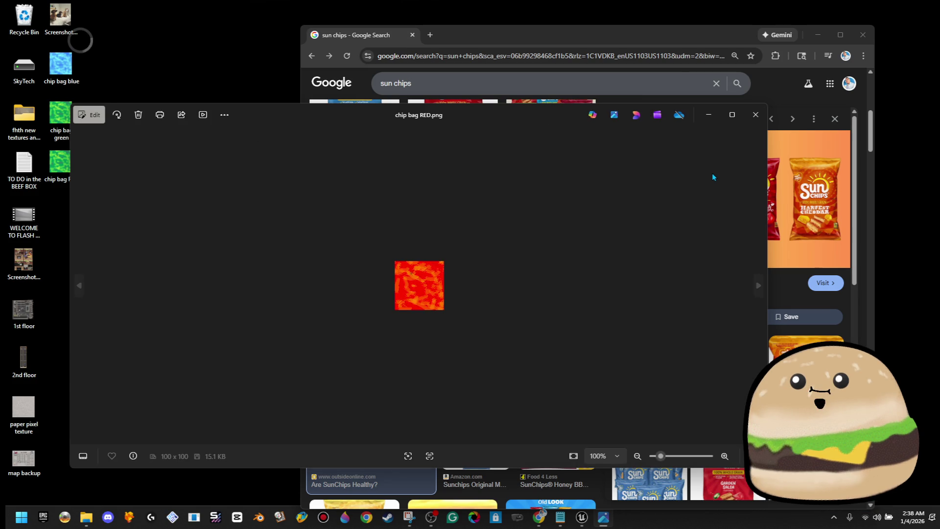
Run a Google Images search for 'vinegar chips'.
{"action": "left_click", "coordinate": [756, 114]}
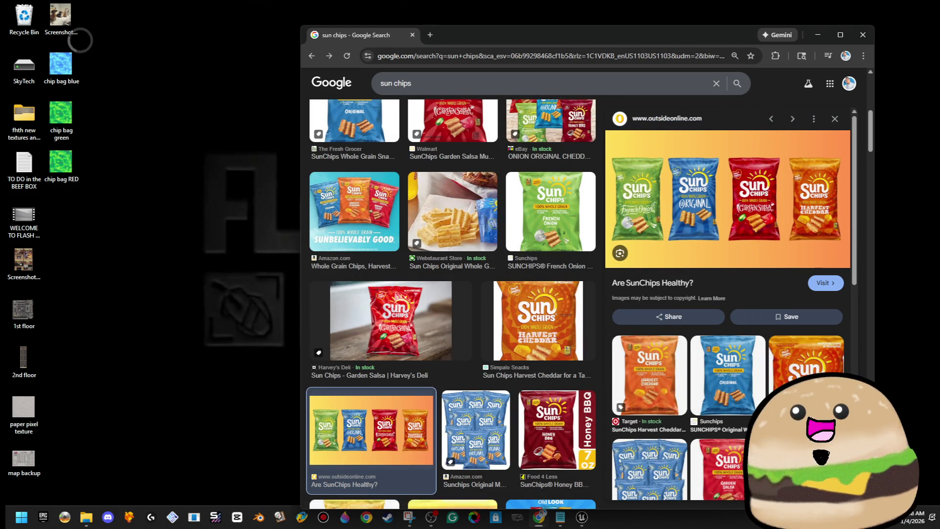
{"action": "key", "text": "slash"}
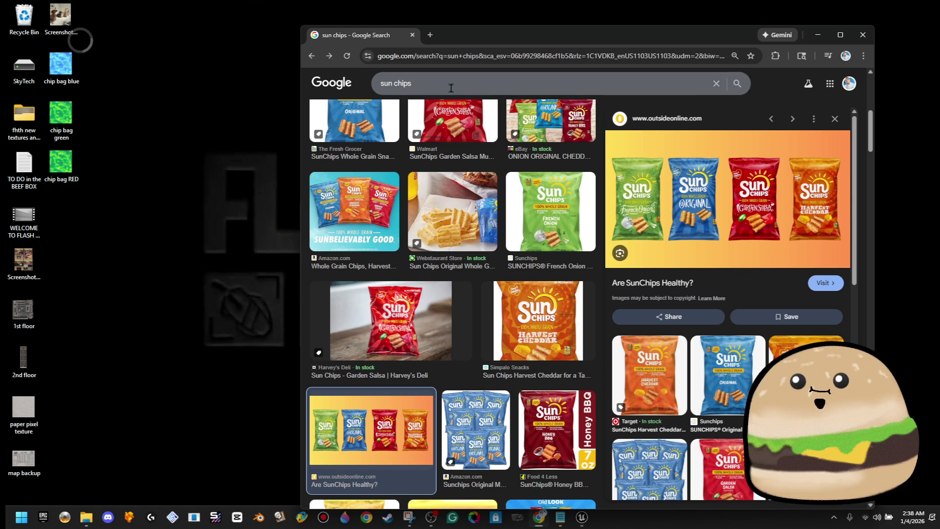
{"action": "type", "text": "vi"}
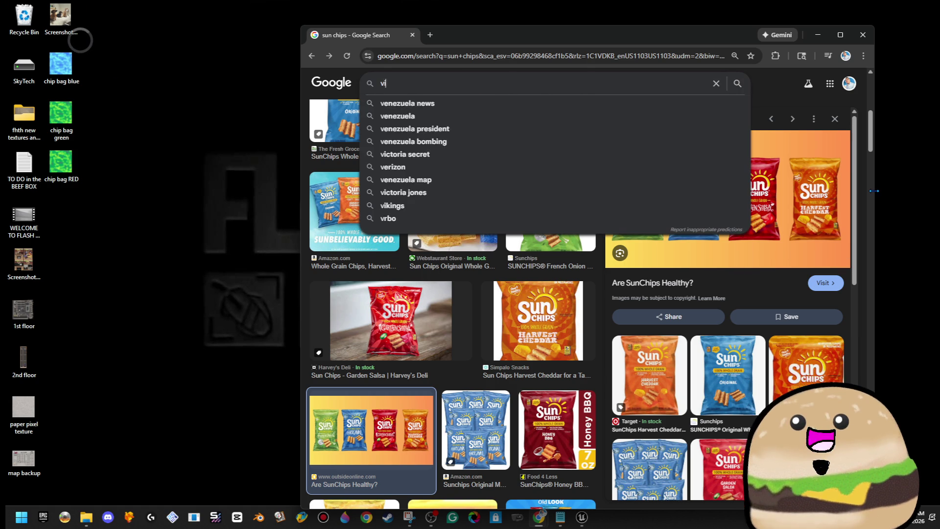
{"action": "type", "text": "negar chips"}
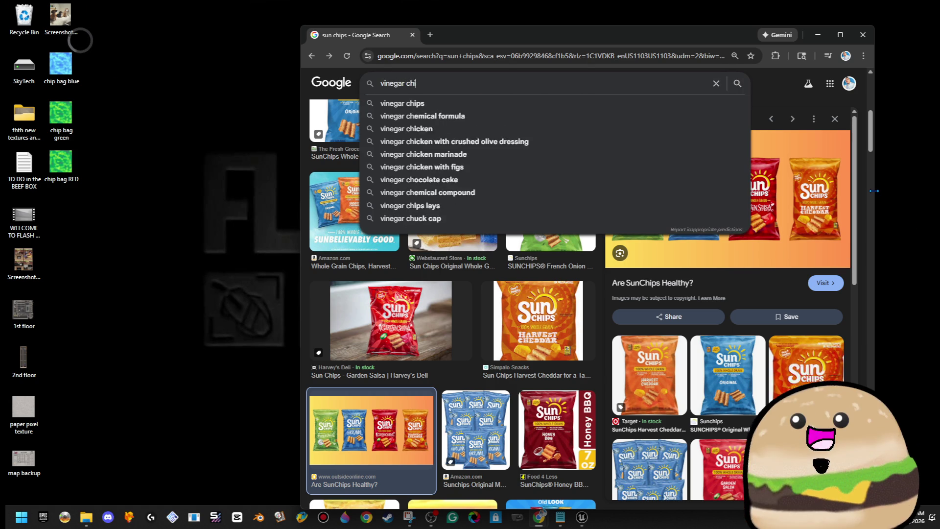
{"action": "key", "text": "Return"}
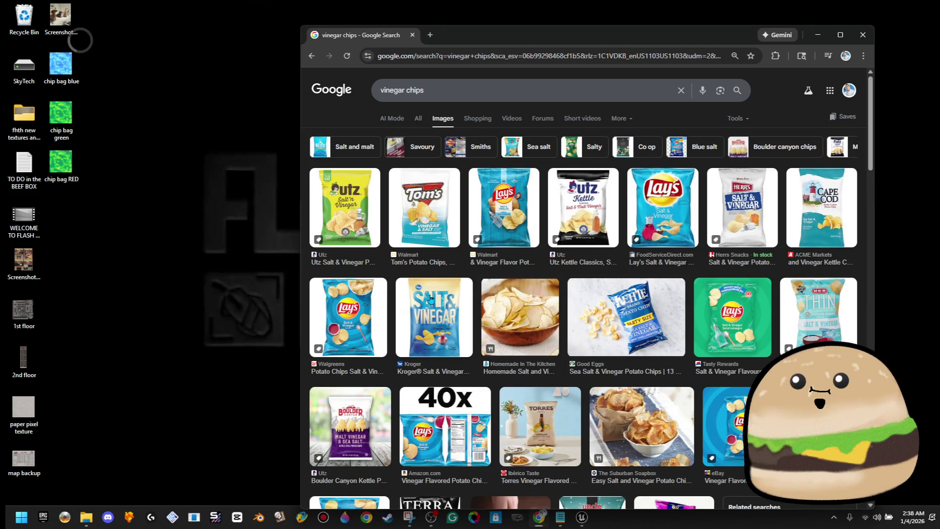
Preview the Utz, Lay's, H-E-B, Uncle Ray's and Walgreens salt and vinegar bags.
{"action": "left_click", "coordinate": [367, 224]}
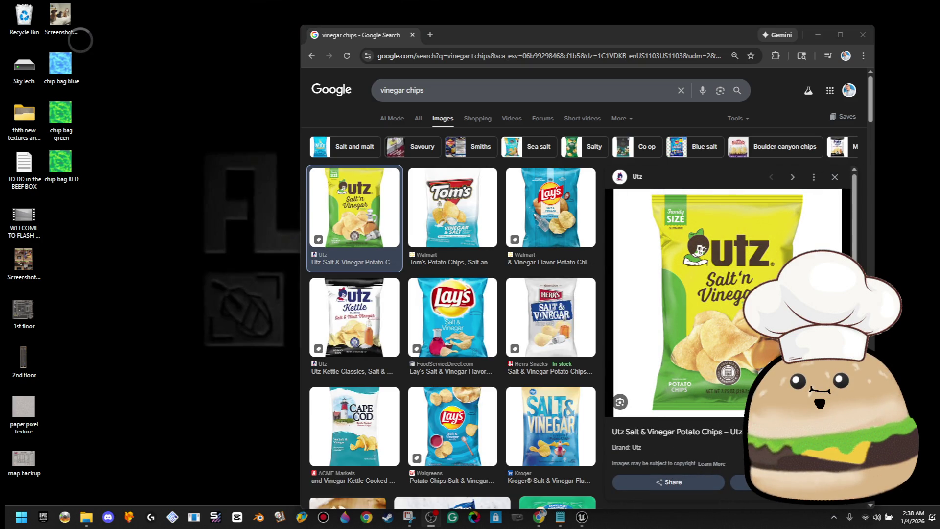
{"action": "left_click_drag", "start_coordinate": [701, 33], "coordinate": [515, 25]}
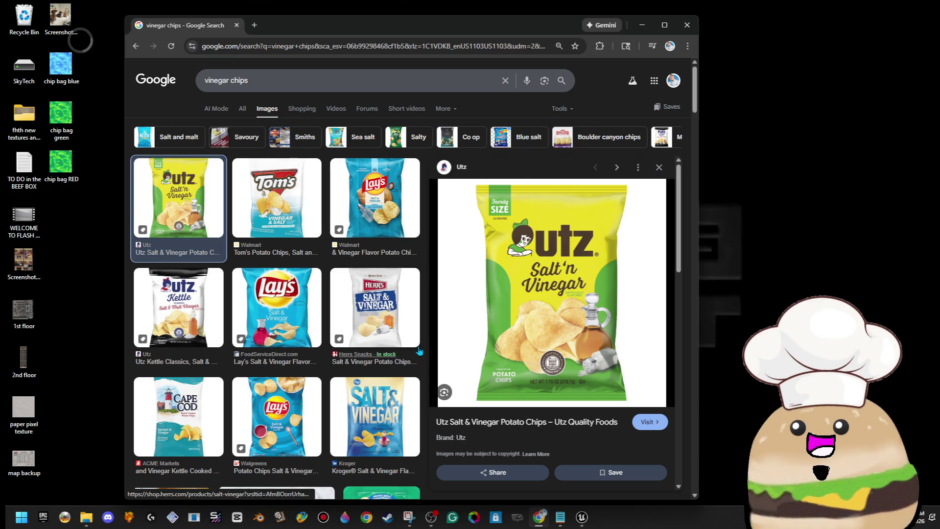
{"action": "scroll", "coordinate": [415, 316], "scroll_direction": "down", "scroll_amount": 3}
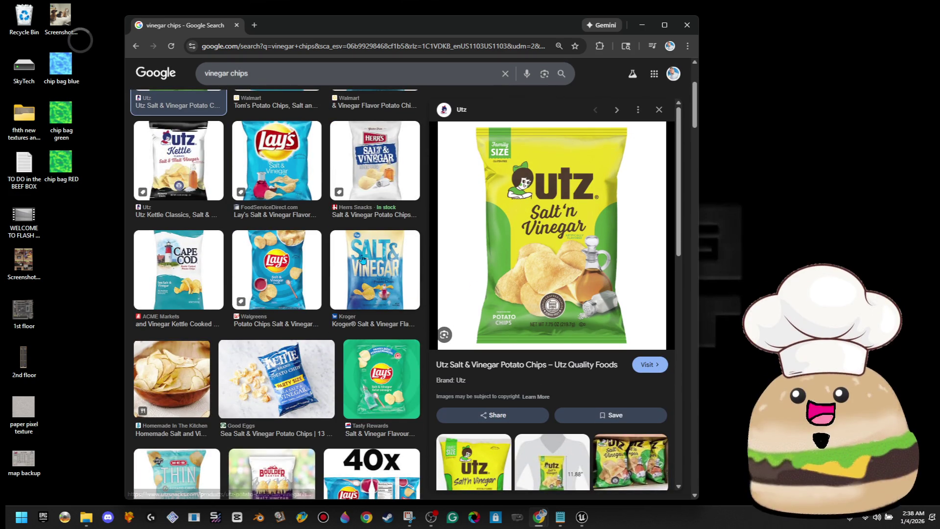
{"action": "scroll", "coordinate": [369, 253], "scroll_direction": "down", "scroll_amount": 5}
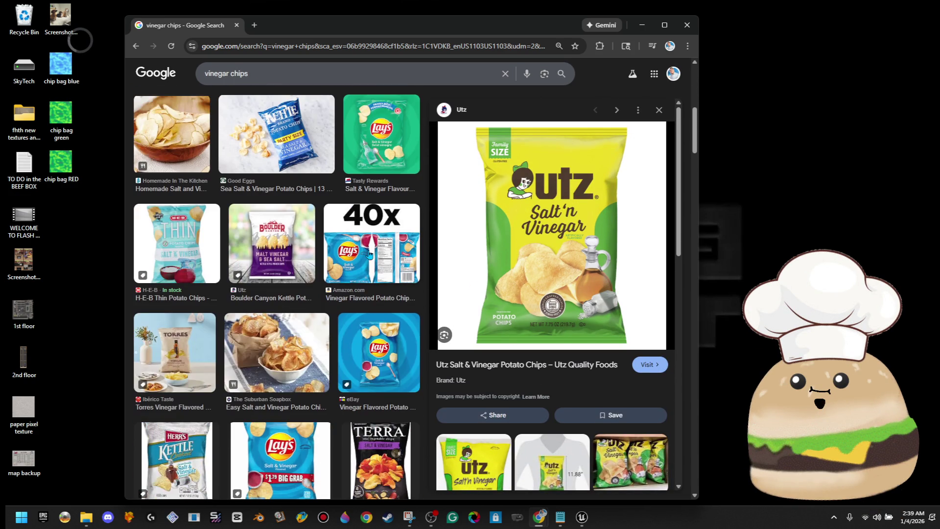
{"action": "left_click", "coordinate": [404, 139]}
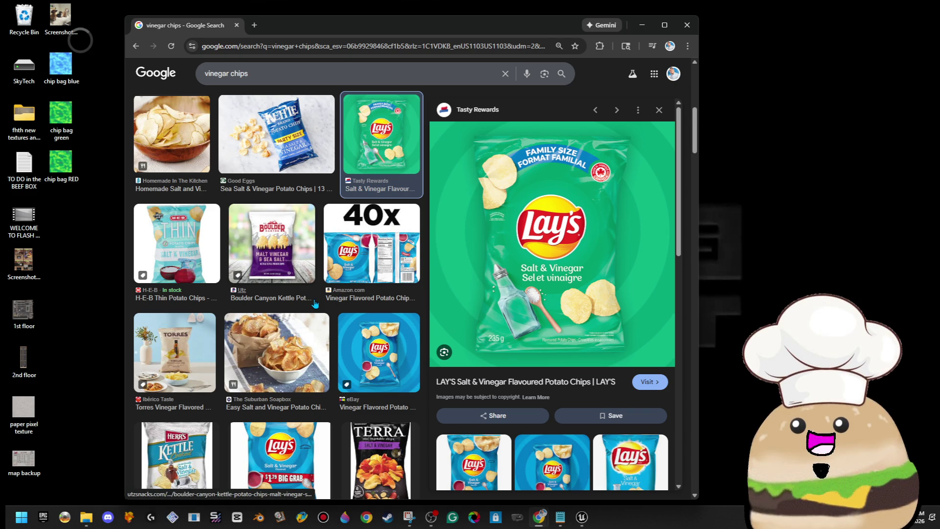
{"action": "left_click", "coordinate": [167, 246]}
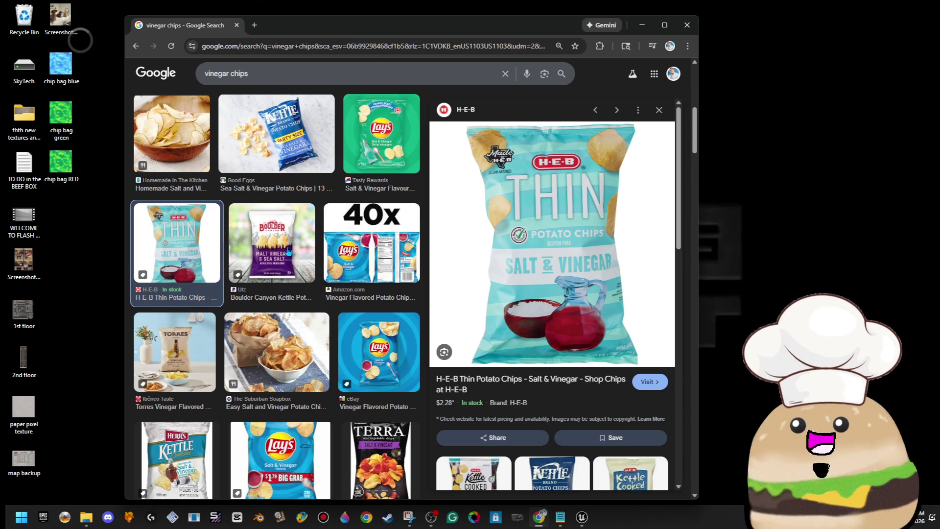
{"action": "scroll", "coordinate": [289, 251], "scroll_direction": "down", "scroll_amount": 4}
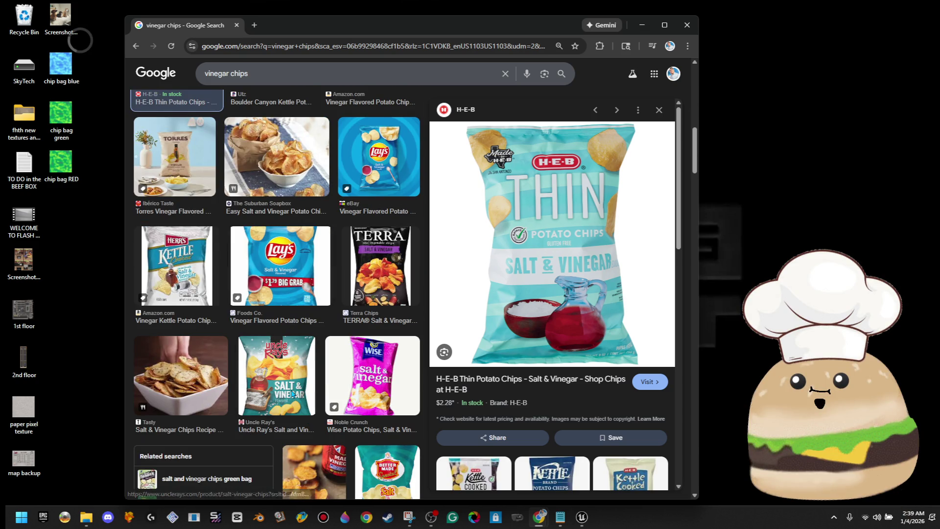
{"action": "left_click", "coordinate": [292, 393]}
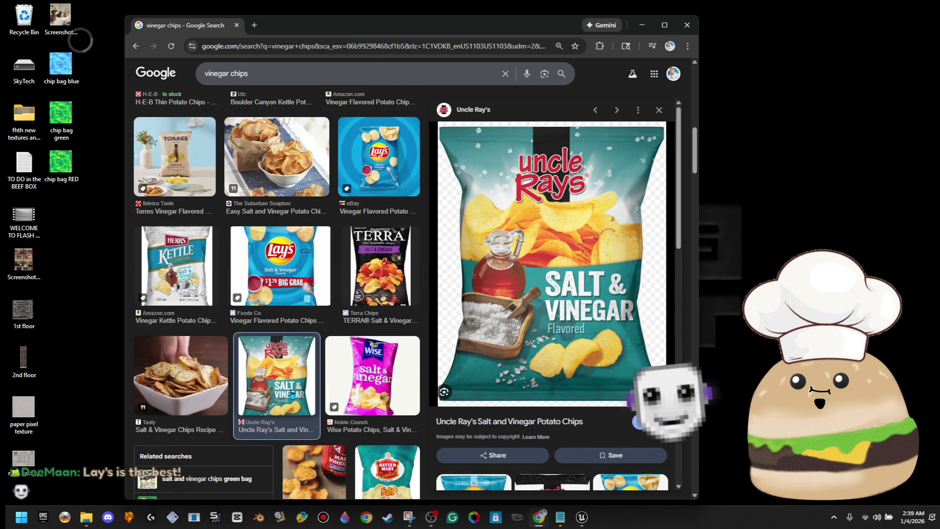
{"action": "scroll", "coordinate": [294, 382], "scroll_direction": "up", "scroll_amount": 6}
{"action": "left_click", "coordinate": [304, 168]}
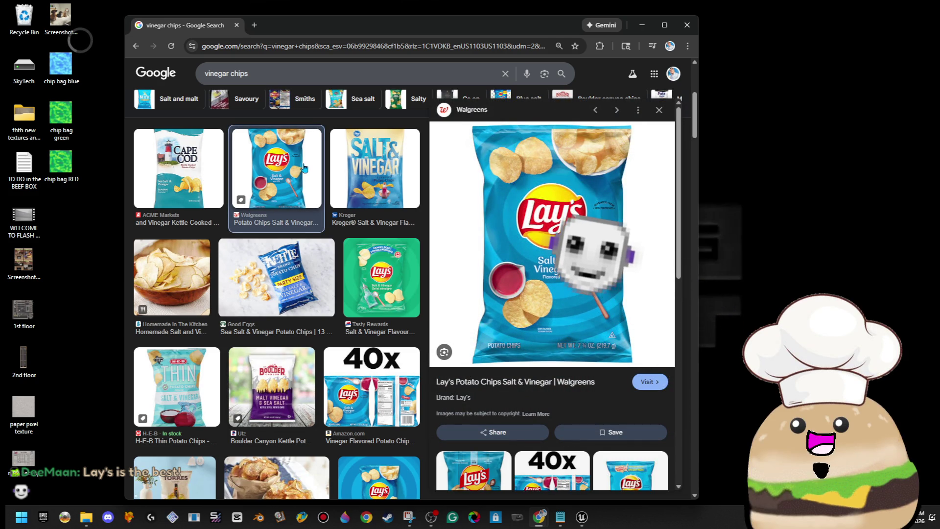
Replace the search query with 'lays lime chips'.
{"action": "left_click", "coordinate": [280, 77]}
{"action": "key", "text": "ctrl+a"}
{"action": "type", "text": "lays lime chip"}
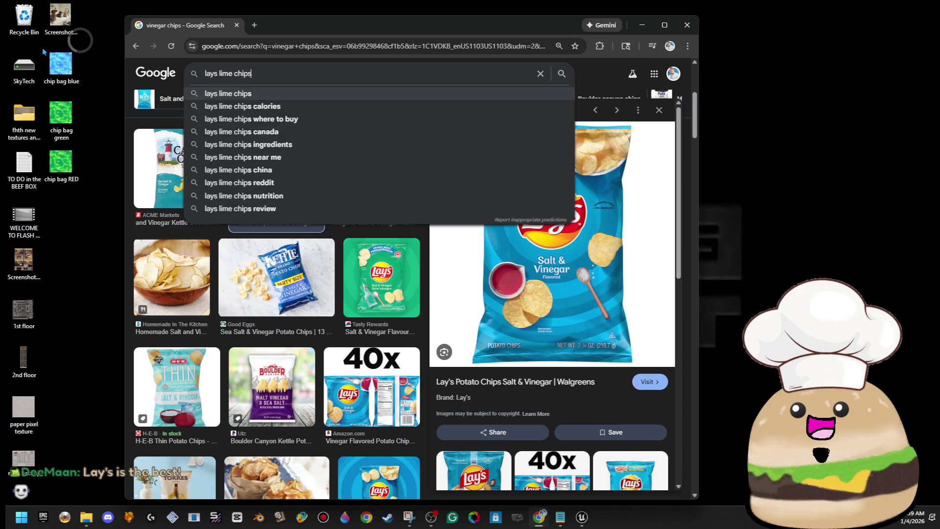
{"action": "type", "text": "s"}
Search 'lays lime chips', preview the Ralphs and Amazon Lay's Limon bags, then minimize Chrome.
{"action": "key", "text": "Return"}
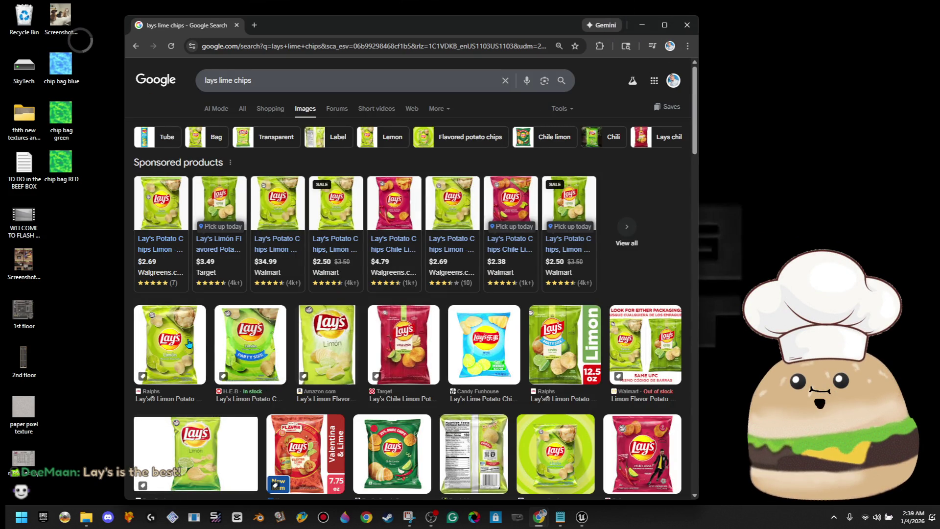
{"action": "left_click", "coordinate": [184, 344]}
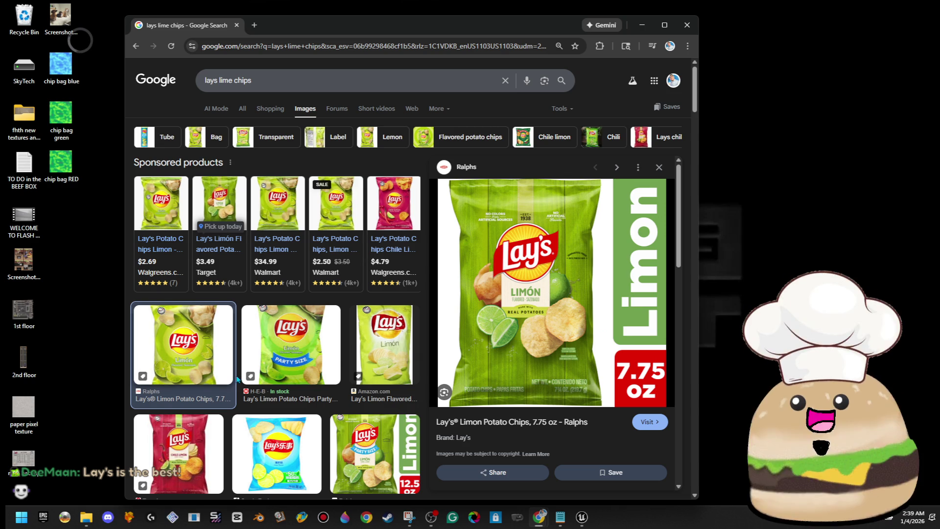
{"action": "left_click", "coordinate": [375, 350]}
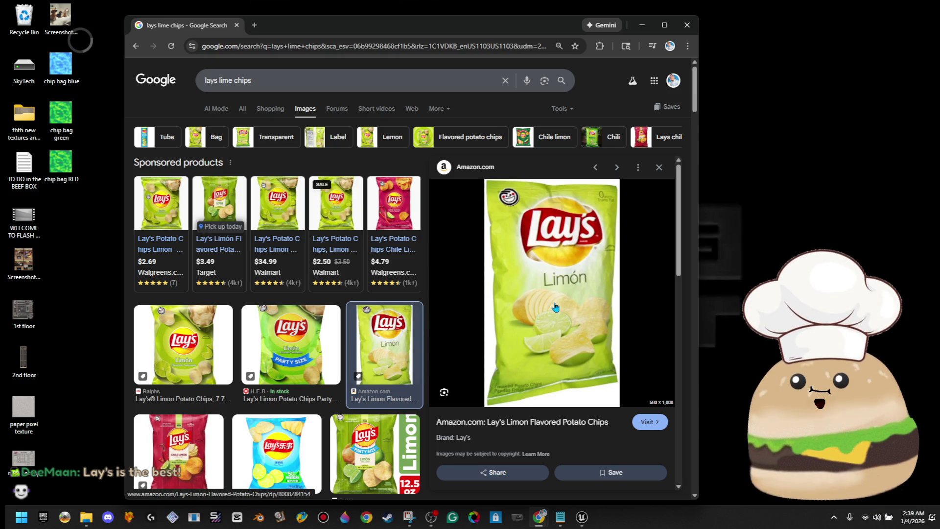
{"action": "left_click", "coordinate": [641, 25]}
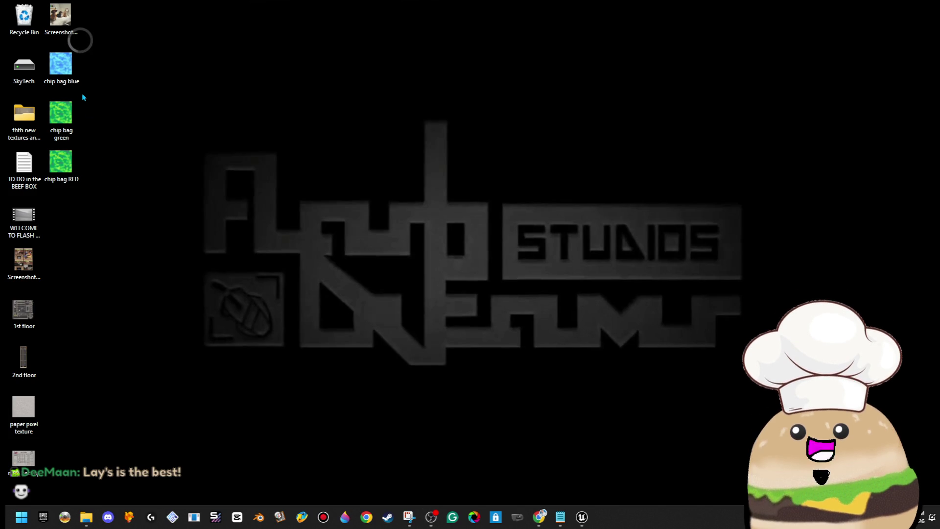
Preview the chip bag RED image, then select the three chip bag images on the desktop.
{"action": "double_click", "coordinate": [61, 162]}
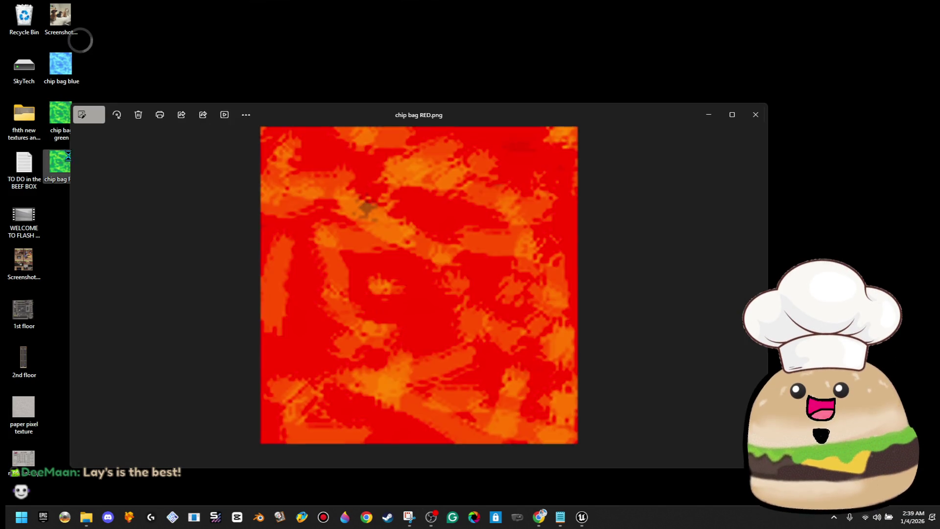
{"action": "left_click", "coordinate": [754, 118]}
{"action": "mouse_move", "coordinate": [137, 203]}
{"action": "left_mouse_down"}
{"action": "mouse_move", "coordinate": [81, 85]}
{"action": "mouse_move", "coordinate": [44, 53]}
{"action": "left_mouse_up"}
{"action": "right_click", "coordinate": [67, 70]}
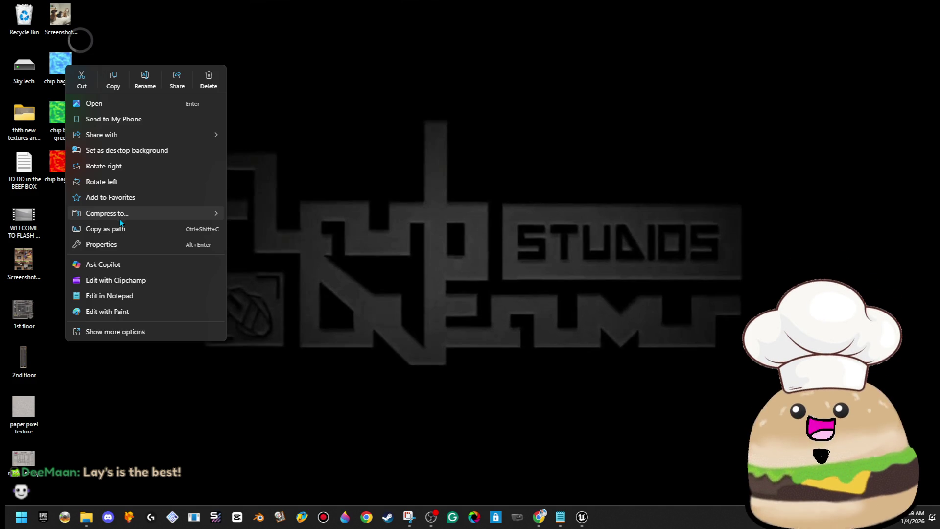
{"action": "left_click", "coordinate": [191, 150]}
Rotate the chip bag blue image 90 degrees in Photos and save it.
{"action": "double_click", "coordinate": [75, 69]}
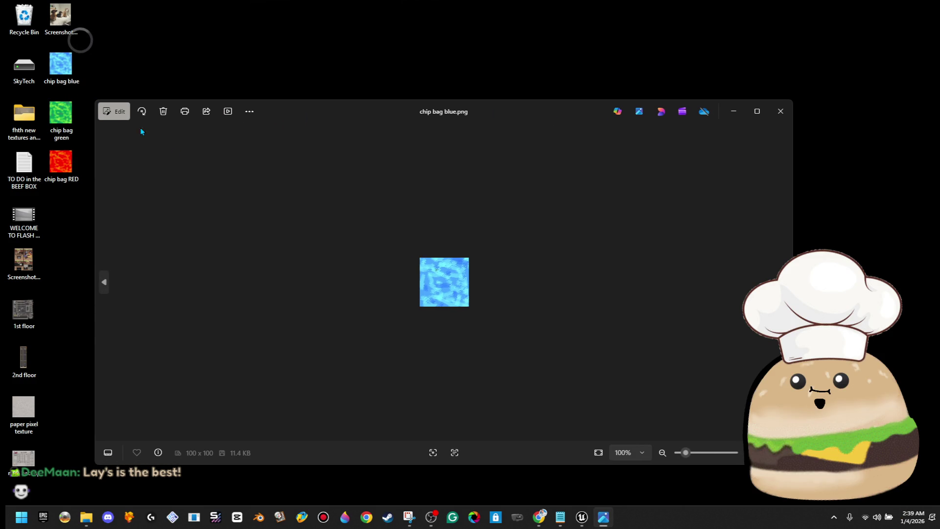
{"action": "left_click", "coordinate": [120, 118]}
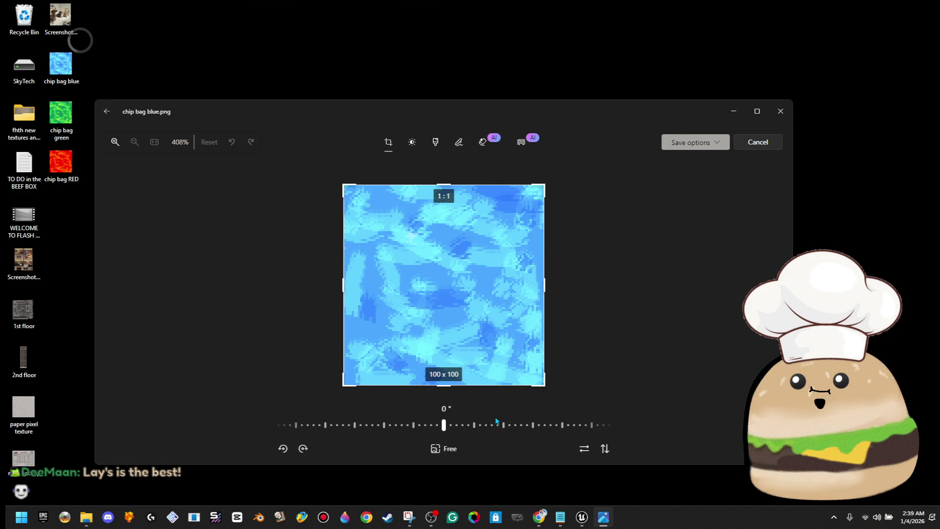
{"action": "left_click", "coordinate": [308, 450]}
{"action": "left_click", "coordinate": [728, 142]}
{"action": "left_click", "coordinate": [674, 177]}
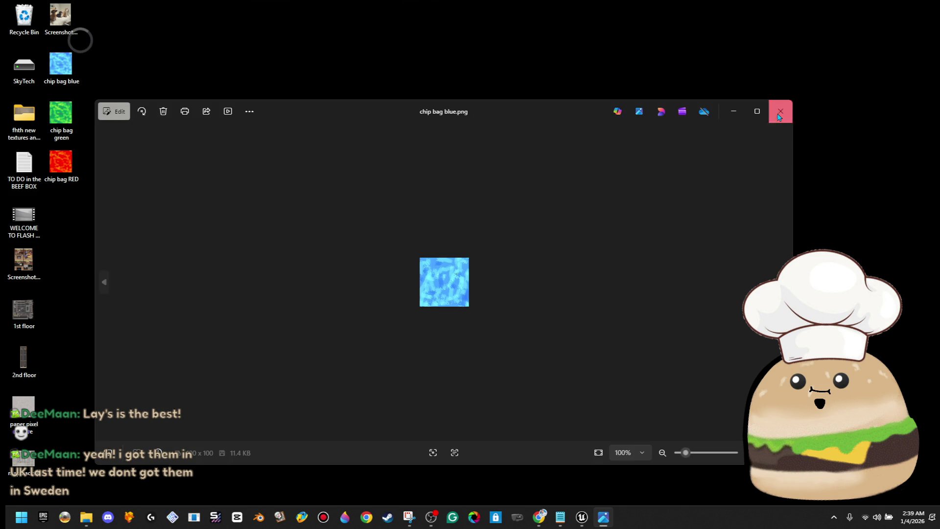
{"action": "left_click", "coordinate": [780, 111]}
Rotate the chip bag green image twice in Photos.
{"action": "double_click", "coordinate": [80, 125]}
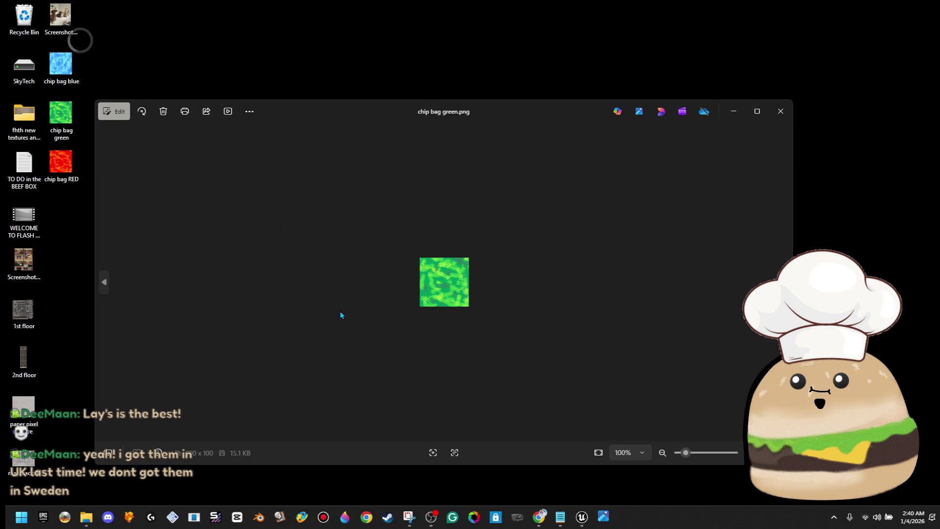
{"action": "left_click", "coordinate": [143, 112]}
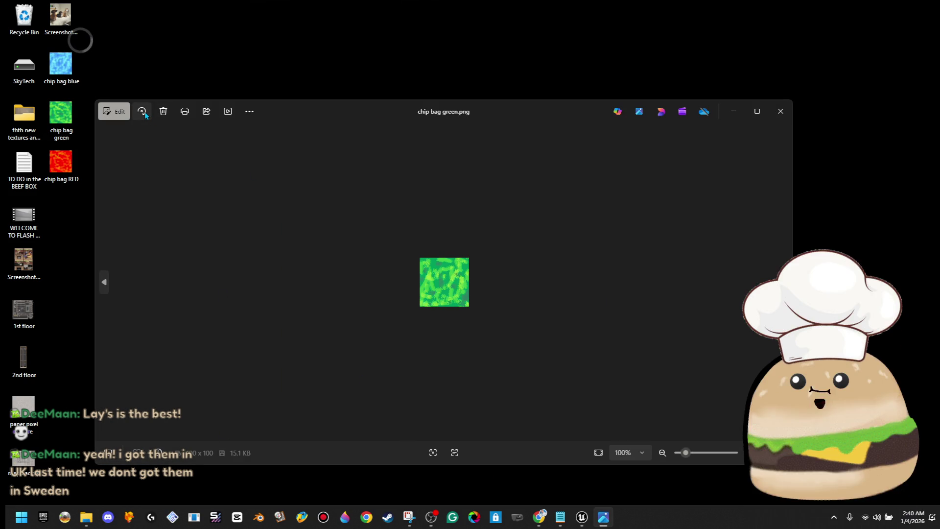
{"action": "left_click", "coordinate": [142, 111]}
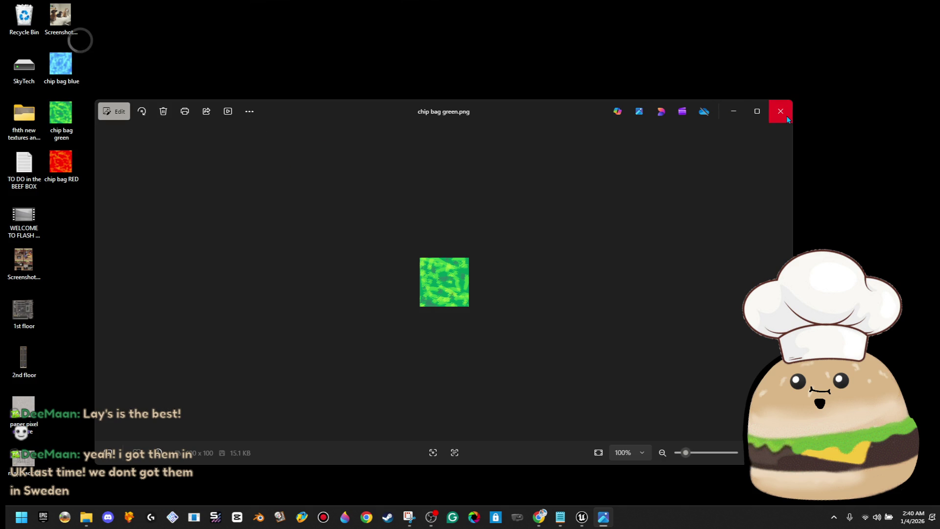
{"action": "left_click", "coordinate": [787, 118]}
Rotate the chip bag RED image twice, then reselect all three chip bag images.
{"action": "double_click", "coordinate": [70, 163]}
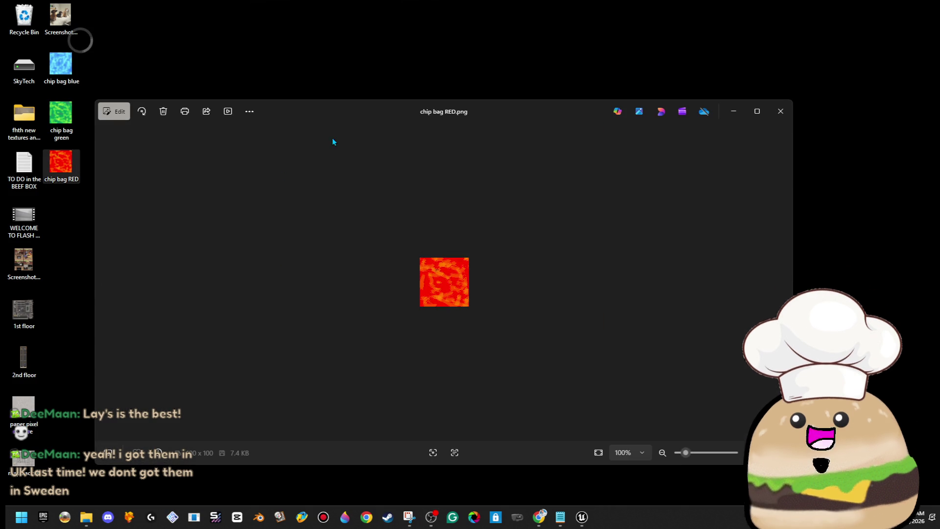
{"action": "left_click", "coordinate": [143, 111]}
{"action": "left_click", "coordinate": [143, 111]}
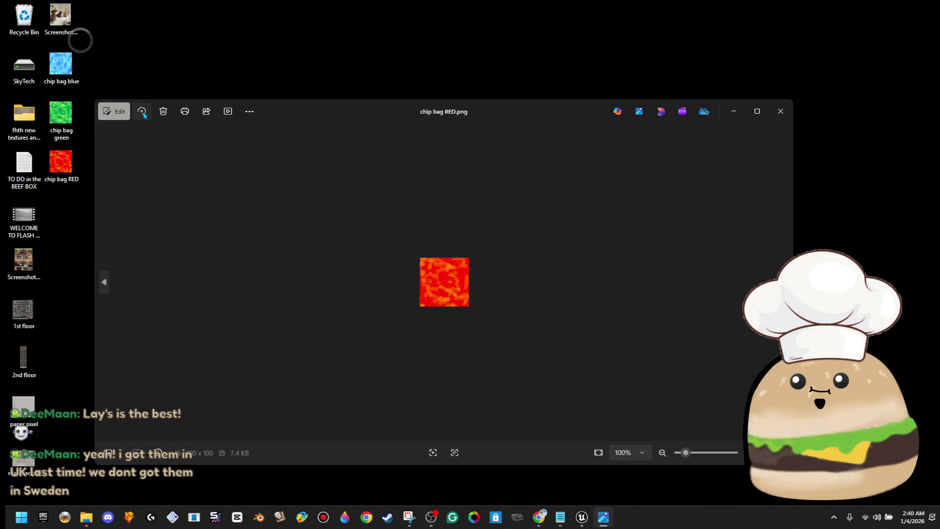
{"action": "left_click", "coordinate": [779, 114]}
{"action": "mouse_move", "coordinate": [266, 200]}
{"action": "left_mouse_down"}
{"action": "mouse_move", "coordinate": [94, 103]}
{"action": "mouse_move", "coordinate": [69, 75]}
{"action": "left_mouse_up"}
{"action": "right_click", "coordinate": [66, 73]}
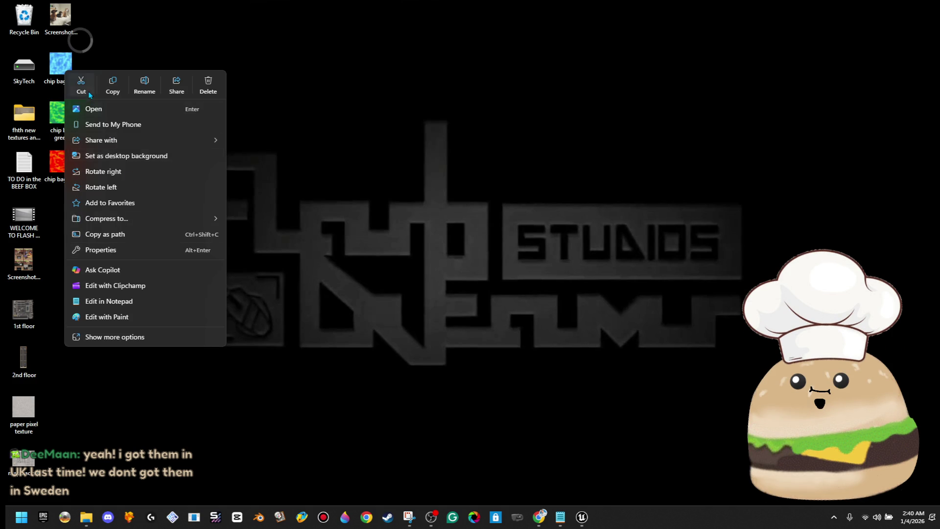
Cut the three chip bag PNGs from the desktop and paste them into TEXTURES-Custom.
{"action": "left_click", "coordinate": [229, 475]}
{"action": "left_click", "coordinate": [80, 521]}
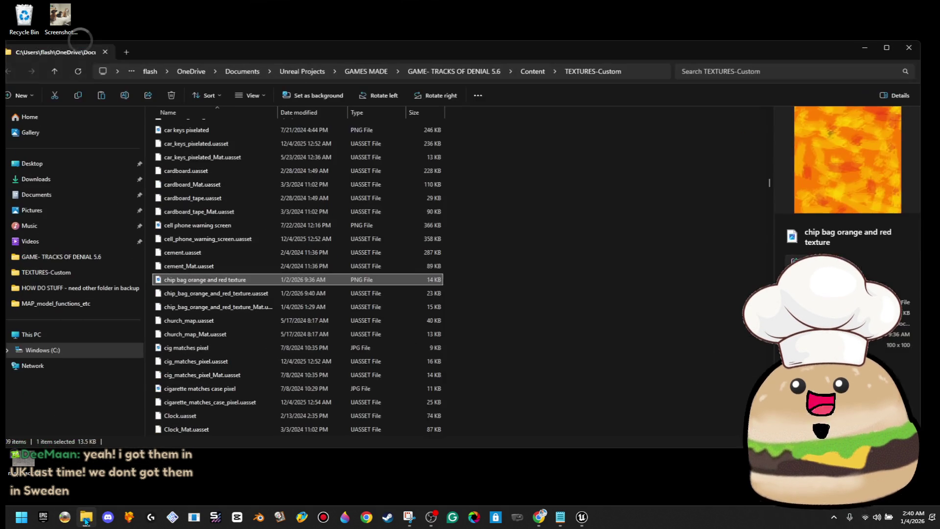
{"action": "key", "text": "ctrl+v"}
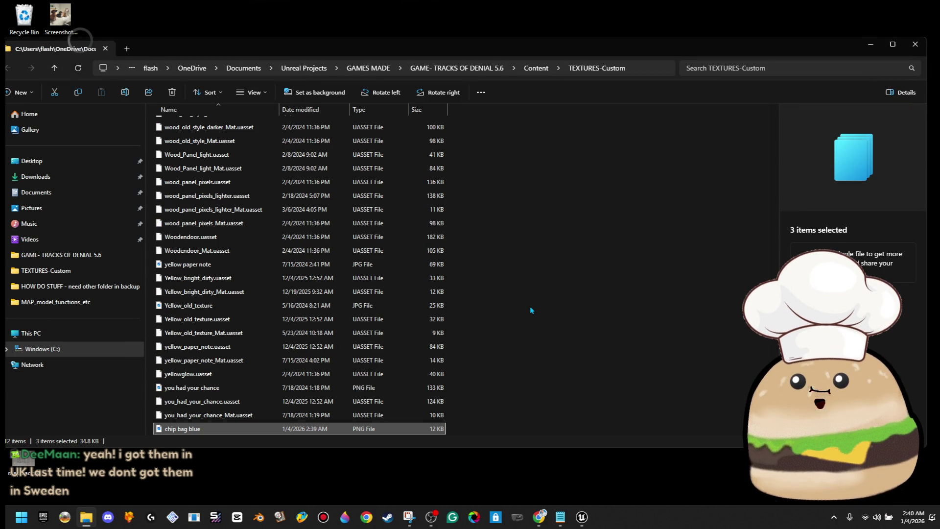
{"action": "left_click", "coordinate": [879, 45]}
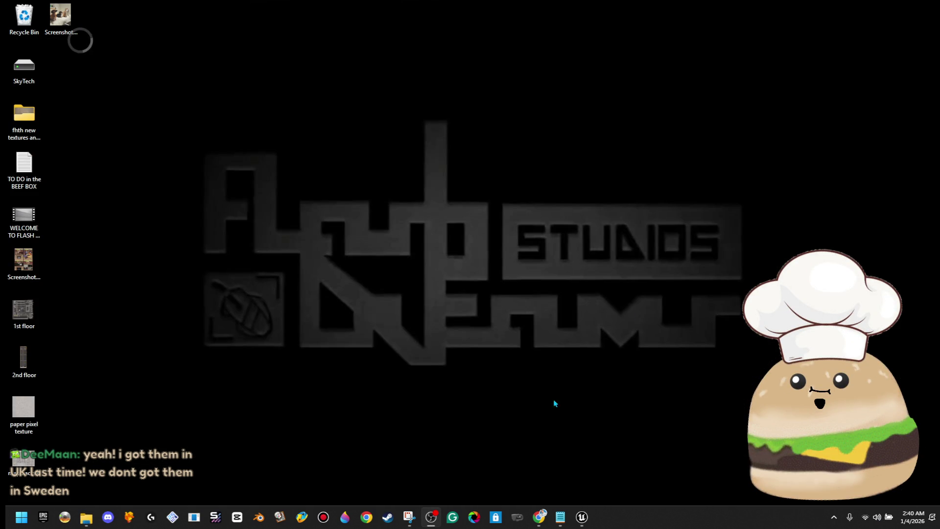
{"action": "left_click", "coordinate": [582, 517]}
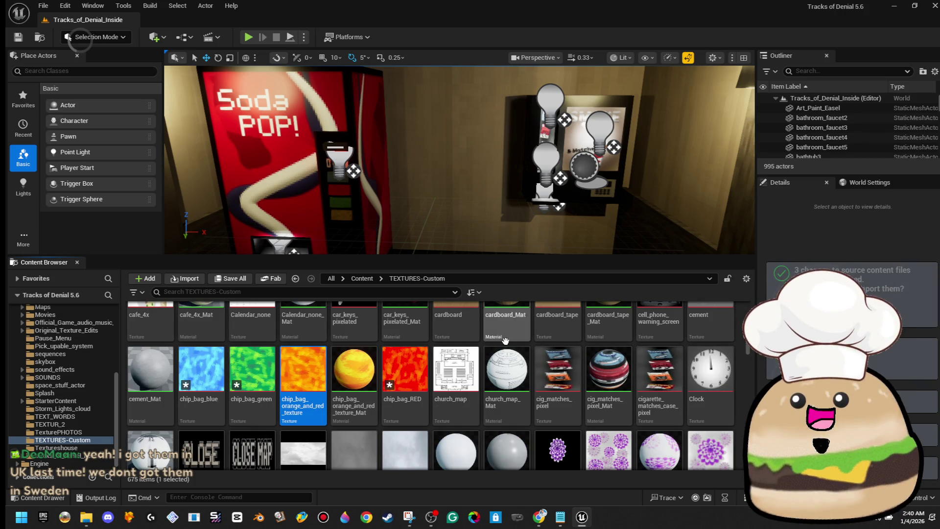
Place a test cube from the Shapes actor category into the level.
{"action": "left_click_drag", "start_coordinate": [460, 162], "coordinate": [460, 196]}
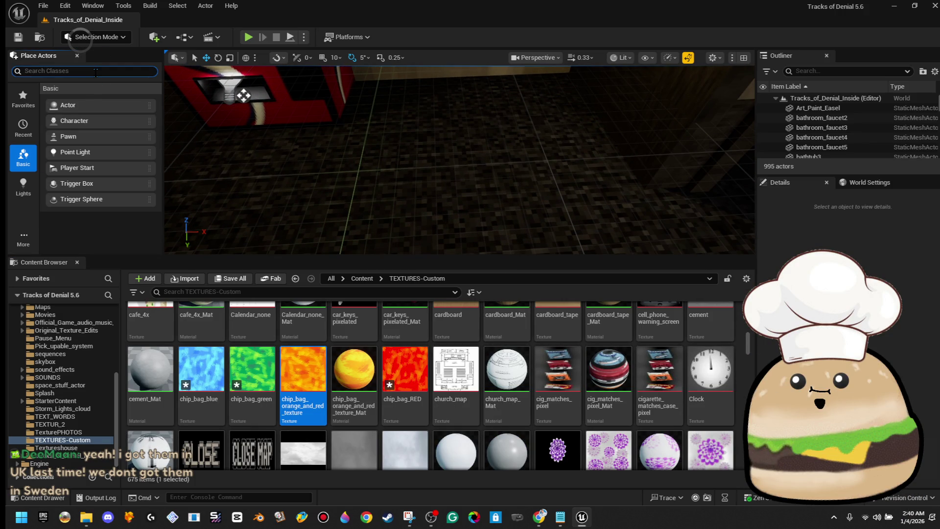
{"action": "type", "text": "chips"}
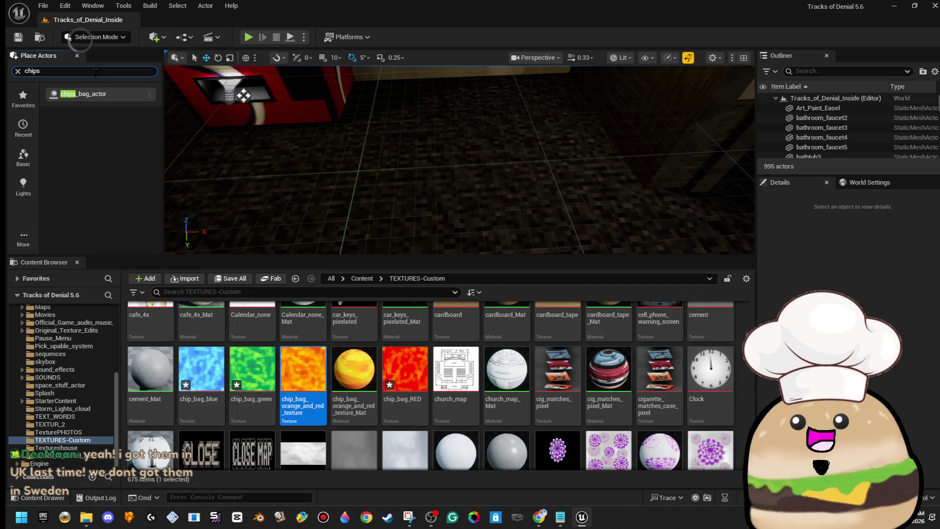
{"action": "left_click", "coordinate": [24, 240]}
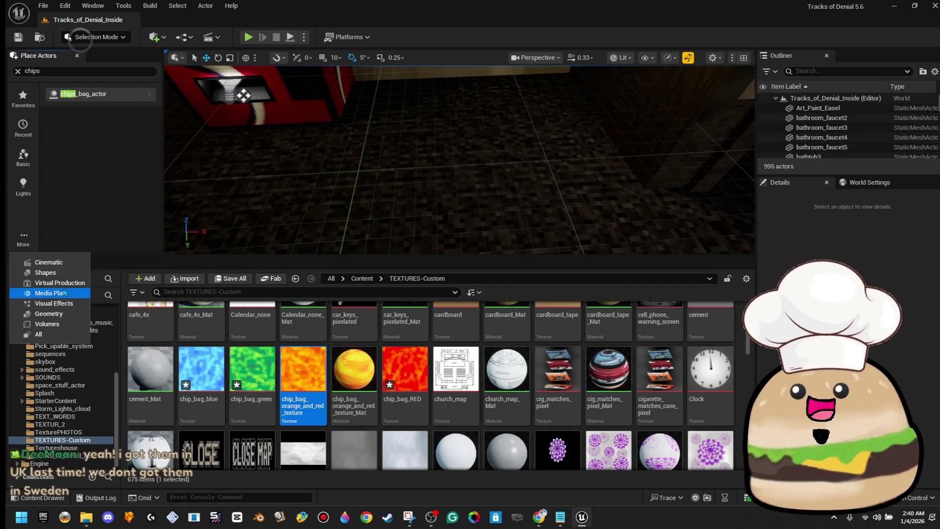
{"action": "left_click", "coordinate": [64, 275]}
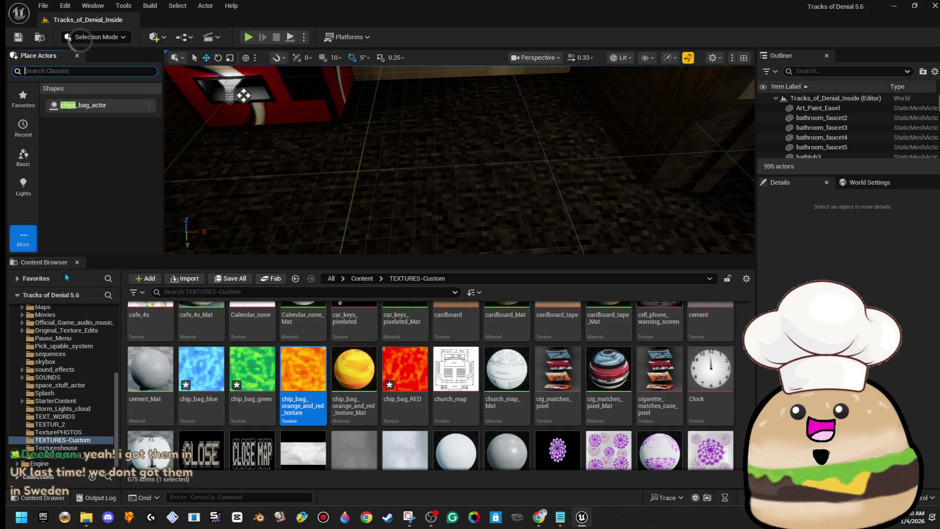
{"action": "mouse_move", "coordinate": [83, 110]}
{"action": "left_mouse_down"}
{"action": "mouse_move", "coordinate": [444, 203]}
{"action": "mouse_move", "coordinate": [433, 179]}
{"action": "left_mouse_up"}
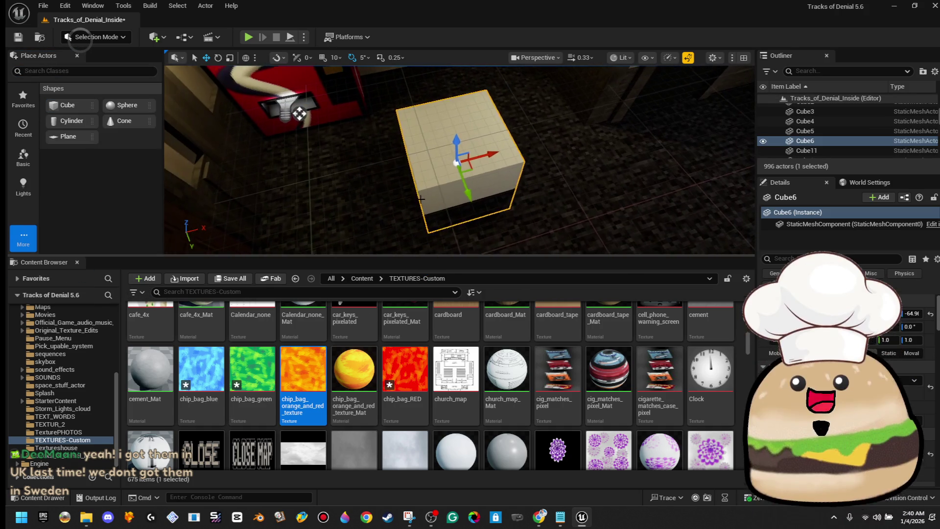
Apply the orange-and-red, green, blue and finally chip_bag_RED textures to the cube.
{"action": "left_click_drag", "start_coordinate": [303, 373], "coordinate": [458, 161]}
{"action": "mouse_move", "coordinate": [252, 370]}
{"action": "left_mouse_down"}
{"action": "mouse_move", "coordinate": [436, 220]}
{"action": "mouse_move", "coordinate": [463, 167]}
{"action": "mouse_move", "coordinate": [433, 183]}
{"action": "left_mouse_up"}
{"action": "left_click", "coordinate": [418, 359]}
{"action": "left_click_drag", "start_coordinate": [442, 146], "coordinate": [520, 141]}
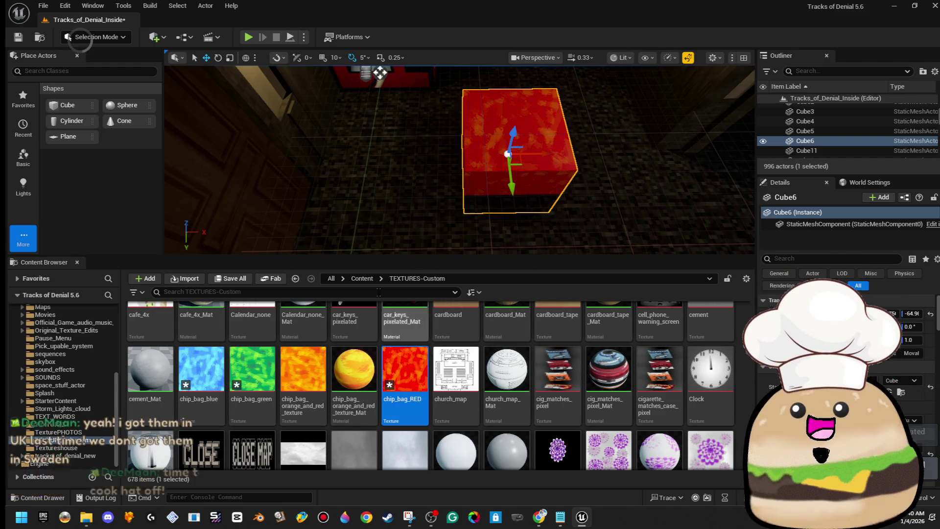
{"action": "scroll", "coordinate": [555, 396], "scroll_direction": "down", "scroll_amount": 5}
{"action": "scroll", "coordinate": [555, 396], "scroll_direction": "down", "scroll_amount": 10}
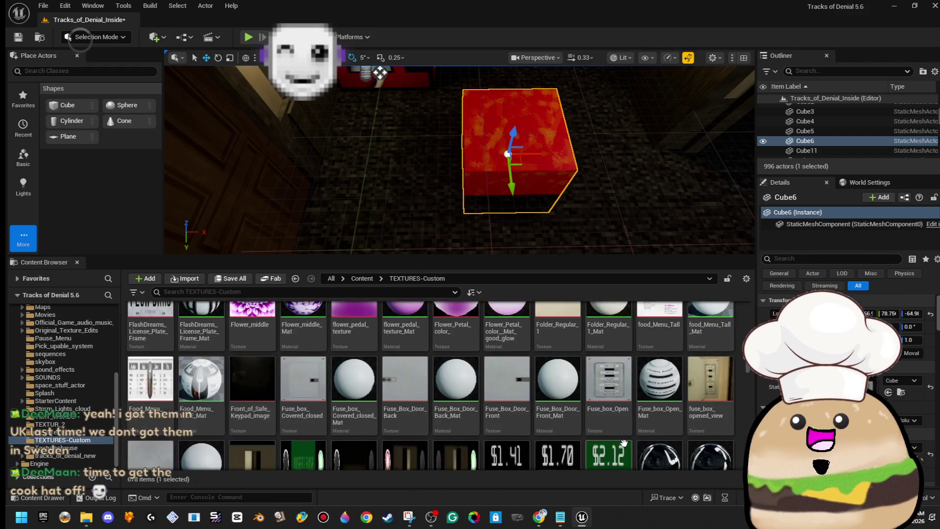
{"action": "left_click_drag", "start_coordinate": [748, 381], "coordinate": [749, 470]}
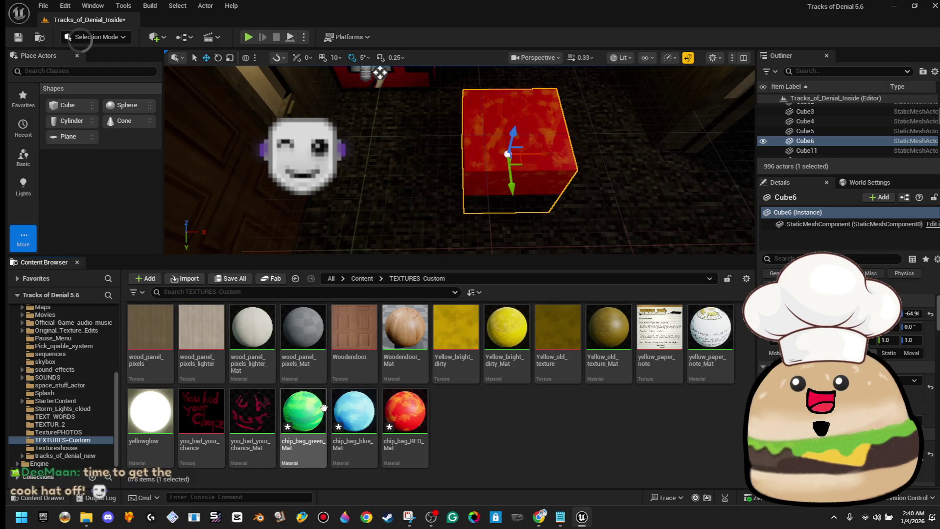
Wire a Constant 0 into chip_bag_green_Mat's Roughness, then apply, save and close it.
{"action": "double_click", "coordinate": [324, 408]}
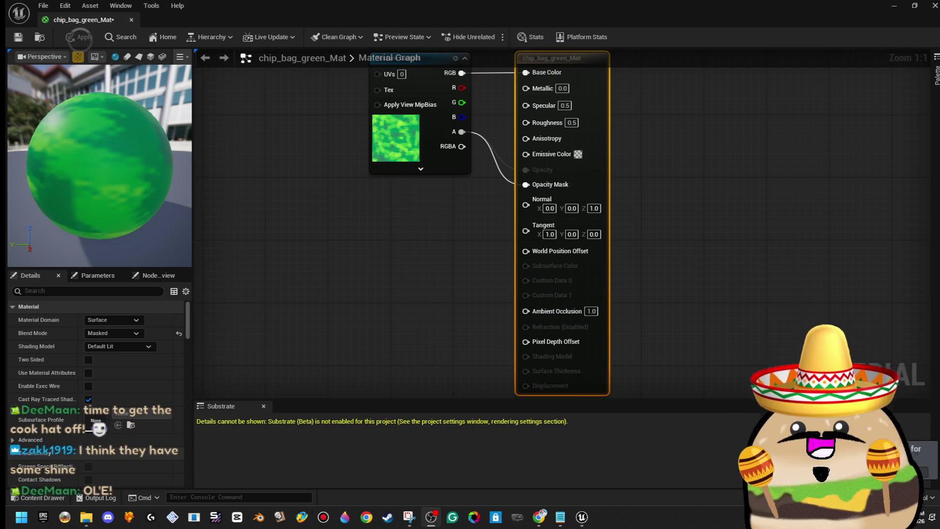
{"action": "left_click_drag", "start_coordinate": [142, 202], "coordinate": [145, 221]}
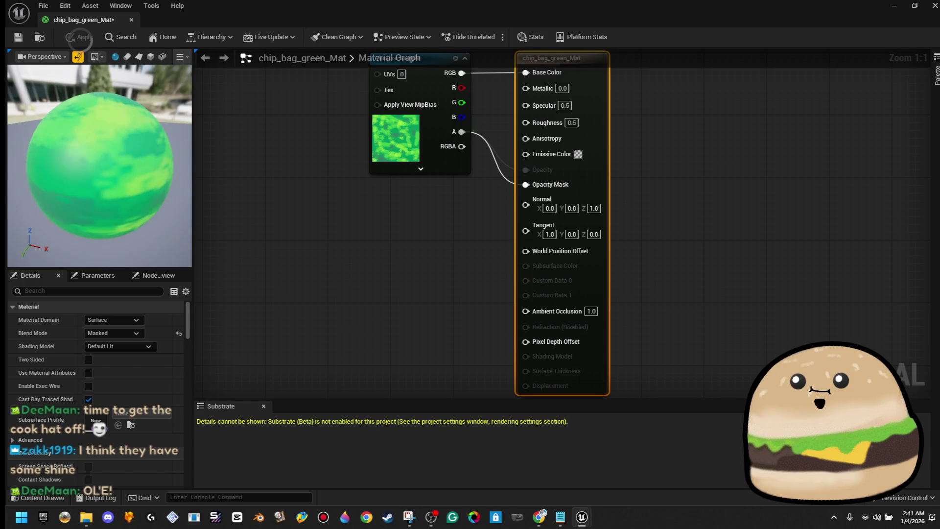
{"action": "left_click", "coordinate": [411, 244]}
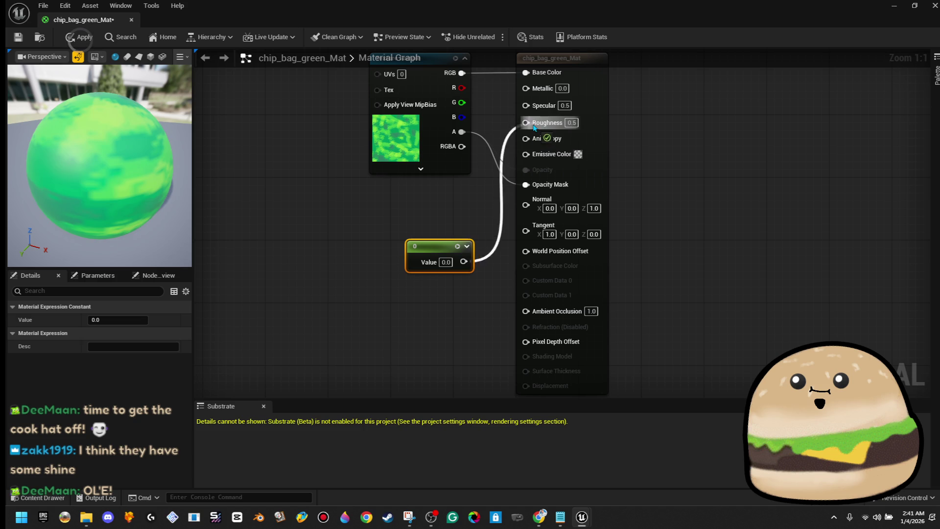
{"action": "left_click_drag", "start_coordinate": [534, 127], "coordinate": [526, 122]}
{"action": "left_click_drag", "start_coordinate": [98, 167], "coordinate": [157, 167]}
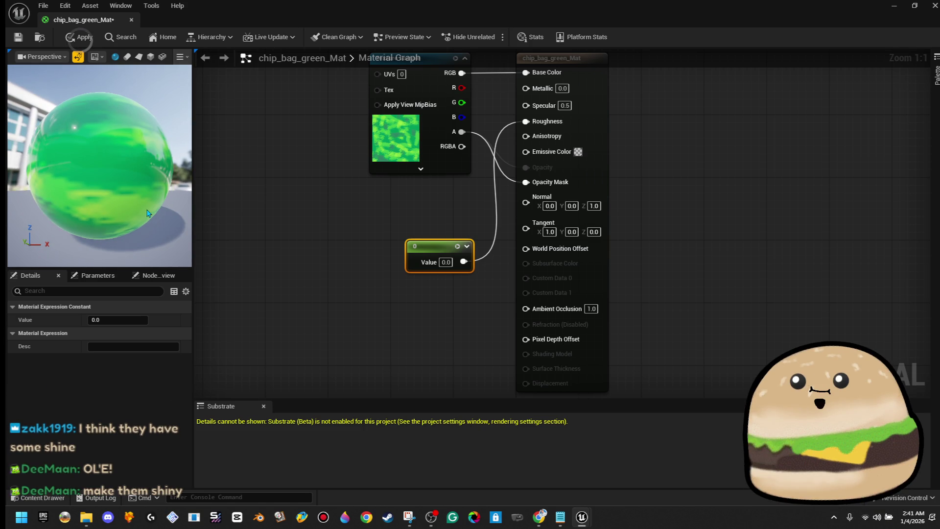
{"action": "left_click", "coordinate": [79, 38]}
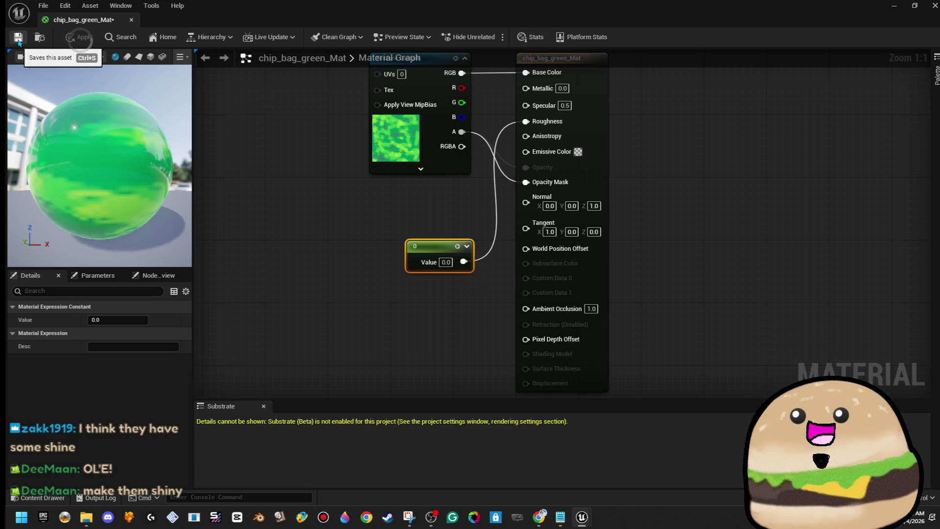
{"action": "left_click", "coordinate": [19, 39]}
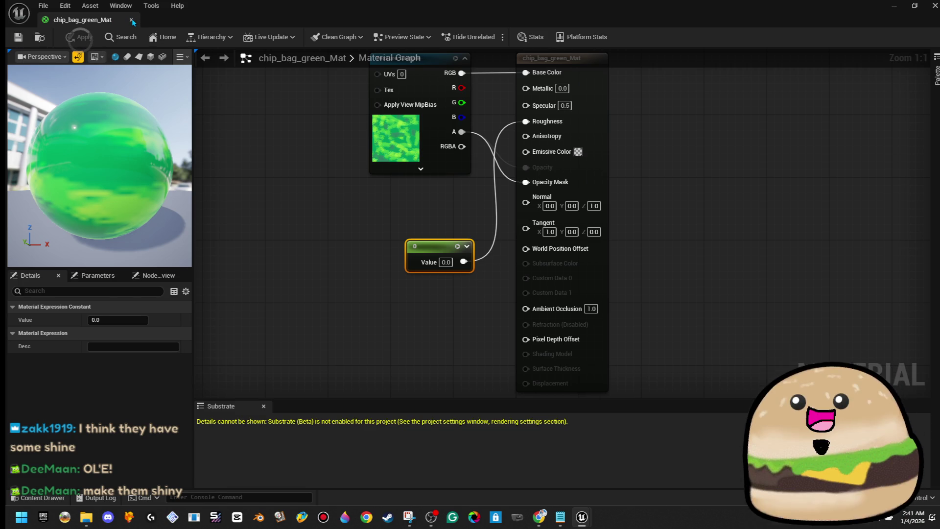
{"action": "left_click", "coordinate": [131, 20]}
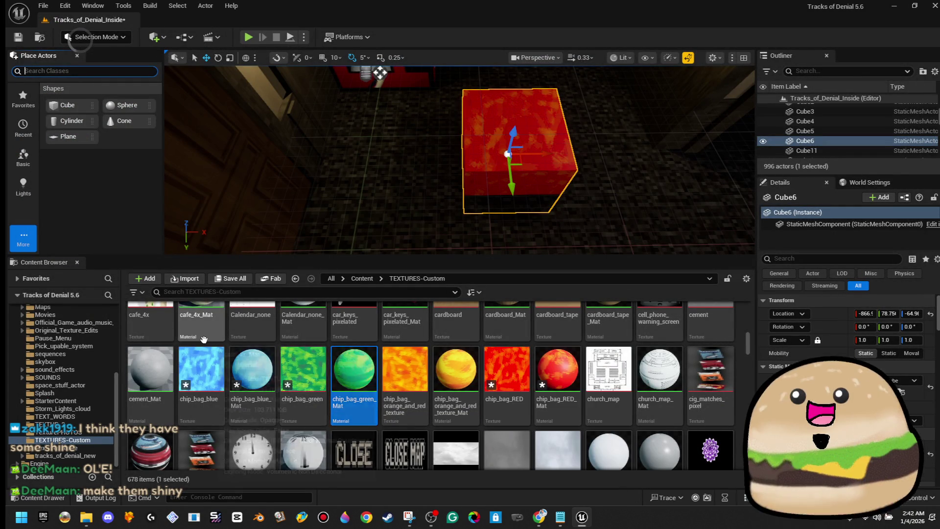
Connect a Constant 0 to chip_bag_blue_Mat's Roughness and close its editor.
{"action": "double_click", "coordinate": [254, 378]}
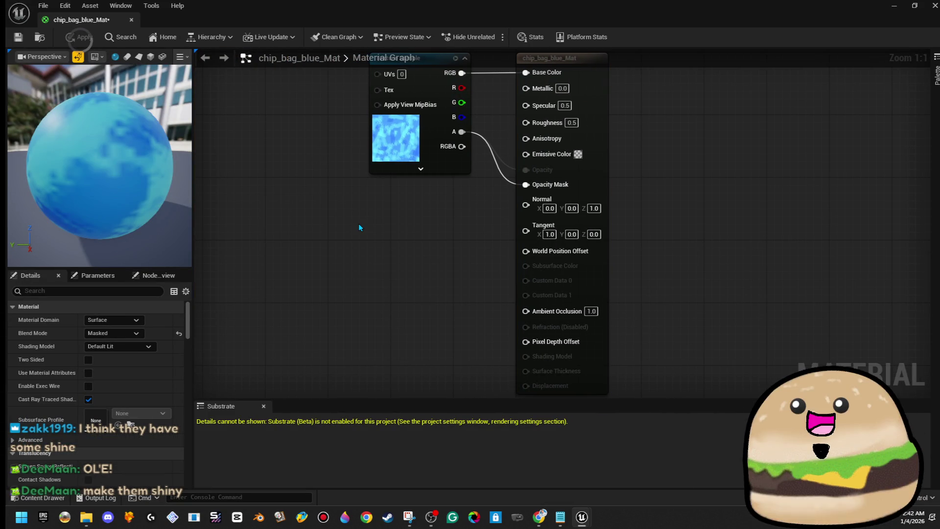
{"action": "left_click", "coordinate": [363, 228]}
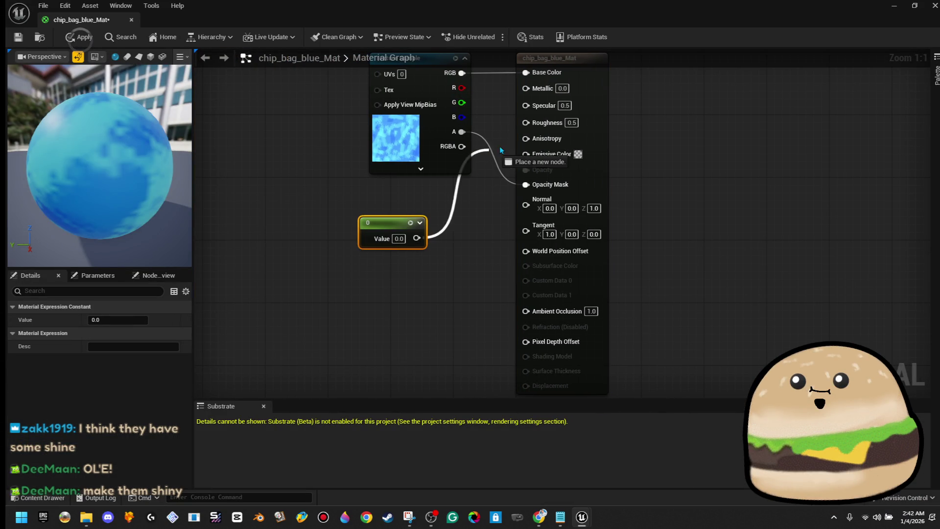
{"action": "left_click_drag", "start_coordinate": [533, 124], "coordinate": [533, 123]}
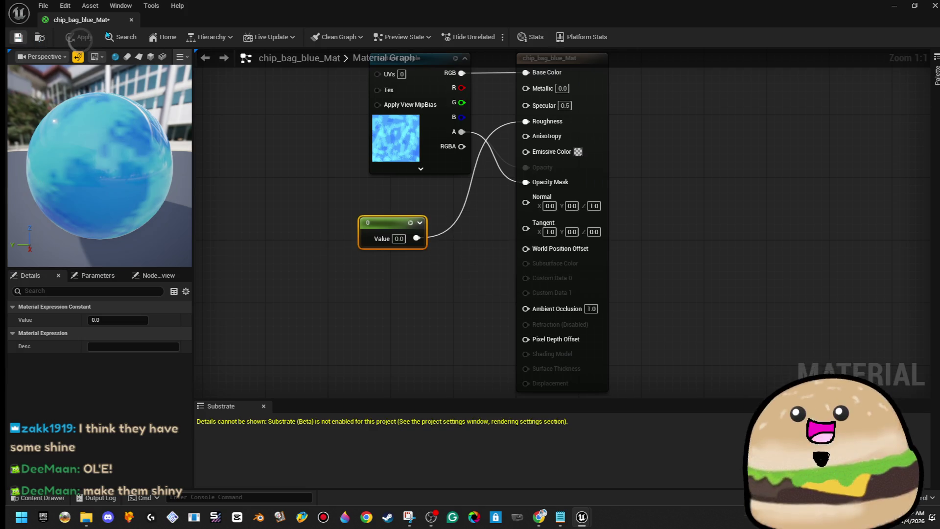
{"action": "left_click", "coordinate": [131, 20]}
Set the orange-and-red chip bag material's roughness constant to 0, apply, and close it.
{"action": "double_click", "coordinate": [428, 376]}
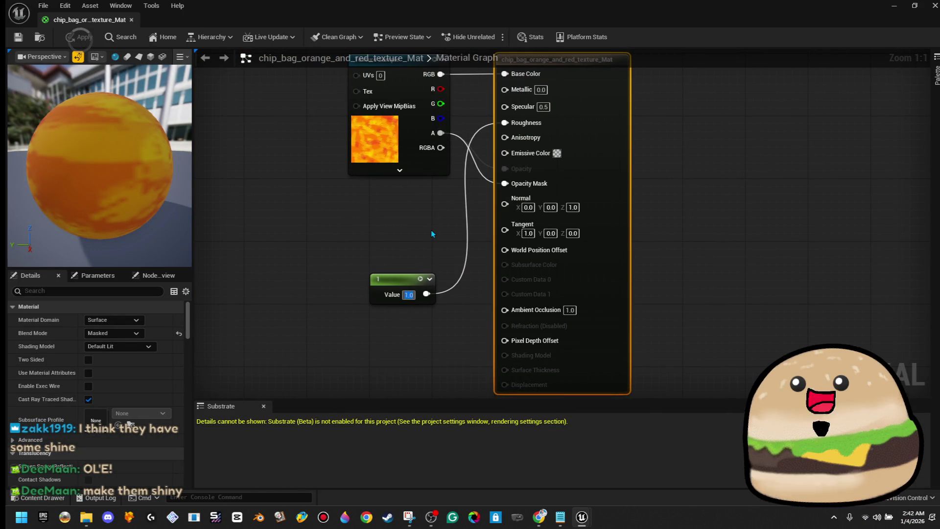
{"action": "type", "text": "0"}
{"action": "left_click", "coordinate": [425, 226]}
{"action": "left_click", "coordinate": [71, 38]}
{"action": "left_click", "coordinate": [134, 21]}
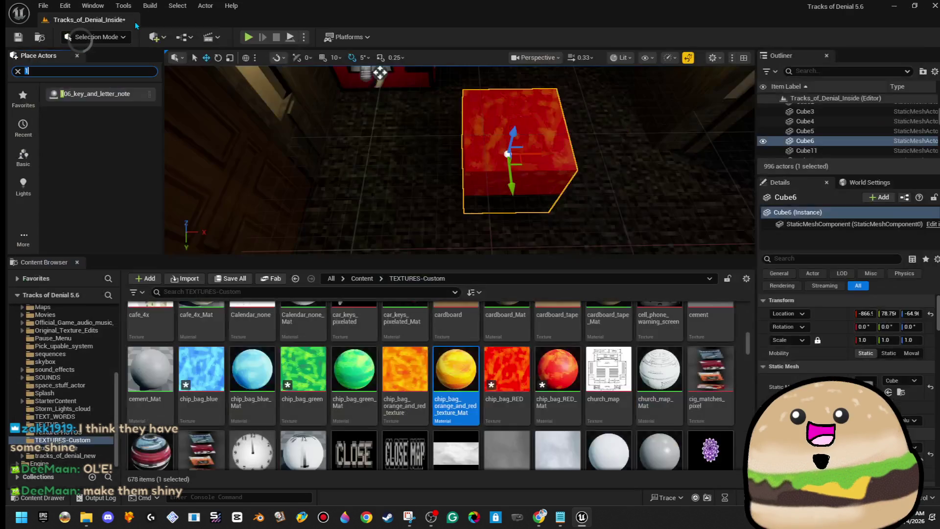
Wire a Constant 0 into chip_bag_RED_Mat's Roughness, apply, and close its editor.
{"action": "double_click", "coordinate": [543, 380]}
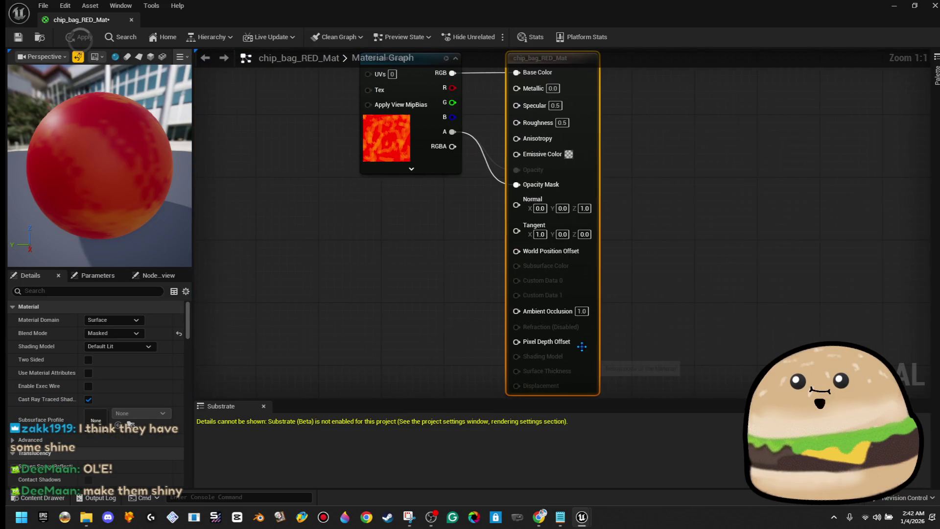
{"action": "left_click", "coordinate": [360, 226]}
{"action": "mouse_move", "coordinate": [416, 238]}
{"action": "left_mouse_down"}
{"action": "mouse_move", "coordinate": [531, 128]}
{"action": "mouse_move", "coordinate": [526, 123]}
{"action": "left_mouse_up"}
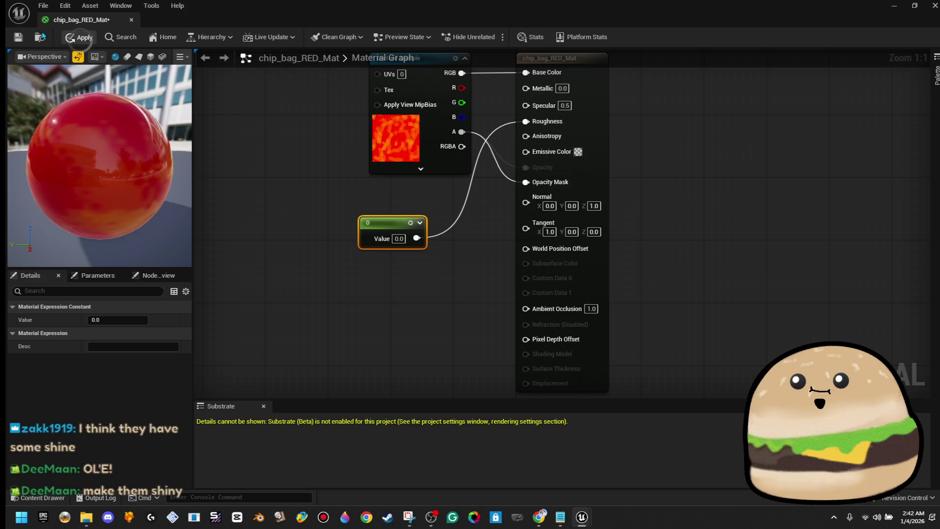
{"action": "left_click", "coordinate": [68, 38]}
{"action": "left_click", "coordinate": [131, 21]}
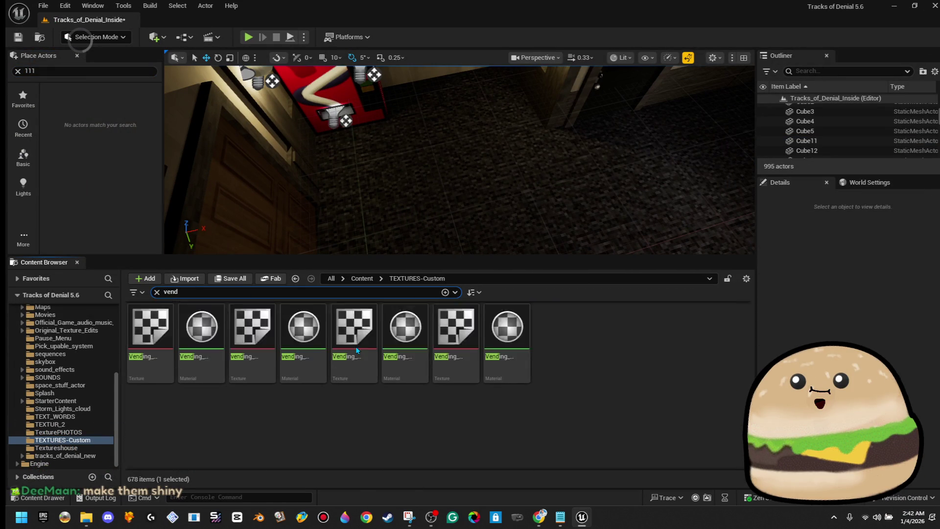
Place the Vending_machine_chips_actor into the level and frame it in the view.
{"action": "left_click", "coordinate": [361, 279]}
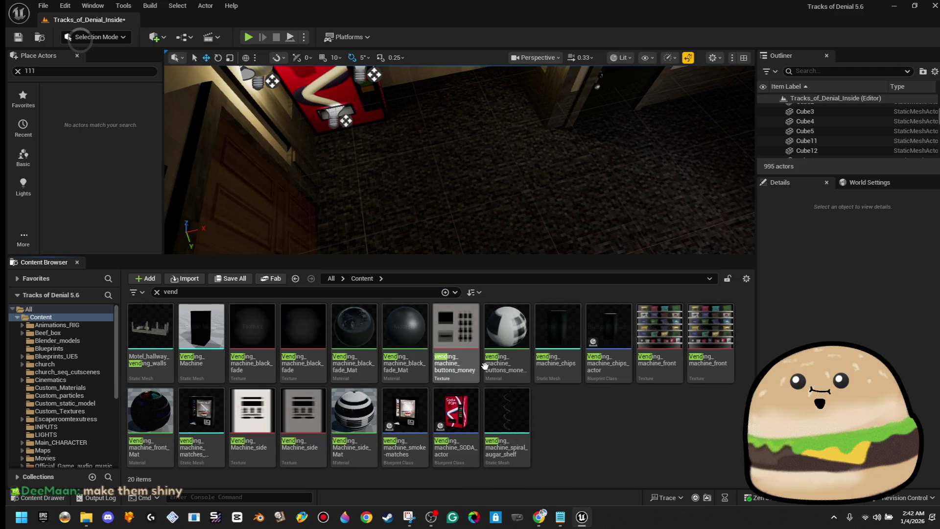
{"action": "left_click", "coordinate": [609, 333]}
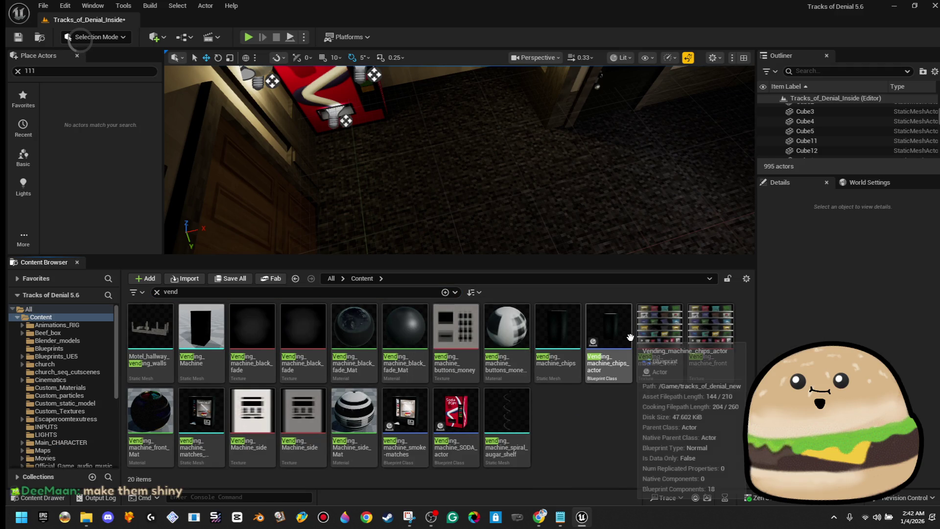
{"action": "mouse_move", "coordinate": [610, 338]}
{"action": "left_mouse_down"}
{"action": "mouse_move", "coordinate": [598, 273]}
{"action": "mouse_move", "coordinate": [470, 147]}
{"action": "mouse_move", "coordinate": [504, 106]}
{"action": "mouse_move", "coordinate": [490, 88]}
{"action": "mouse_move", "coordinate": [456, 79]}
{"action": "left_mouse_up"}
{"action": "key", "text": "e"}
{"action": "scroll", "coordinate": [460, 160], "scroll_direction": "up", "scroll_amount": 2}
{"action": "key", "text": "f"}
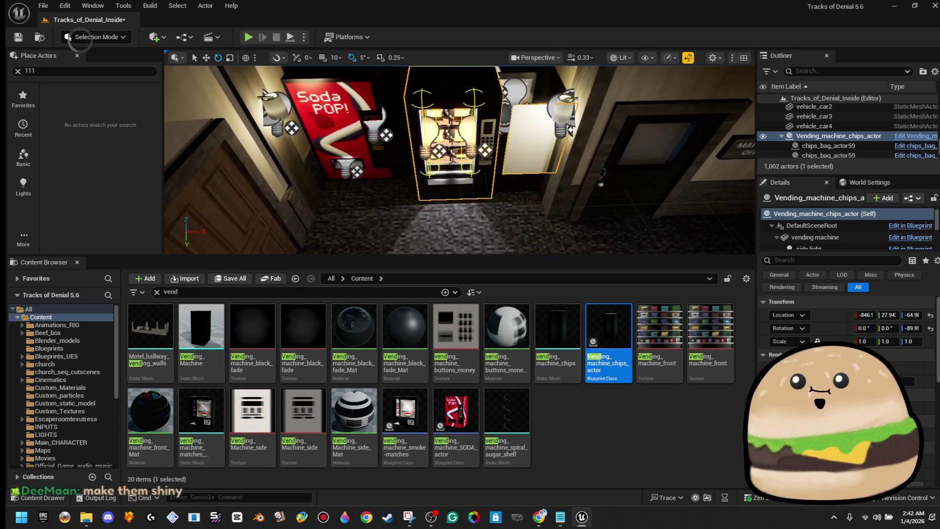
Open the vending machine's blueprint in its 3D Viewport to see the chip bag shelves.
{"action": "right_click", "coordinate": [455, 122]}
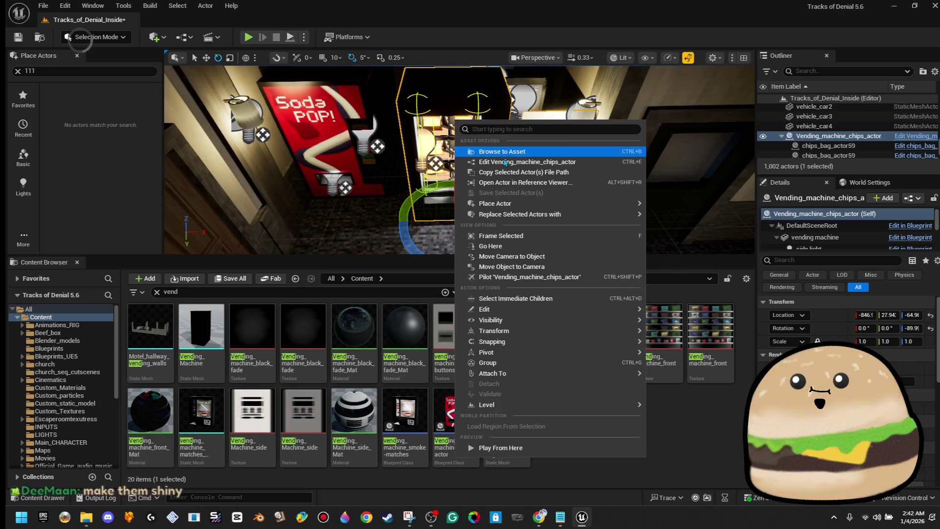
{"action": "left_click", "coordinate": [505, 162]}
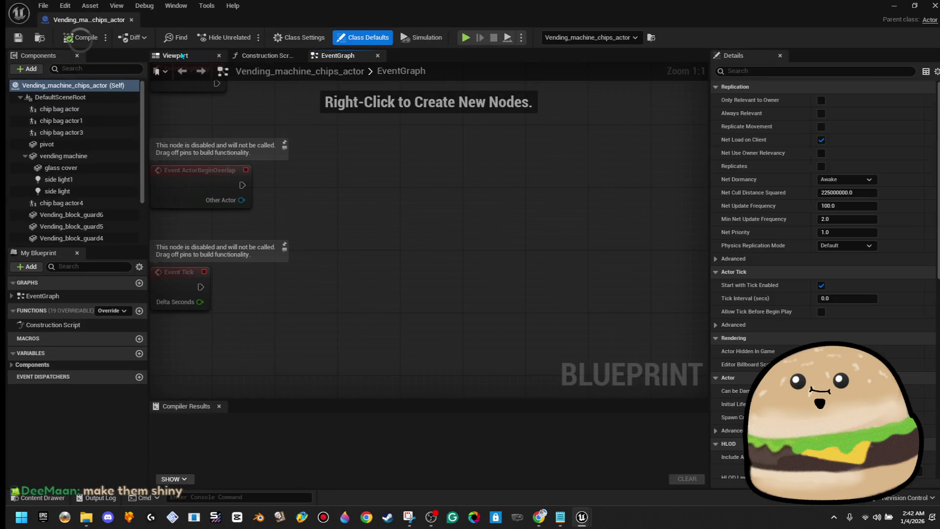
{"action": "left_click", "coordinate": [181, 55]}
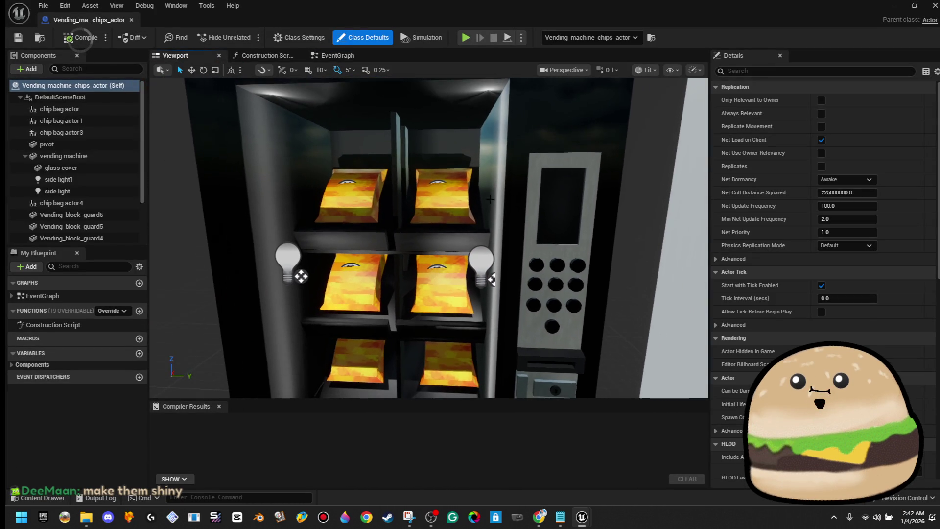
{"action": "left_click", "coordinate": [443, 195]}
{"action": "left_click_drag", "start_coordinate": [443, 195], "coordinate": [481, 223]}
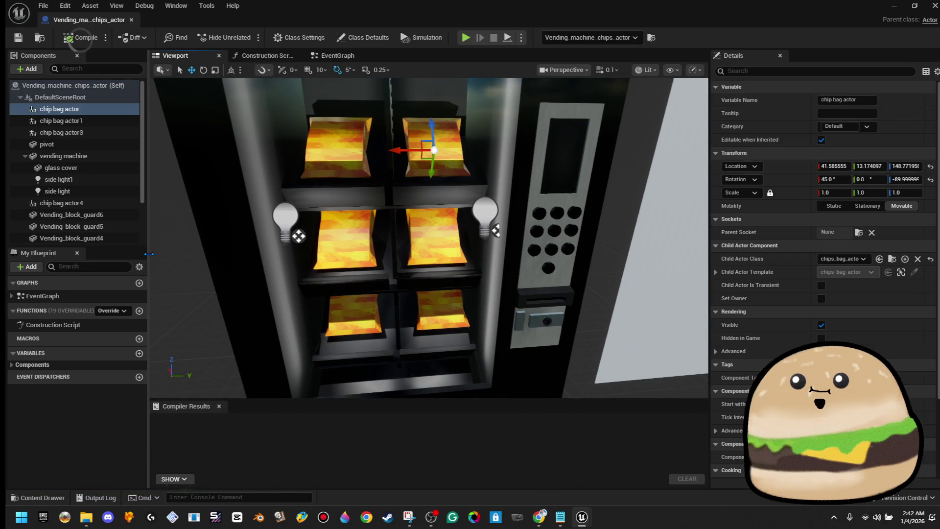
Select the chip bag actor component and expand its Child Actor Template settings in Details.
{"action": "left_click", "coordinate": [118, 109]}
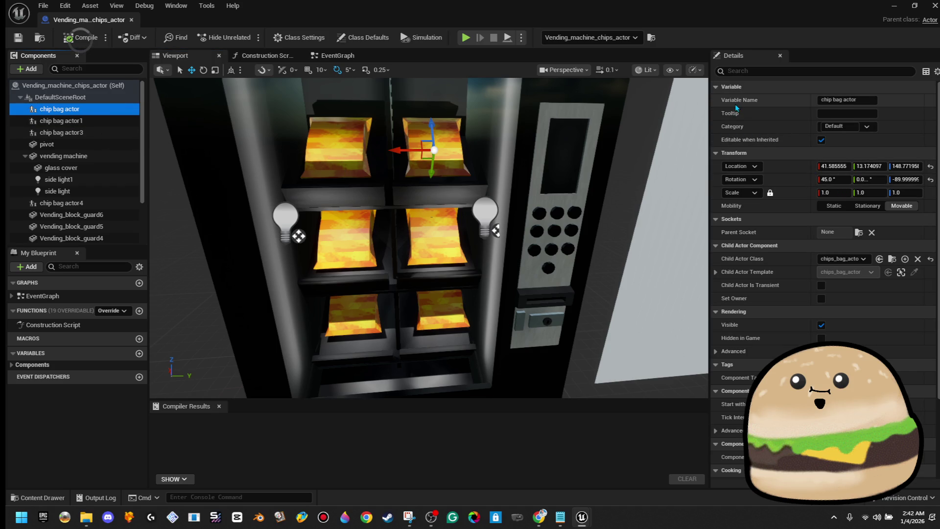
{"action": "left_click", "coordinate": [436, 151]}
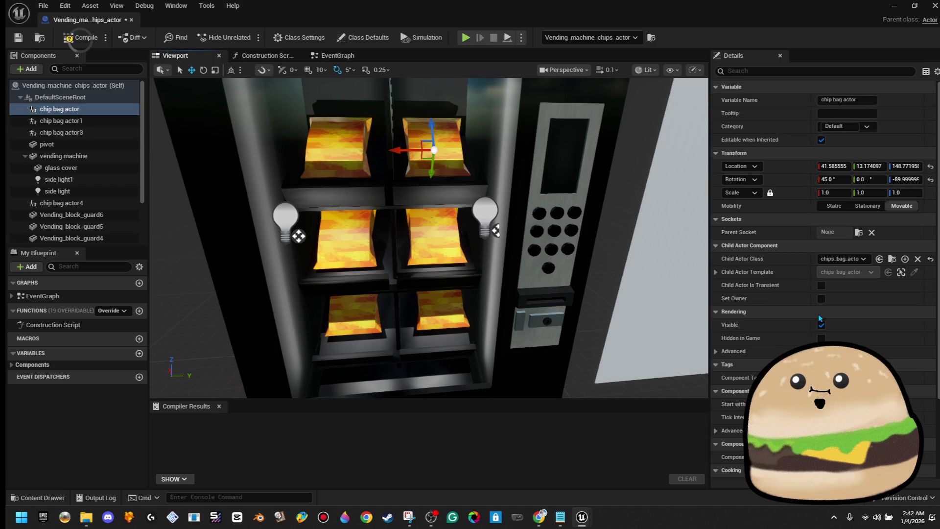
{"action": "left_click", "coordinate": [714, 272]}
{"action": "left_click", "coordinate": [451, 157]}
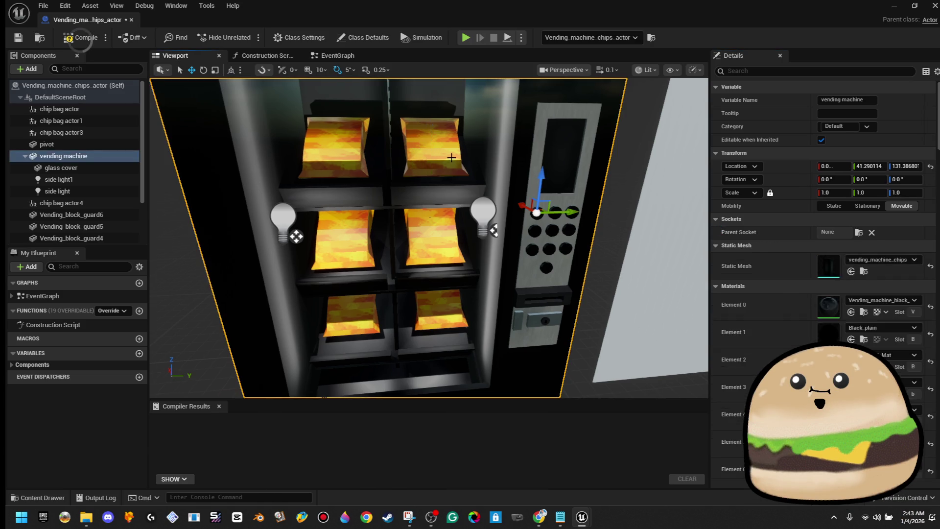
{"action": "left_click", "coordinate": [451, 158]}
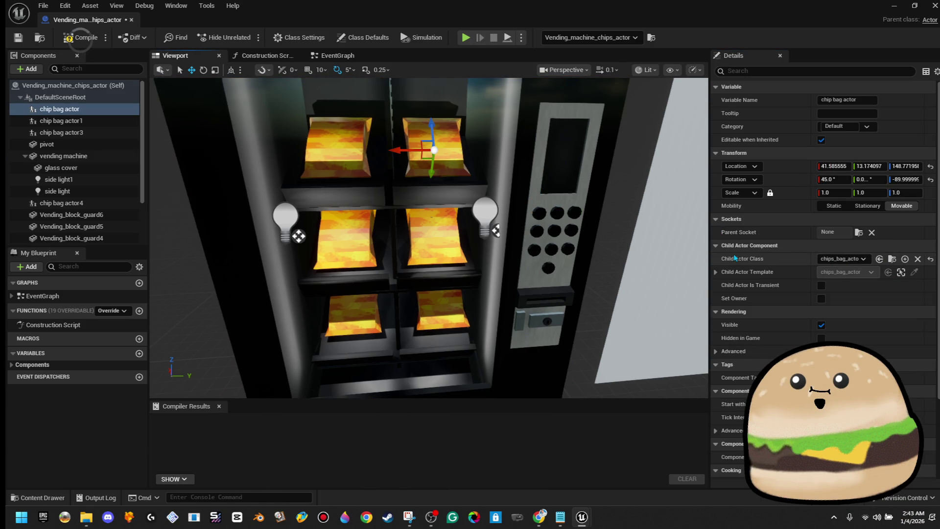
{"action": "left_click", "coordinate": [716, 246]}
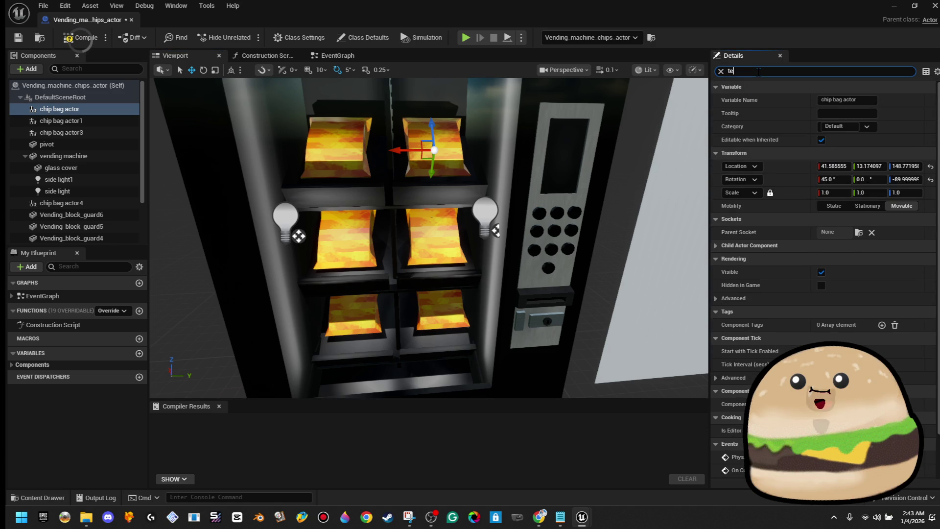
{"action": "type", "text": "xt"}
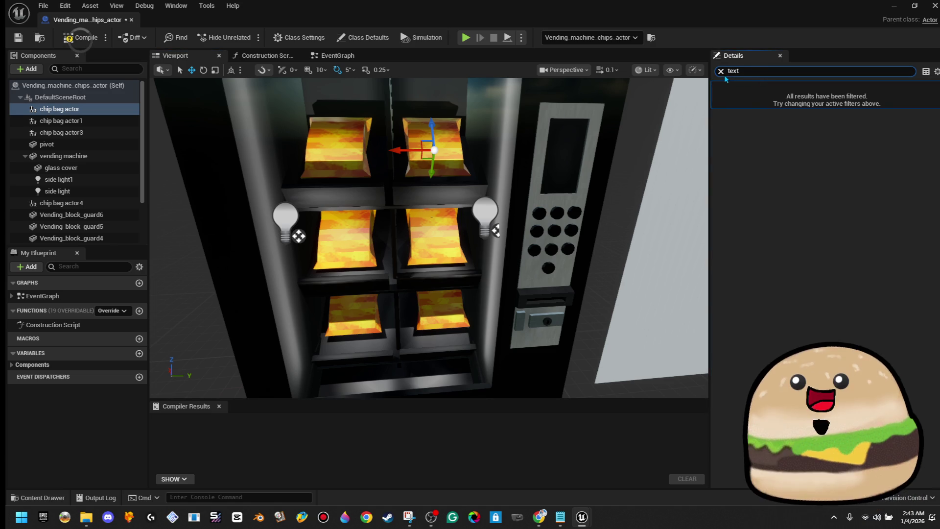
{"action": "left_click", "coordinate": [721, 72]}
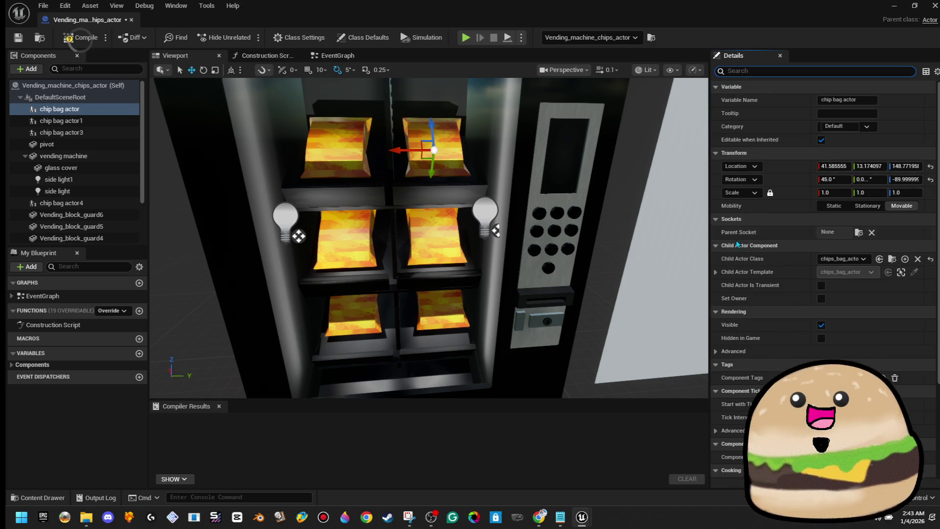
{"action": "left_click", "coordinate": [715, 272]}
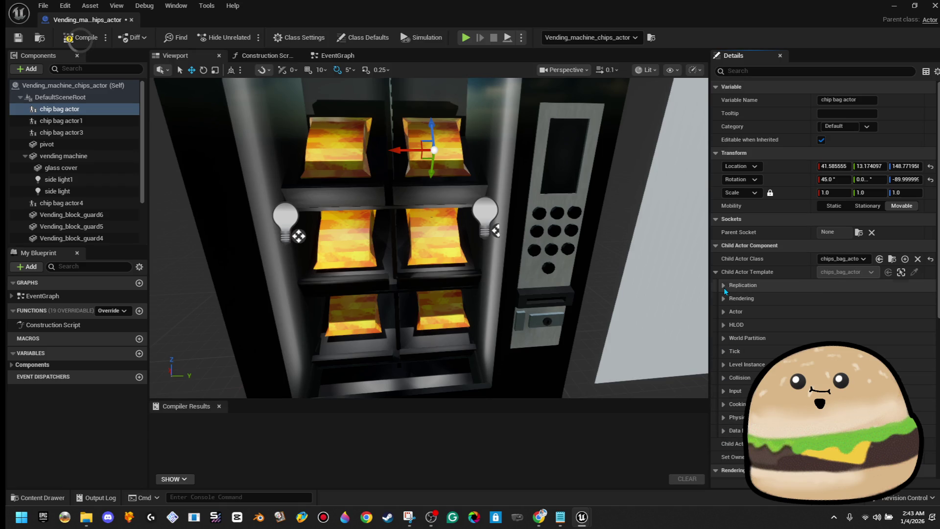
{"action": "left_click", "coordinate": [724, 284]}
Browse the child actor template's Rendering, HLOD, Actor, Asset User Data and Replication settings.
{"action": "left_click", "coordinate": [725, 299]}
{"action": "left_click", "coordinate": [725, 299]}
{"action": "left_click", "coordinate": [724, 325]}
{"action": "left_click", "coordinate": [726, 312]}
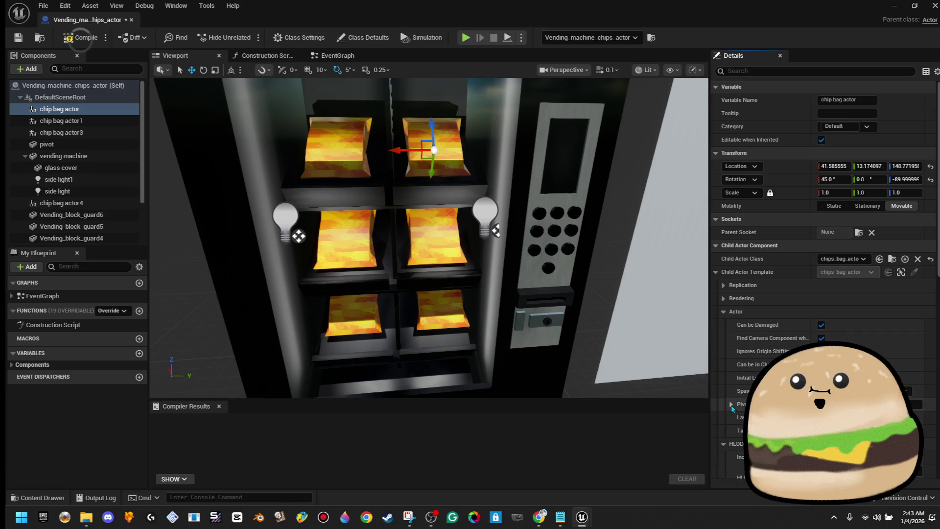
{"action": "scroll", "coordinate": [732, 387], "scroll_direction": "down", "scroll_amount": 3}
{"action": "scroll", "coordinate": [736, 405], "scroll_direction": "down", "scroll_amount": 3}
{"action": "scroll", "coordinate": [736, 401], "scroll_direction": "down", "scroll_amount": 6}
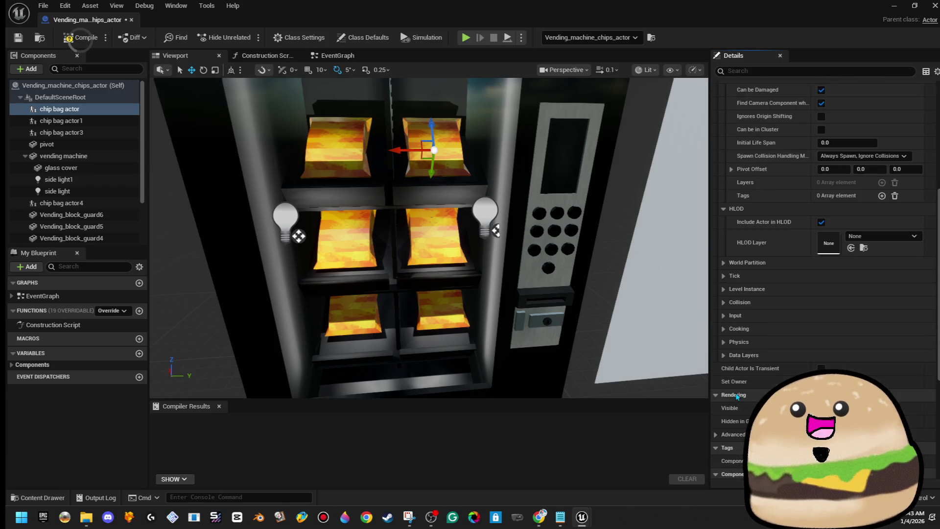
{"action": "scroll", "coordinate": [736, 401], "scroll_direction": "down", "scroll_amount": 4}
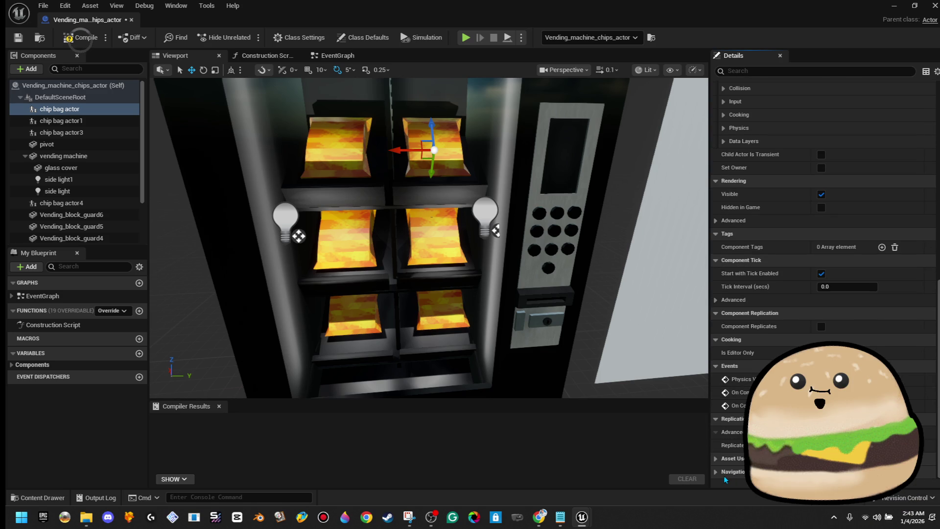
{"action": "left_click", "coordinate": [714, 456]}
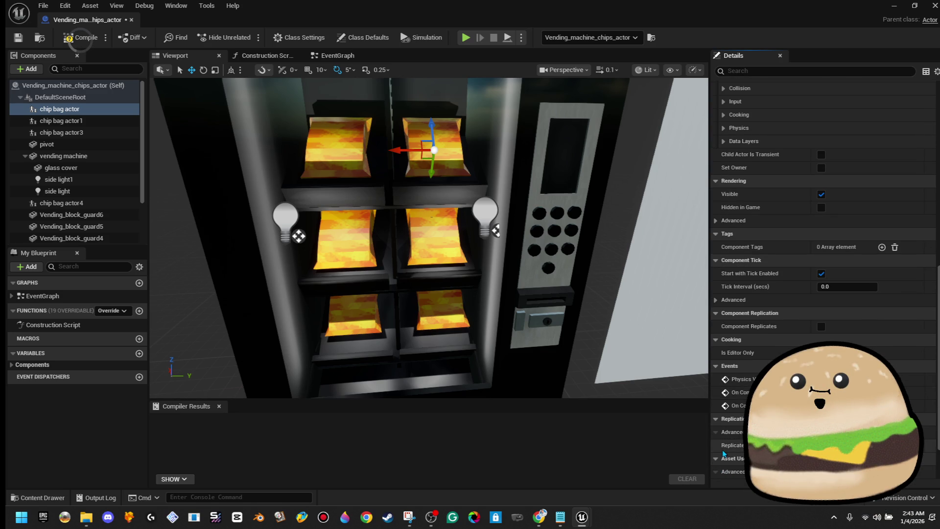
{"action": "scroll", "coordinate": [720, 456], "scroll_direction": "down", "scroll_amount": 3}
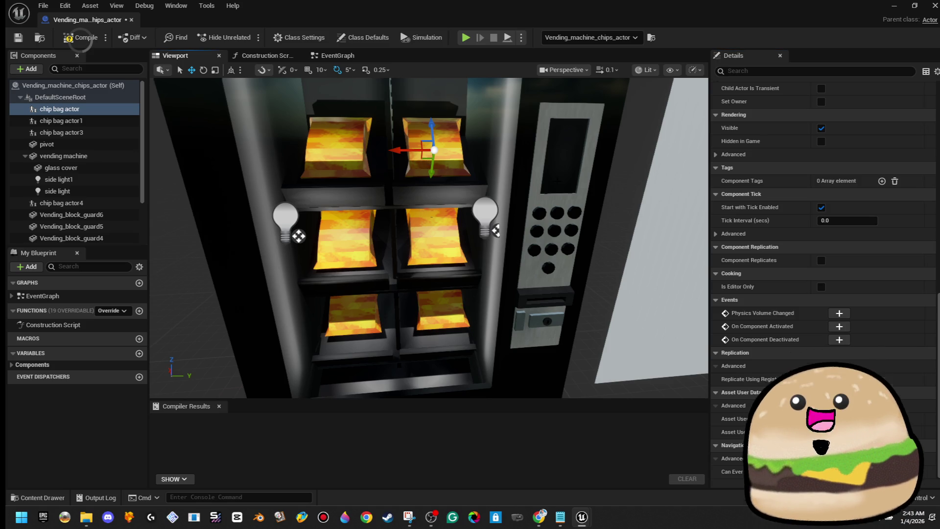
{"action": "scroll", "coordinate": [783, 294], "scroll_direction": "up", "scroll_amount": 4}
{"action": "scroll", "coordinate": [823, 279], "scroll_direction": "up", "scroll_amount": 6}
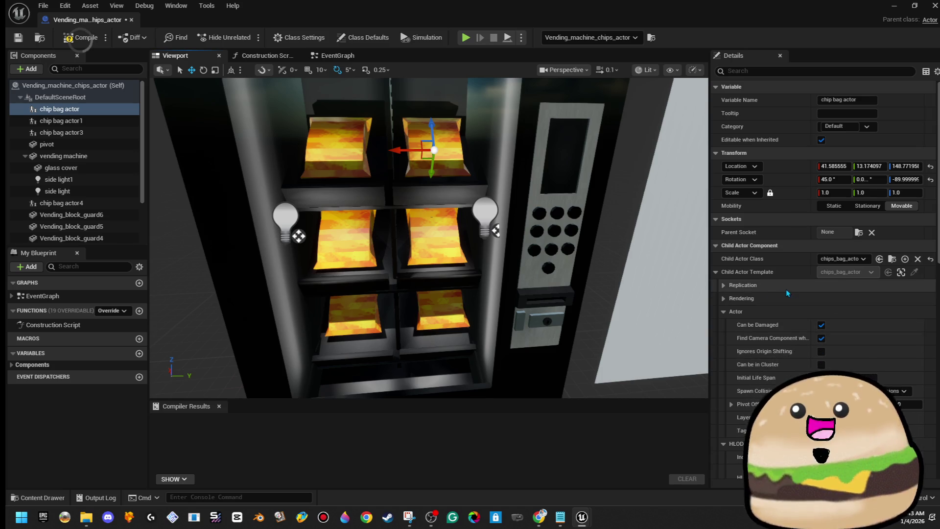
{"action": "left_click", "coordinate": [724, 297]}
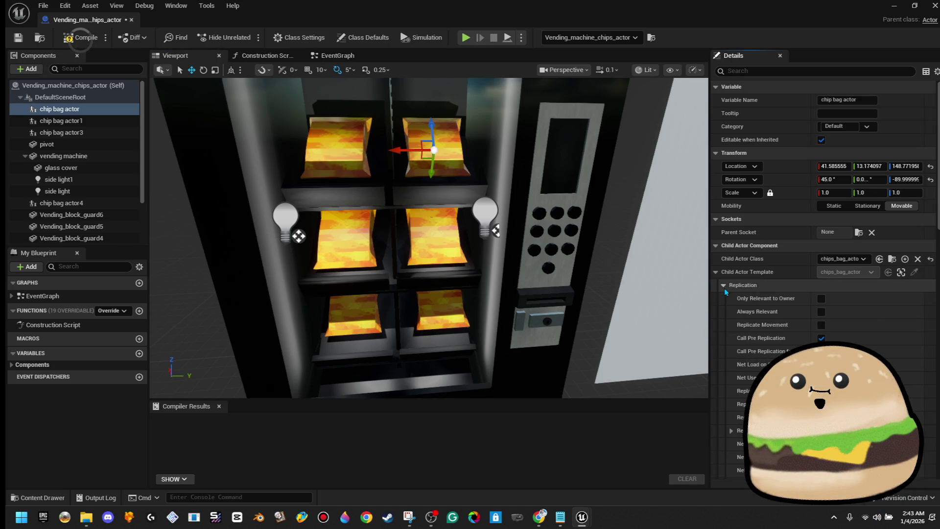
{"action": "scroll", "coordinate": [783, 343], "scroll_direction": "down", "scroll_amount": 4}
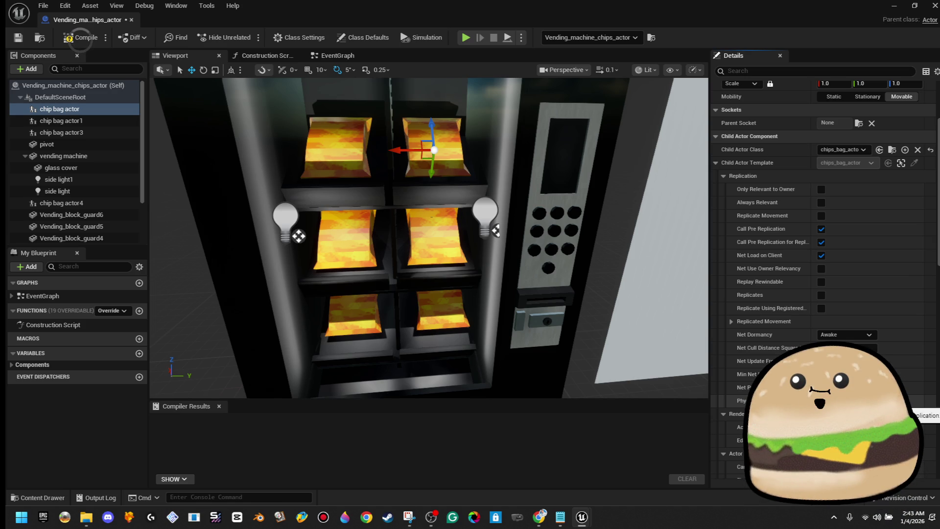
{"action": "scroll", "coordinate": [892, 272], "scroll_direction": "up", "scroll_amount": 5}
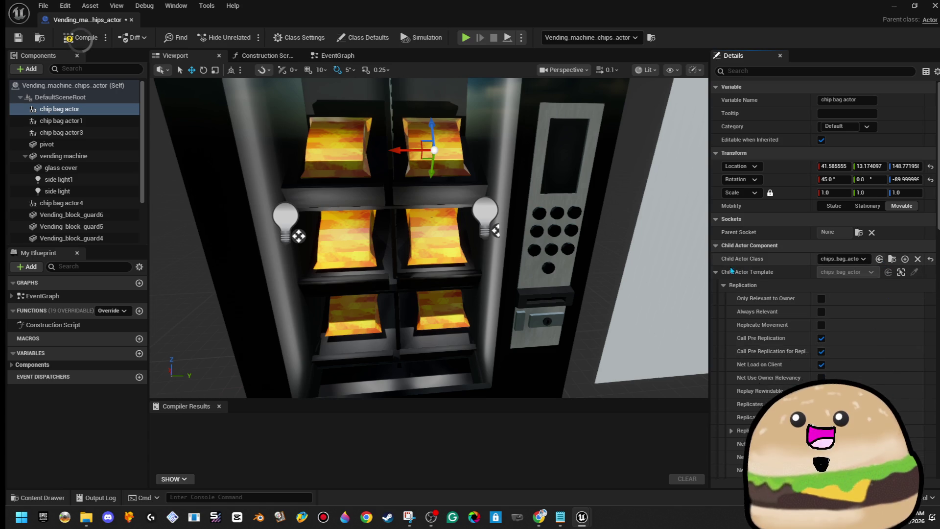
Select the chip bag actor3 component, check its child actor class, then compile and save.
{"action": "left_click_drag", "start_coordinate": [489, 245], "coordinate": [496, 279]}
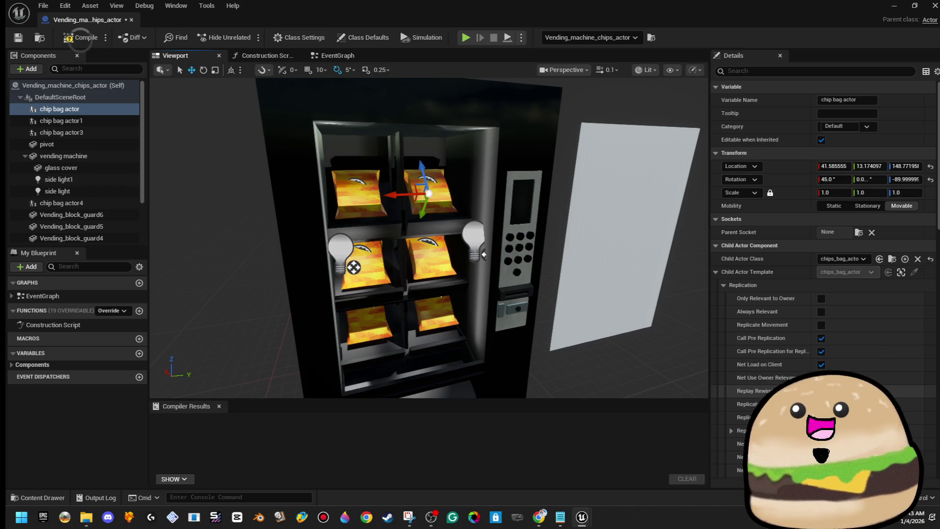
{"action": "left_click_drag", "start_coordinate": [552, 228], "coordinate": [444, 201]}
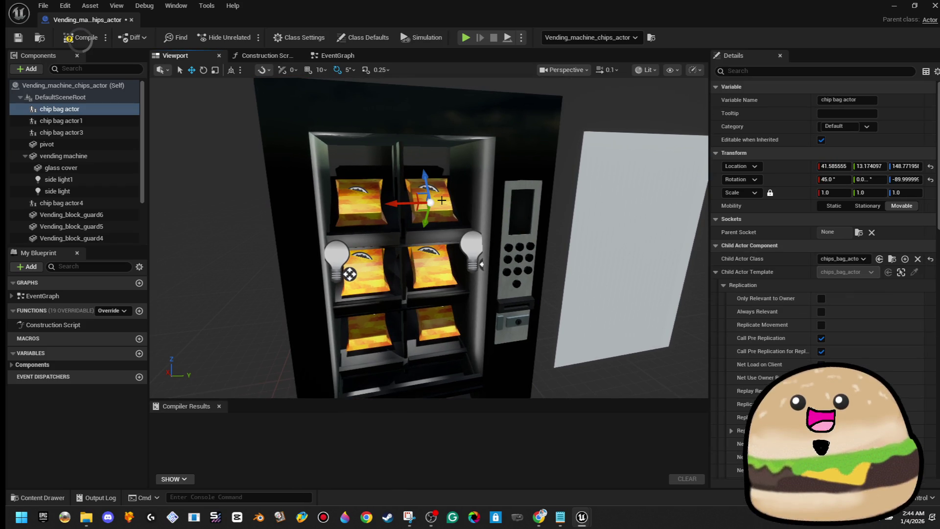
{"action": "left_click", "coordinate": [74, 121]}
{"action": "left_click", "coordinate": [82, 132]}
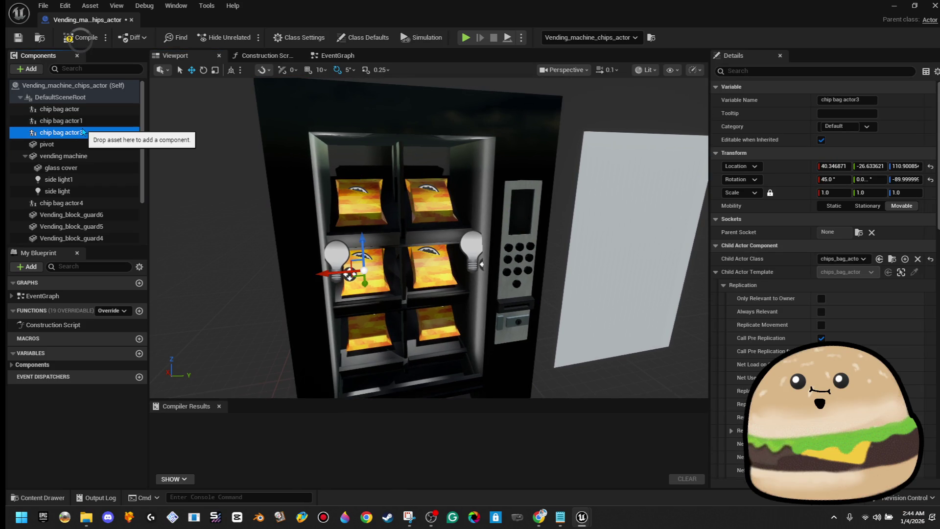
{"action": "left_click", "coordinate": [865, 259]}
{"action": "left_click", "coordinate": [865, 260]}
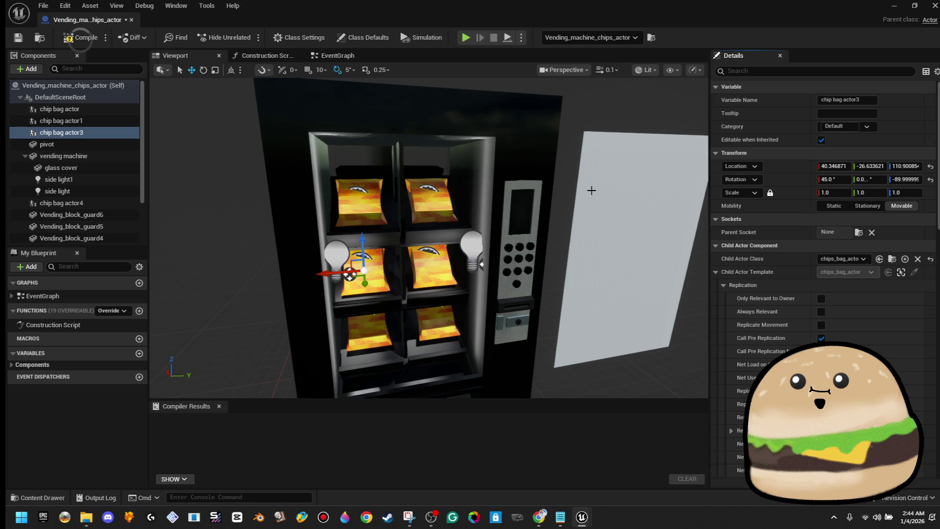
{"action": "left_click", "coordinate": [81, 38]}
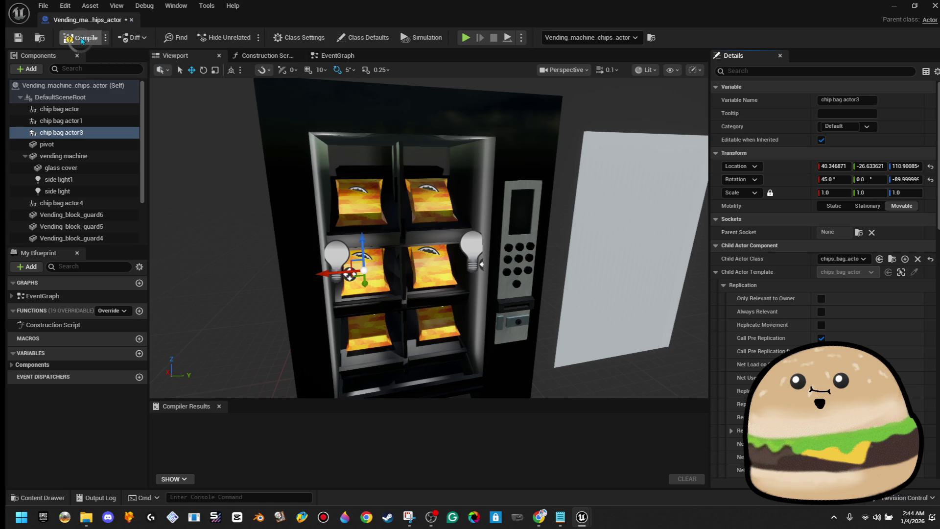
{"action": "left_click", "coordinate": [19, 40]}
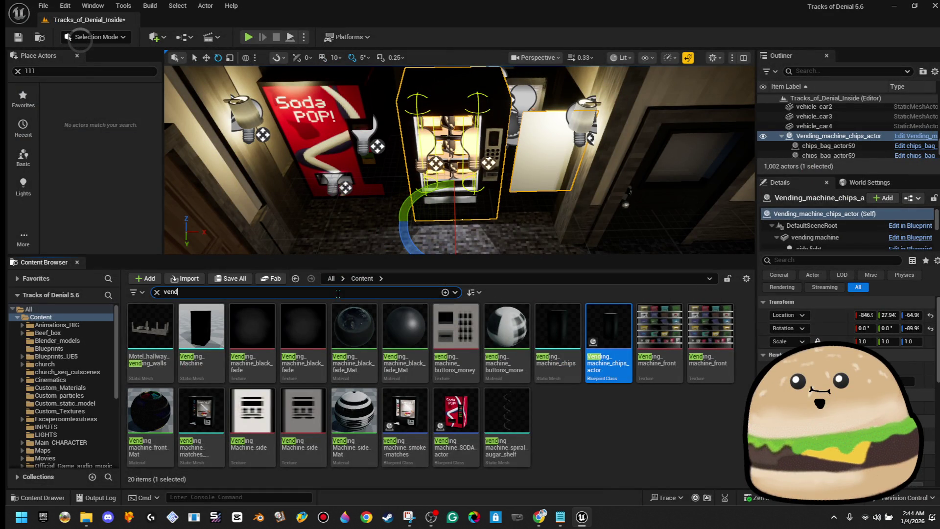
Search 'chip' and rename the chips_bag_actor blueprint to chips_bag_actor_yellow.
{"action": "left_click", "coordinate": [338, 292]}
{"action": "key", "text": "ctrl+a"}
{"action": "type", "text": "chip"}
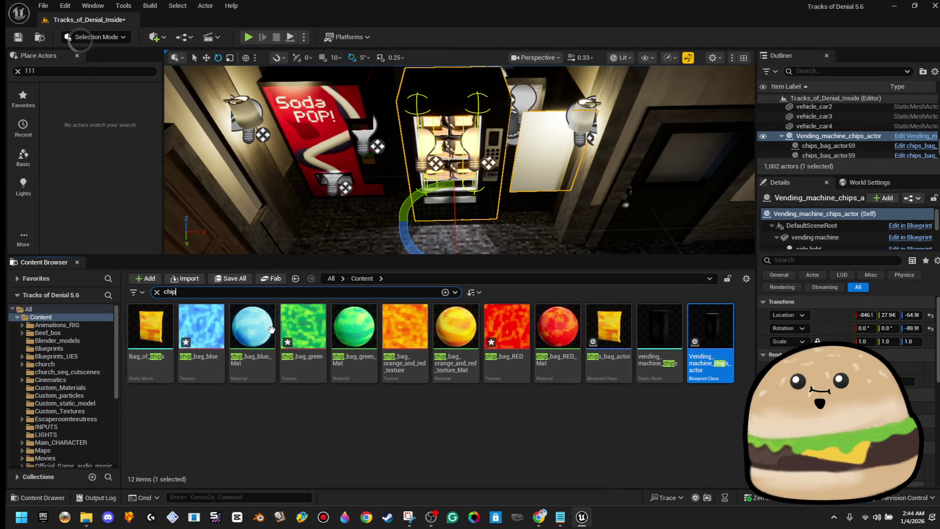
{"action": "left_click", "coordinate": [617, 360]}
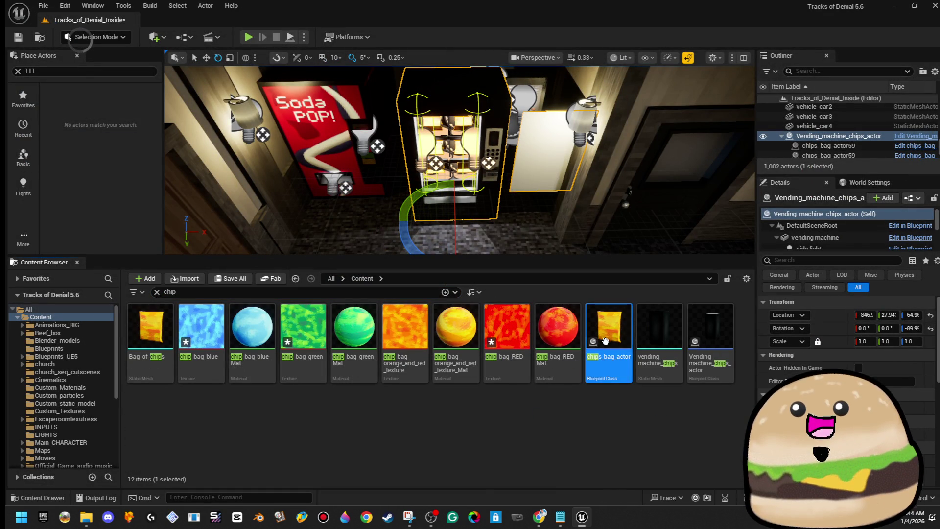
{"action": "right_click", "coordinate": [618, 361]}
{"action": "left_click", "coordinate": [666, 101]}
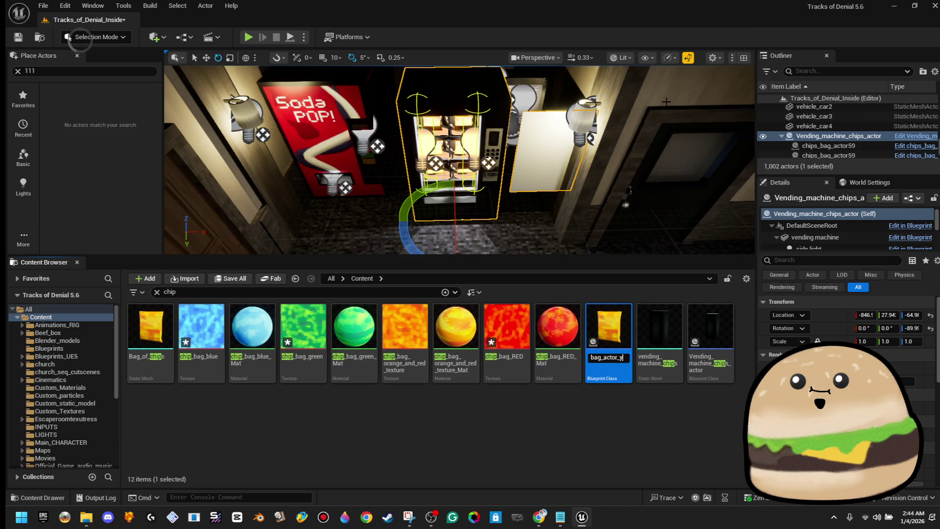
{"action": "key", "text": "Return"}
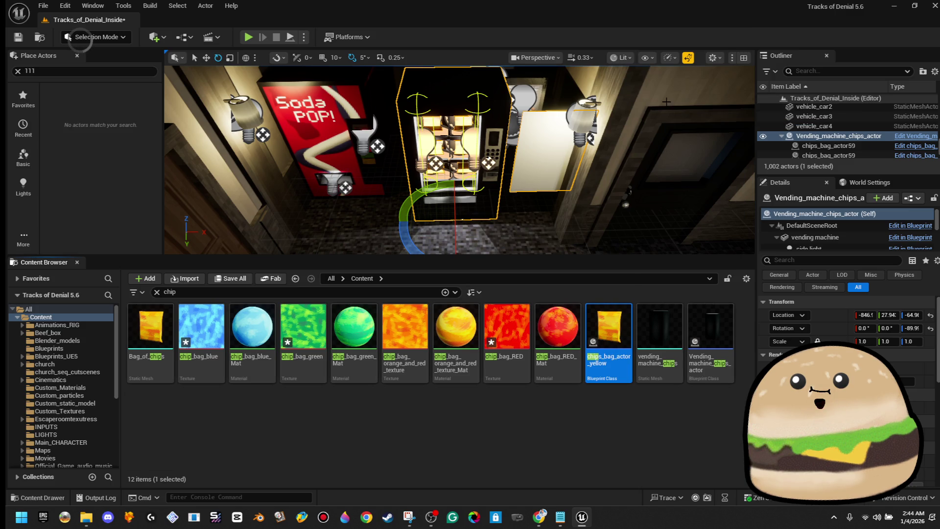
Open chips_bag_actor_yellow and preview its chip bag mesh in the Viewport.
{"action": "right_click", "coordinate": [628, 379]}
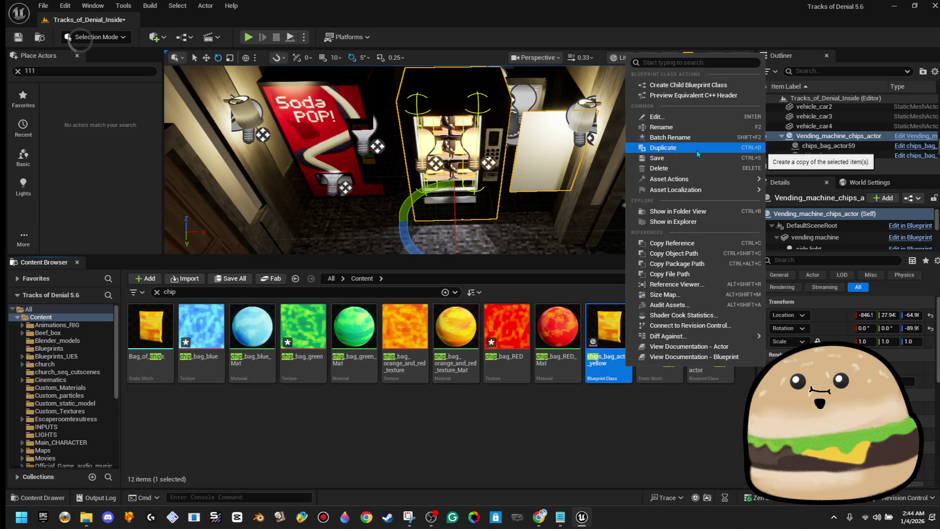
{"action": "double_click", "coordinate": [610, 327]}
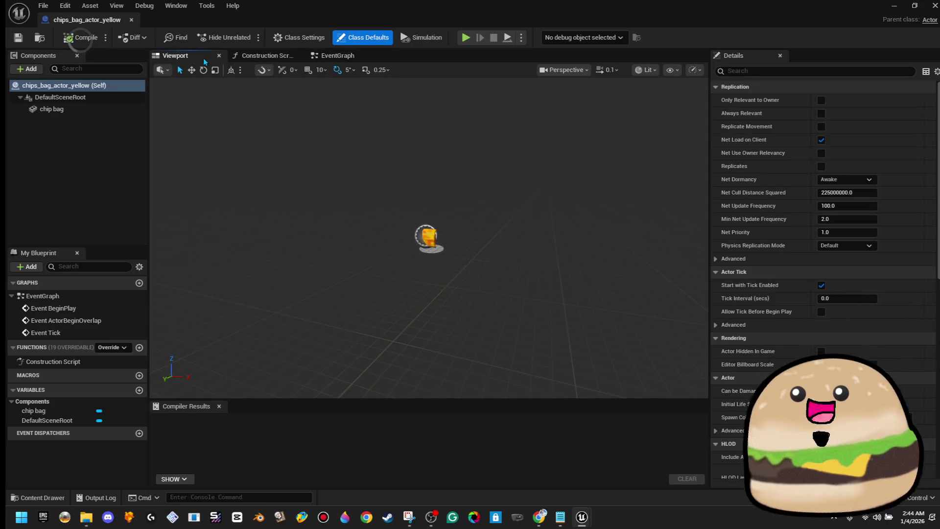
{"action": "left_click", "coordinate": [175, 56]}
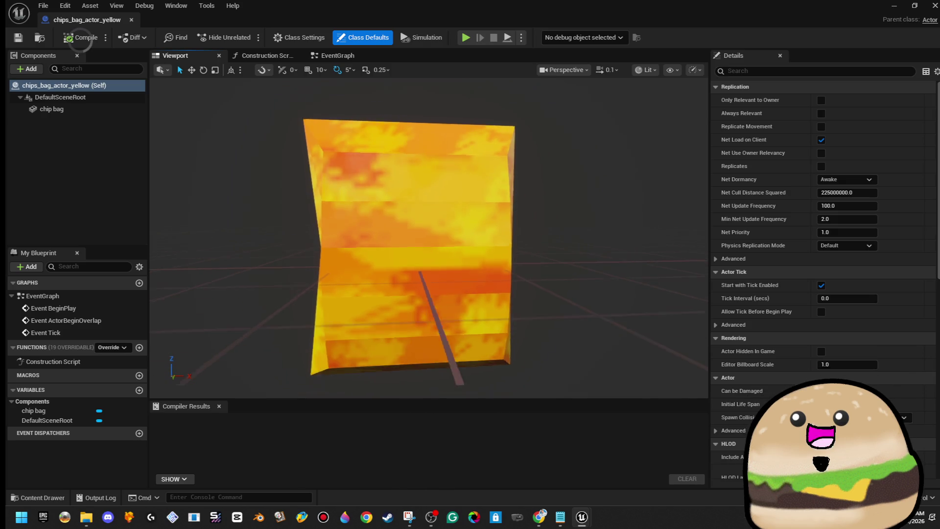
{"action": "left_click", "coordinate": [345, 518]}
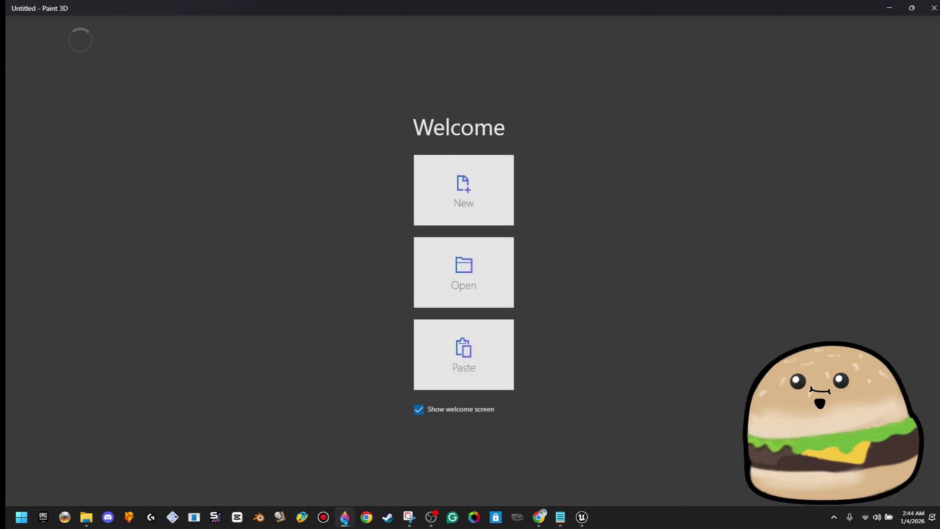
From Paint 3D's Welcome screen, choose Open and browse files on the Desktop.
{"action": "left_click", "coordinate": [439, 278]}
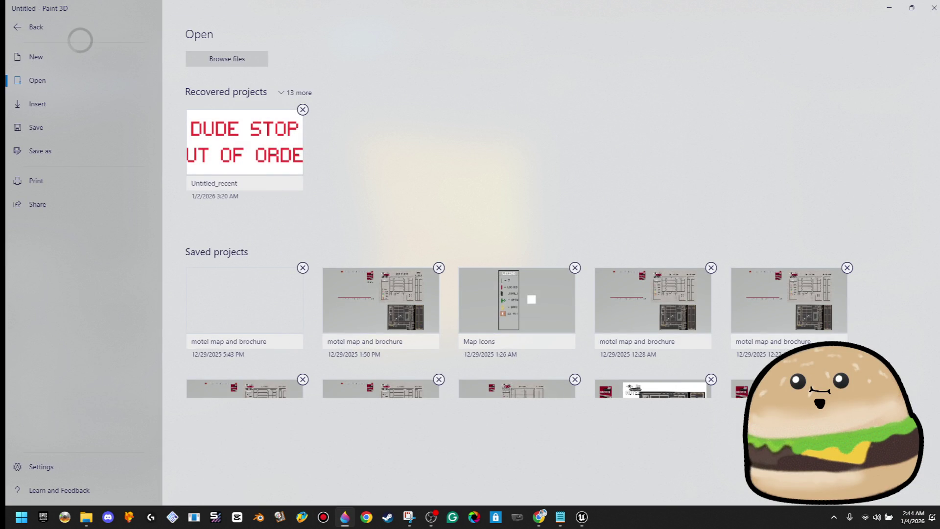
{"action": "left_click", "coordinate": [259, 59]}
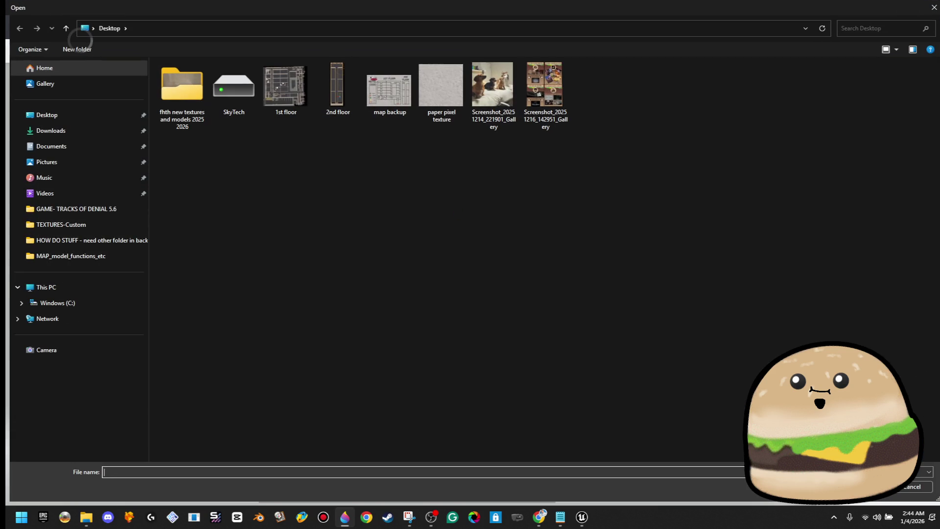
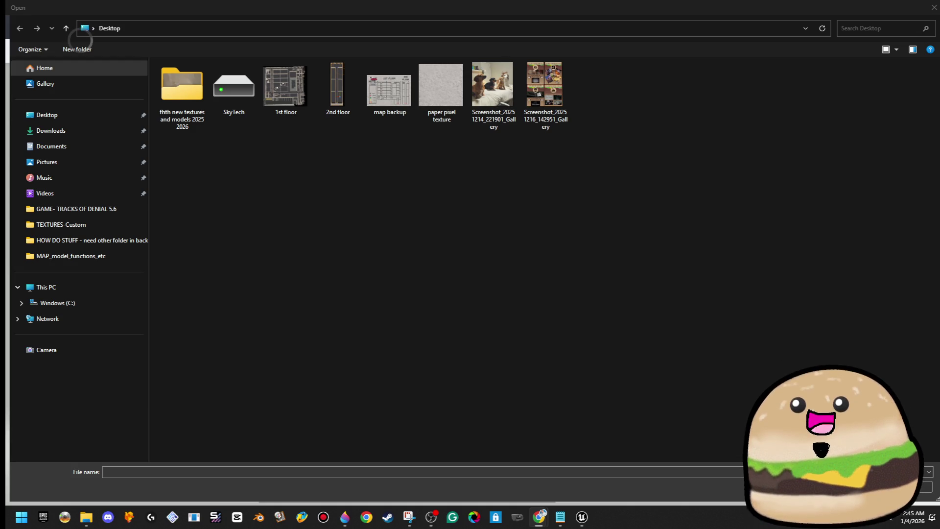
Search TextStudio's fonts for 'pix' and set the Chips text to Pixellori Medium.
{"action": "mouse_move", "coordinate": [937, 49]}
{"action": "left_mouse_down"}
{"action": "mouse_move", "coordinate": [330, 29]}
{"action": "mouse_move", "coordinate": [576, 48]}
{"action": "mouse_move", "coordinate": [569, 43]}
{"action": "left_mouse_up"}
{"action": "scroll", "coordinate": [519, 399], "scroll_direction": "down", "scroll_amount": 5}
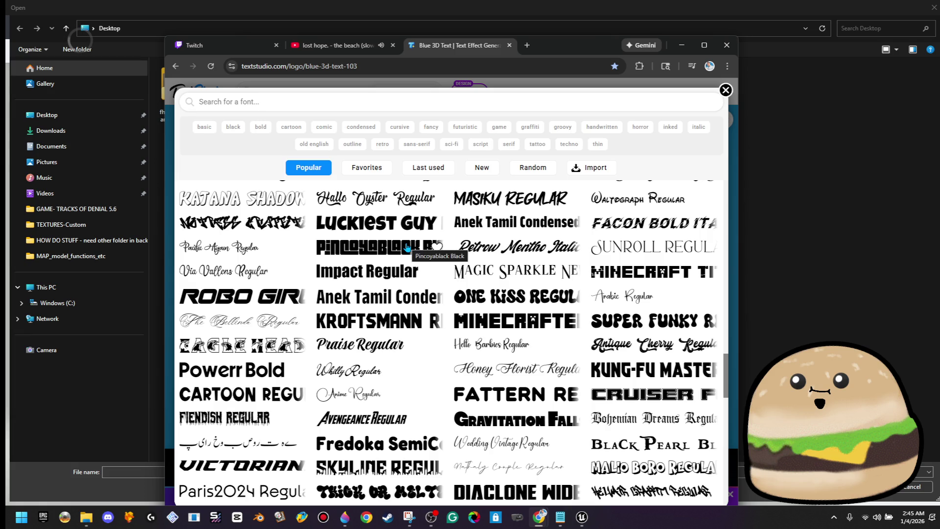
{"action": "left_click", "coordinate": [289, 103]}
{"action": "type", "text": "pix"}
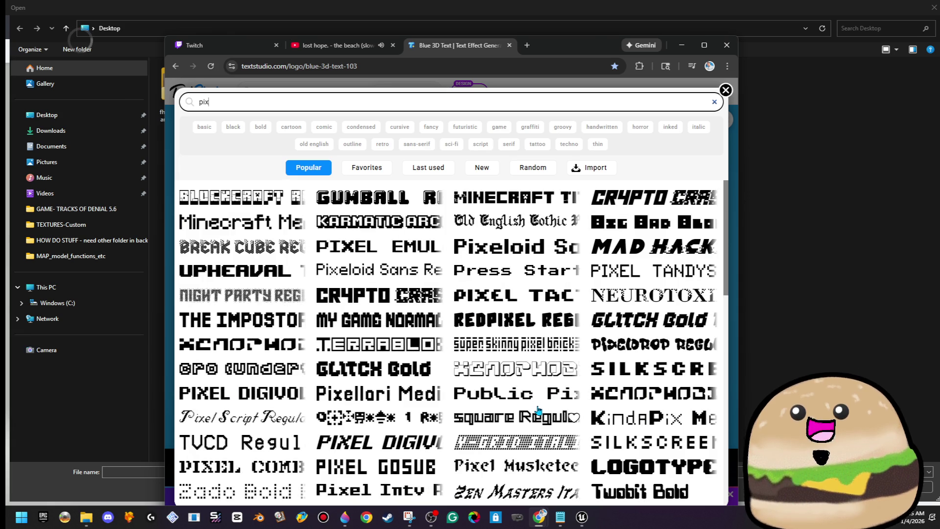
{"action": "left_click", "coordinate": [403, 397]}
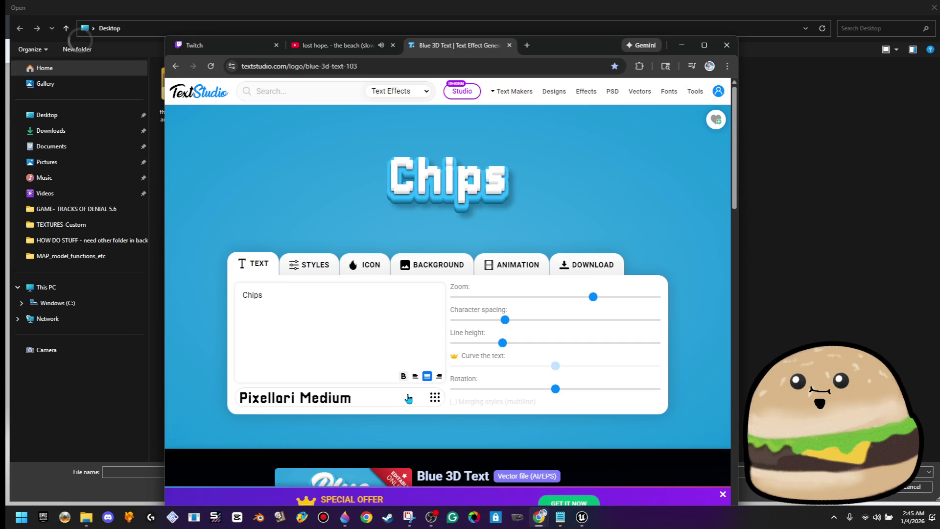
Turn off 3D projection #1 and #2 and Outer shadow #1 on the Chips text.
{"action": "left_click", "coordinate": [311, 265]}
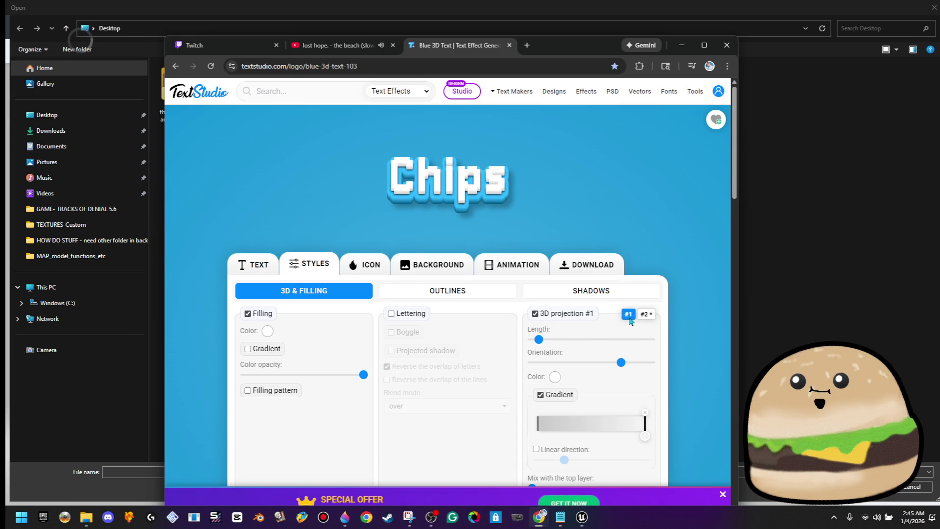
{"action": "left_click", "coordinate": [536, 314]}
{"action": "left_click", "coordinate": [646, 316]}
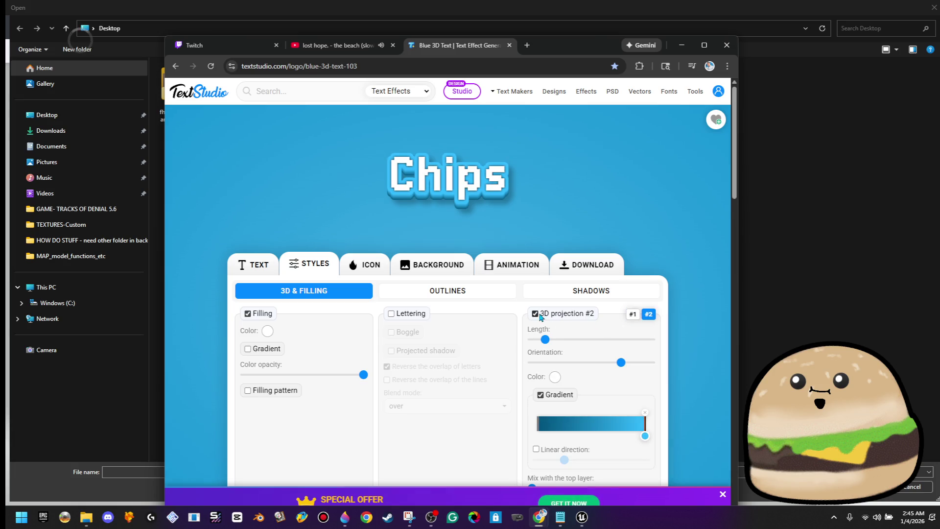
{"action": "left_click", "coordinate": [536, 314]}
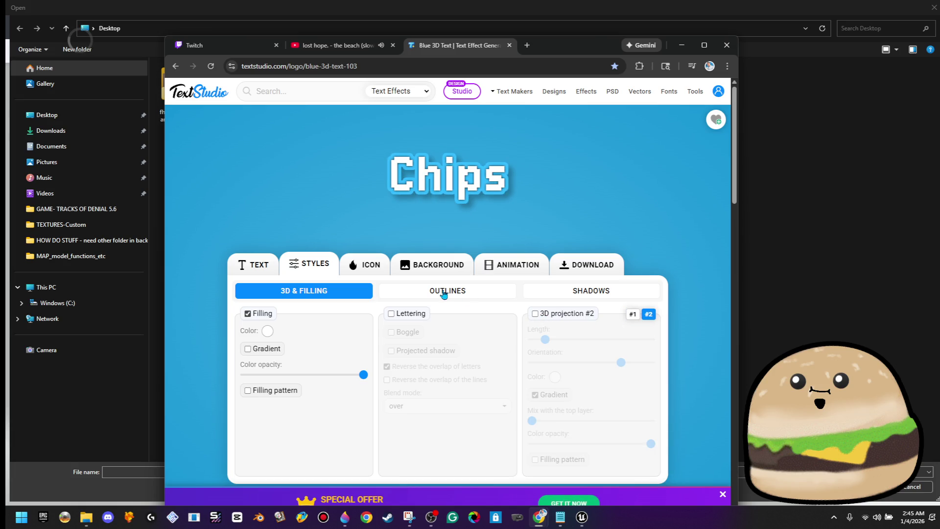
{"action": "left_click", "coordinate": [609, 294]}
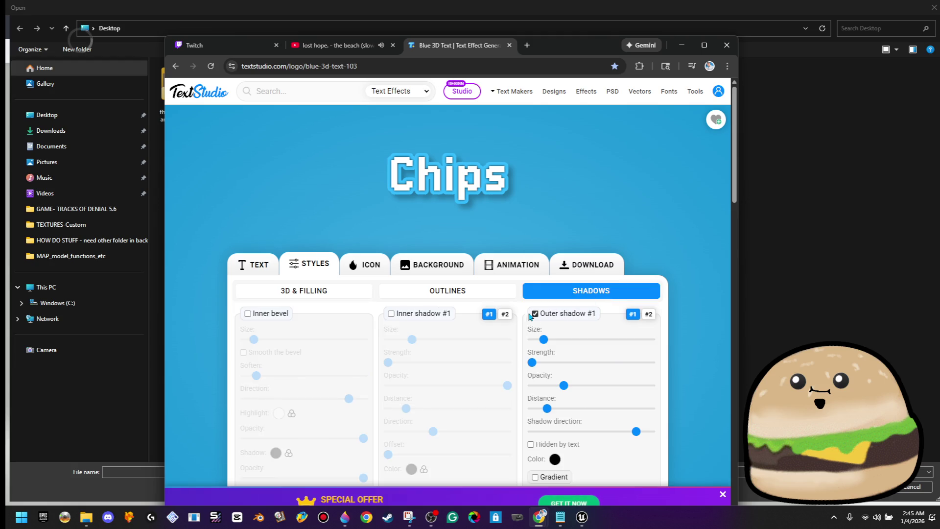
{"action": "left_click", "coordinate": [535, 314]}
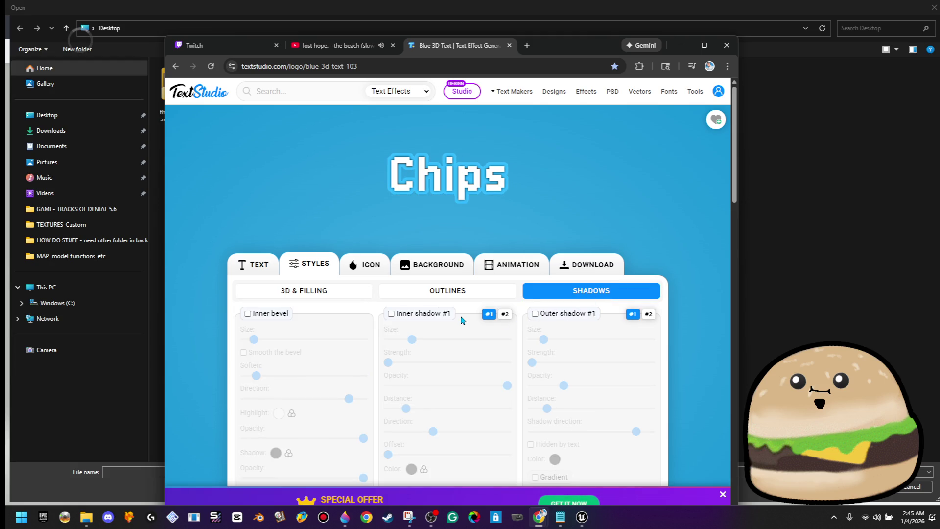
Set the Contour 3D #1 outline colour to near-black #252525.
{"action": "left_click", "coordinate": [441, 294]}
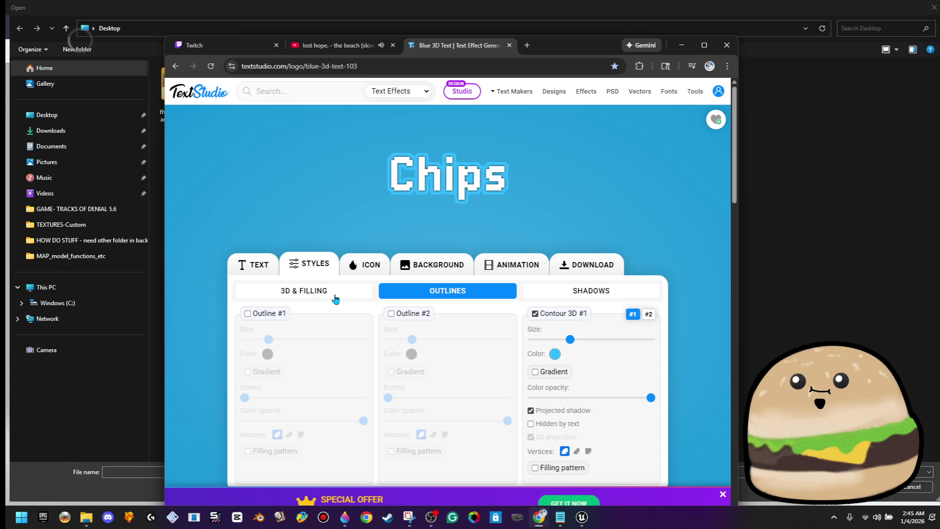
{"action": "left_click", "coordinate": [531, 411]}
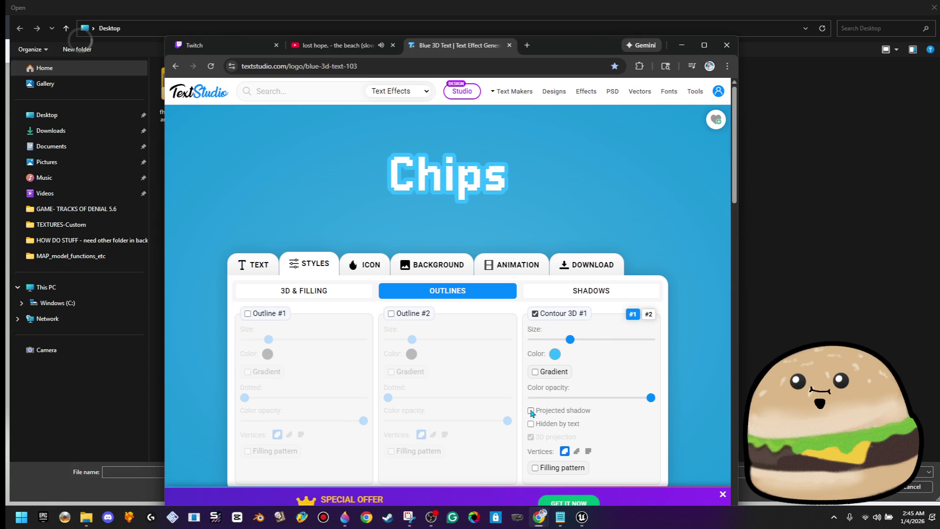
{"action": "left_click", "coordinate": [532, 411]}
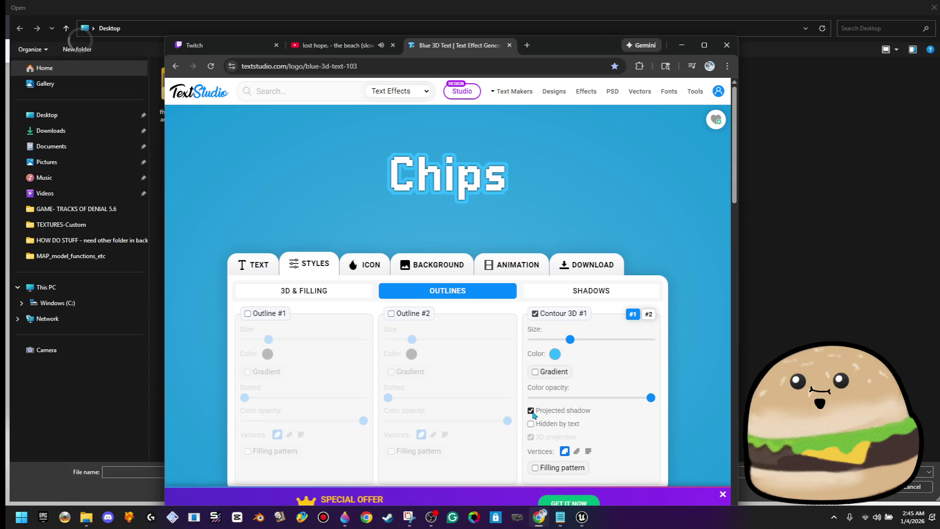
{"action": "left_click", "coordinate": [554, 356]}
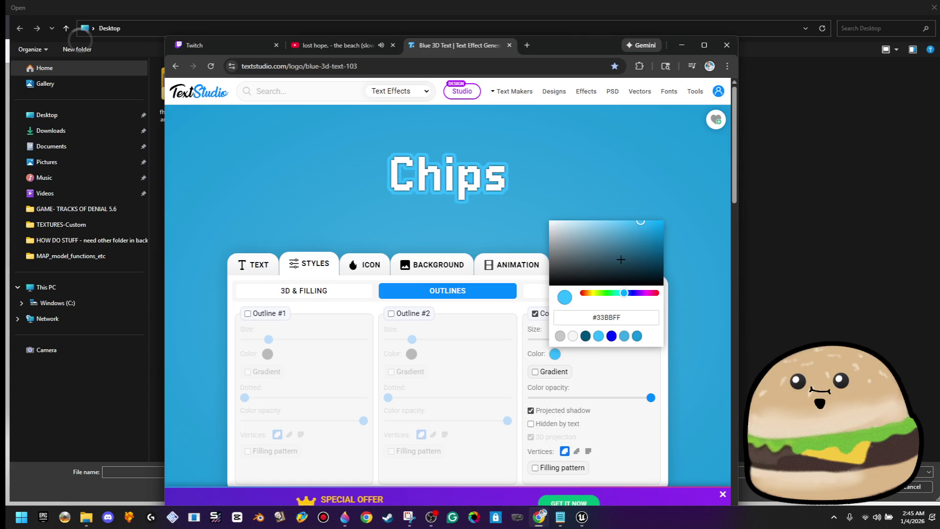
{"action": "left_click_drag", "start_coordinate": [620, 258], "coordinate": [686, 329]}
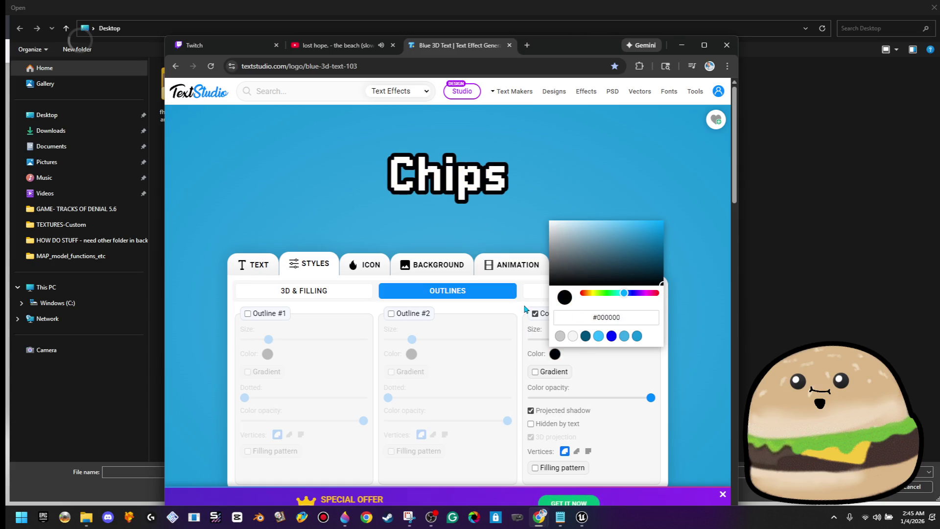
{"action": "mouse_move", "coordinate": [620, 275]}
{"action": "left_mouse_down"}
{"action": "mouse_move", "coordinate": [592, 256]}
{"action": "mouse_move", "coordinate": [542, 262]}
{"action": "mouse_move", "coordinate": [539, 270]}
{"action": "left_mouse_up"}
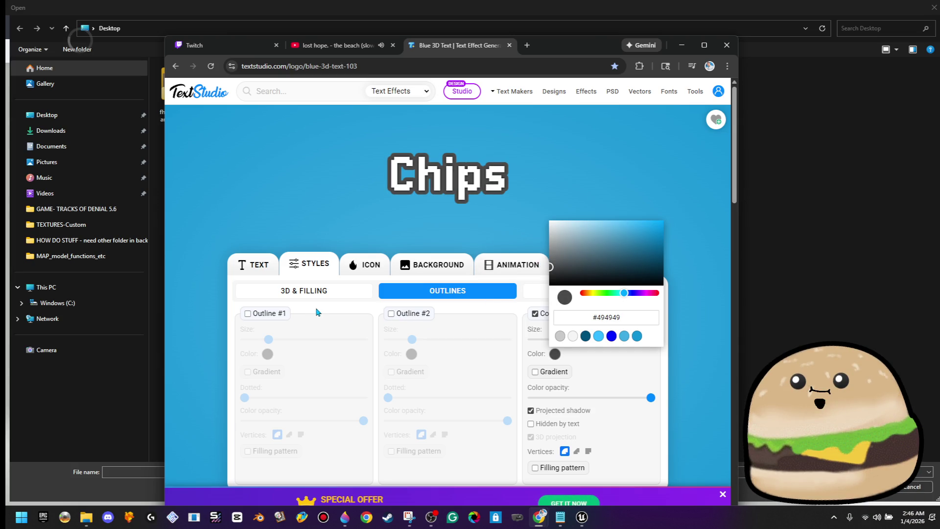
{"action": "left_click_drag", "start_coordinate": [580, 271], "coordinate": [549, 223]}
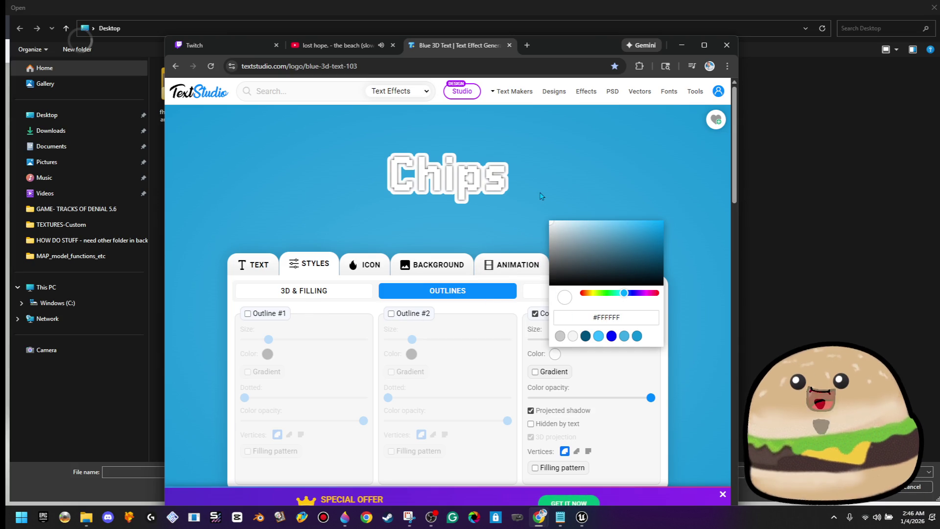
{"action": "left_click_drag", "start_coordinate": [550, 225], "coordinate": [528, 281]}
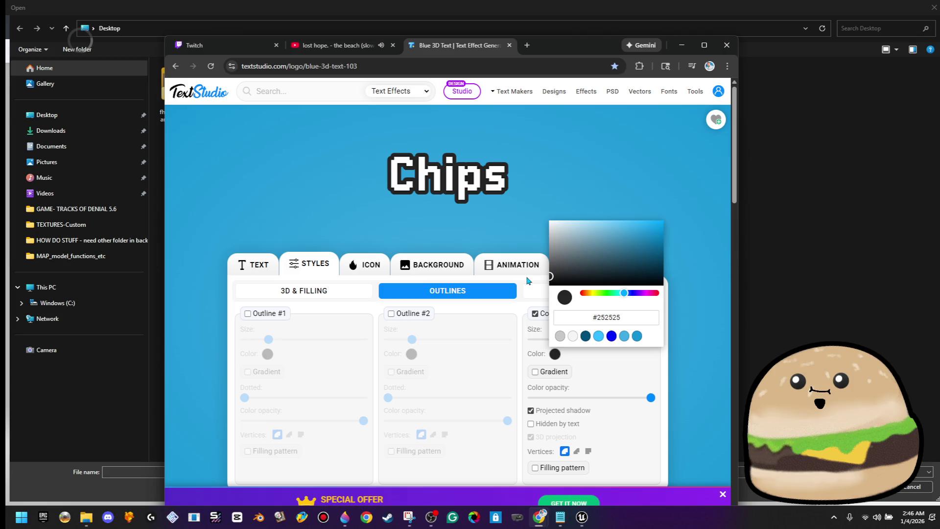
{"action": "left_click", "coordinate": [311, 295]}
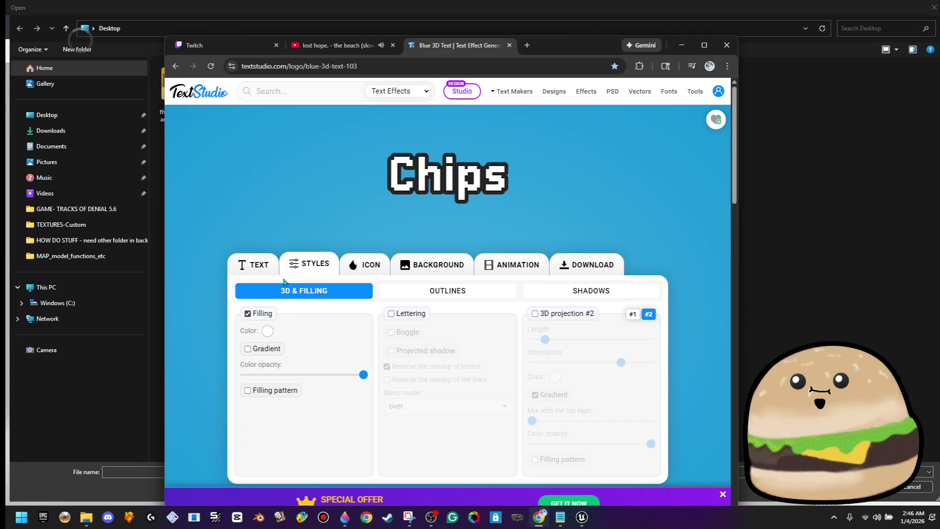
Generate the transparent PNG of the Chips text and copy the image.
{"action": "right_click", "coordinate": [478, 179]}
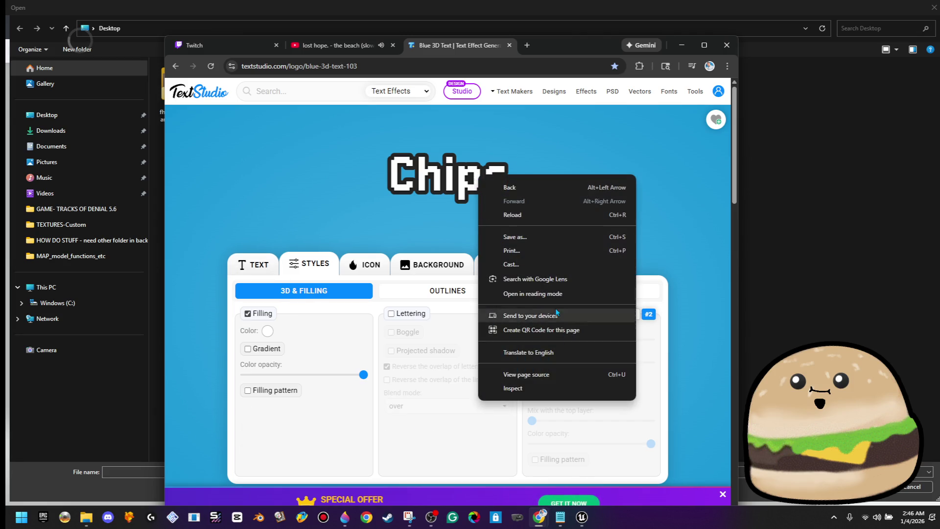
{"action": "left_click", "coordinate": [450, 186]}
{"action": "left_click", "coordinate": [623, 322]}
{"action": "right_click", "coordinate": [495, 259]}
{"action": "left_click", "coordinate": [563, 410]}
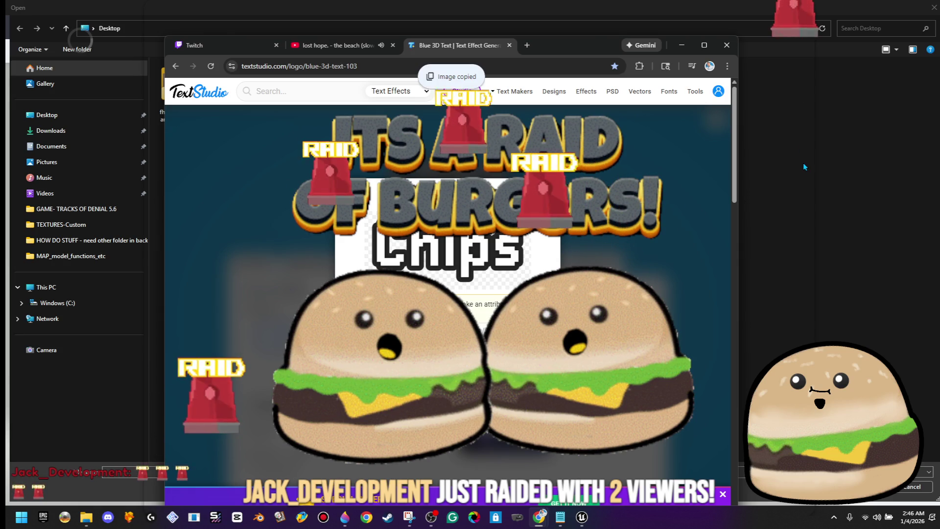
Start saving the Chips image as 'chip', then close the save dialog.
{"action": "left_click", "coordinate": [686, 48]}
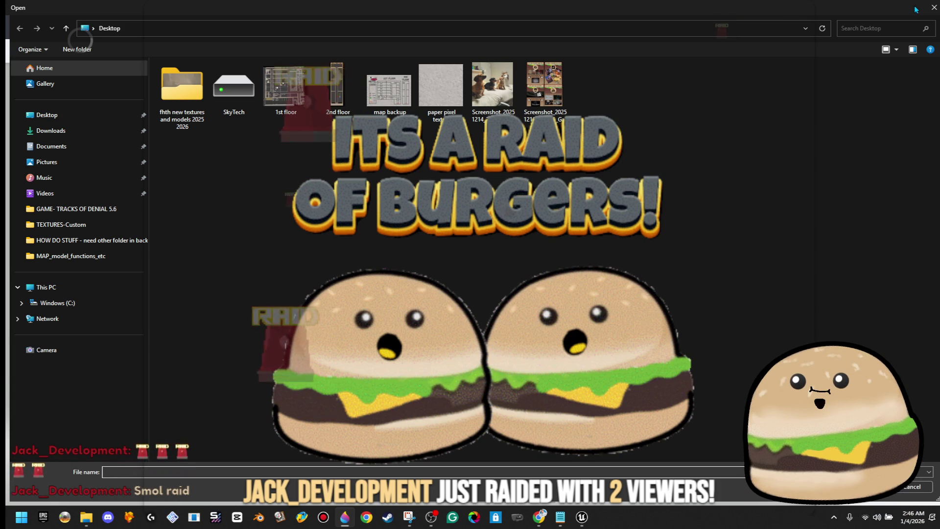
{"action": "mouse_move", "coordinate": [539, 517]}
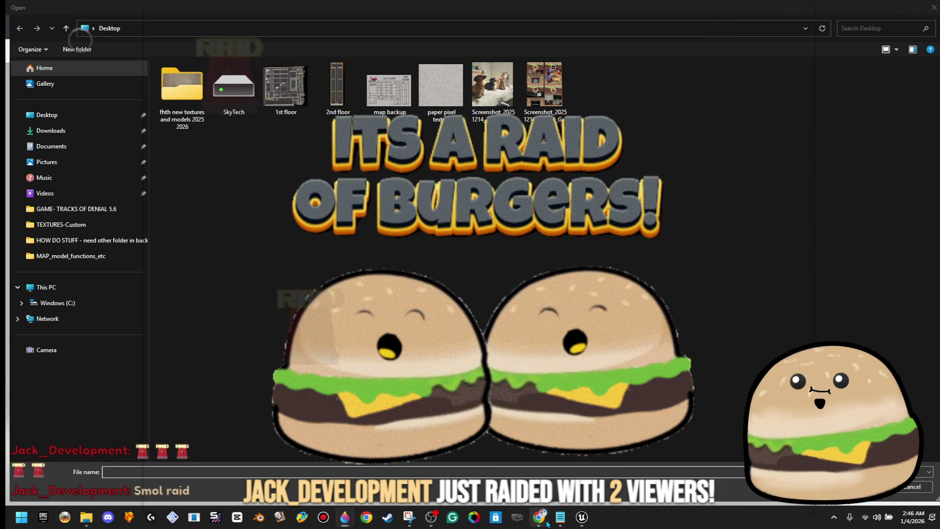
{"action": "left_click", "coordinate": [503, 468]}
{"action": "right_click", "coordinate": [478, 485]}
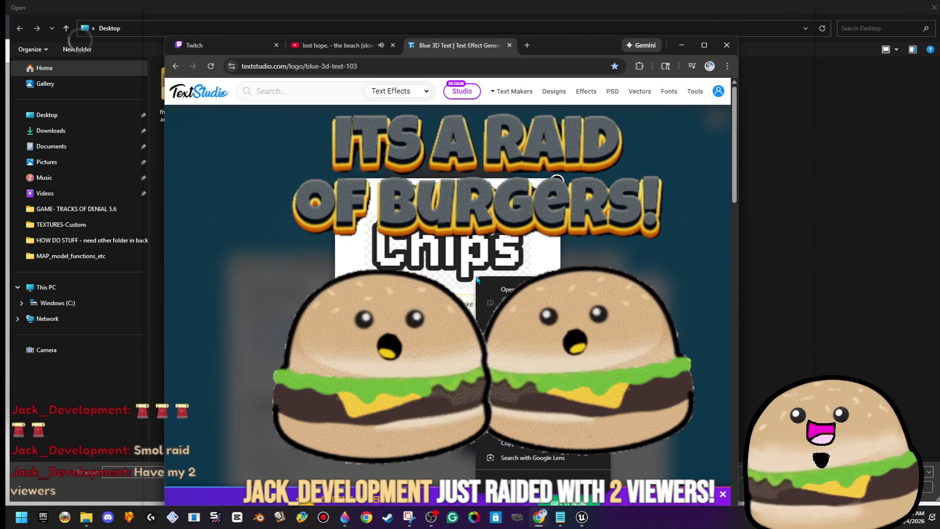
{"action": "left_click", "coordinate": [536, 419]}
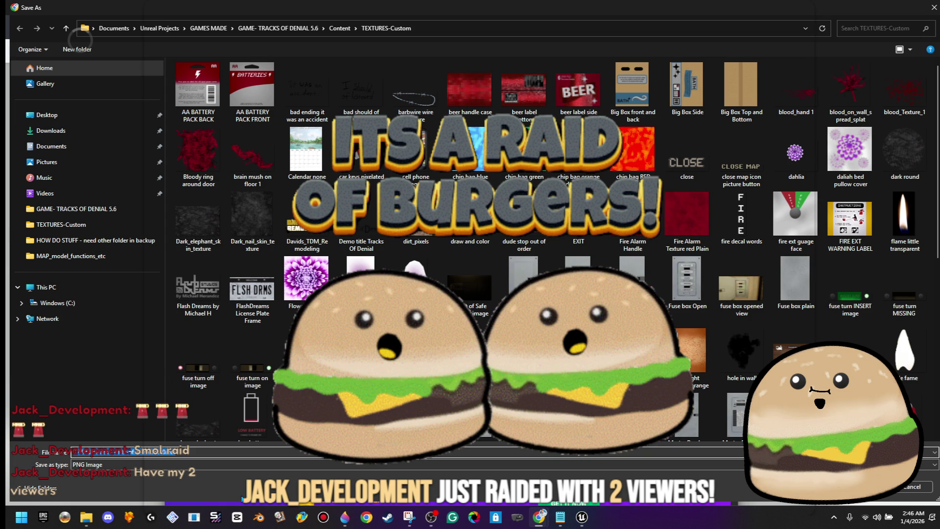
{"action": "type", "text": "chip"}
{"action": "key", "text": "Escape"}
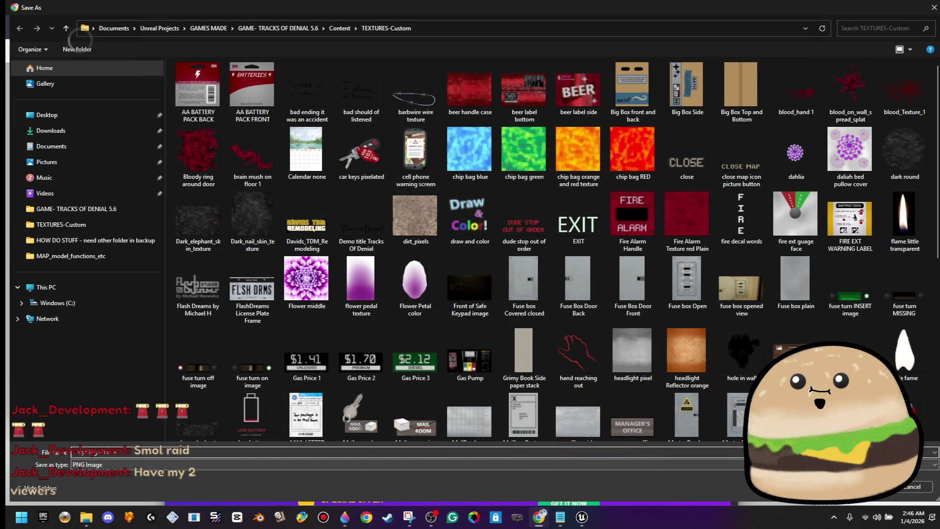
{"action": "left_click", "coordinate": [933, 8]}
{"action": "left_click", "coordinate": [21, 517]}
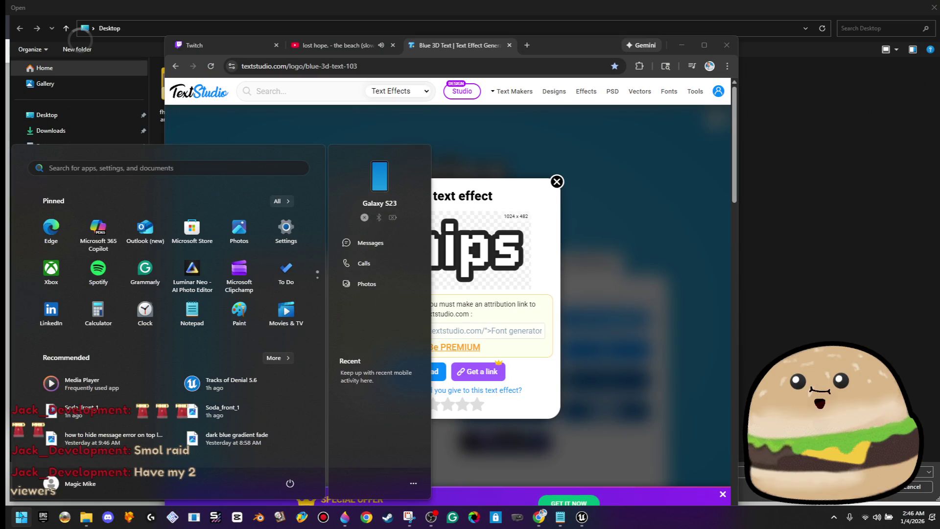
Launch Paint 3D via the 'pai' search and start a new blank canvas.
{"action": "type", "text": "paint"}
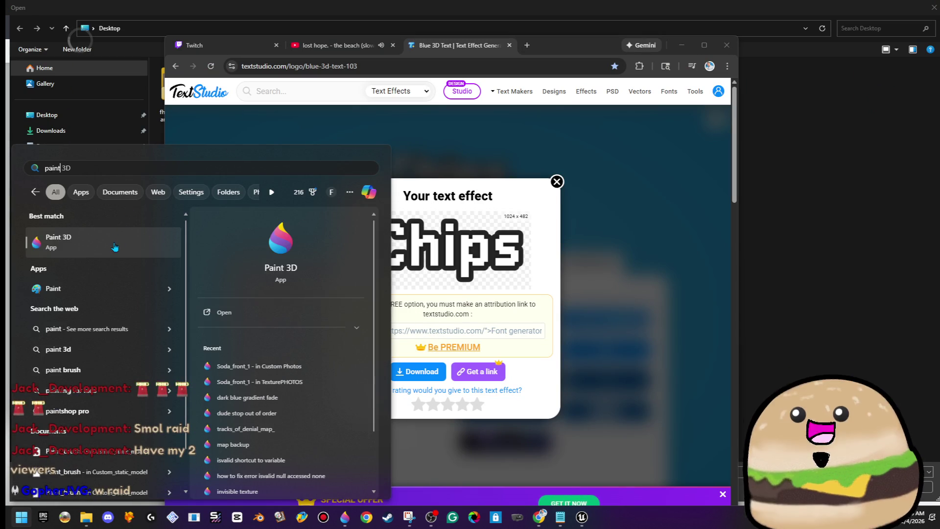
{"action": "left_click", "coordinate": [113, 249]}
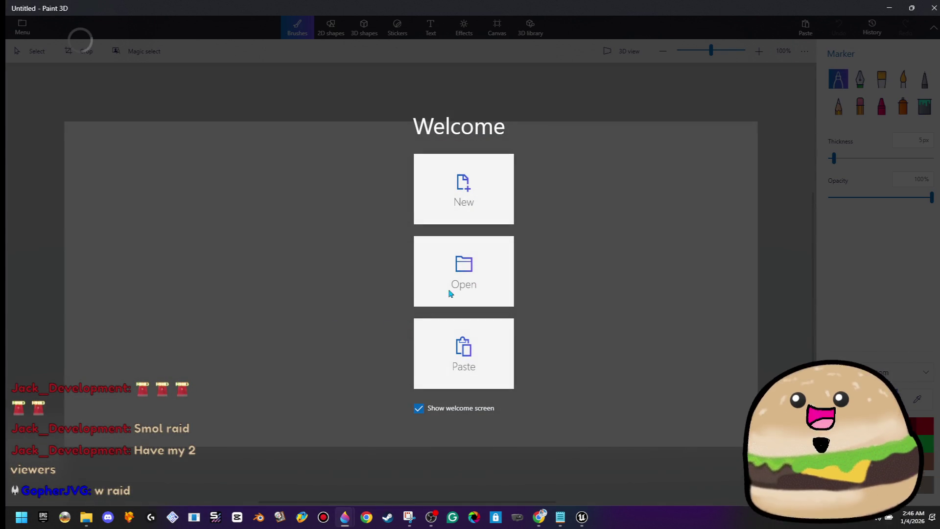
{"action": "left_click", "coordinate": [421, 200]}
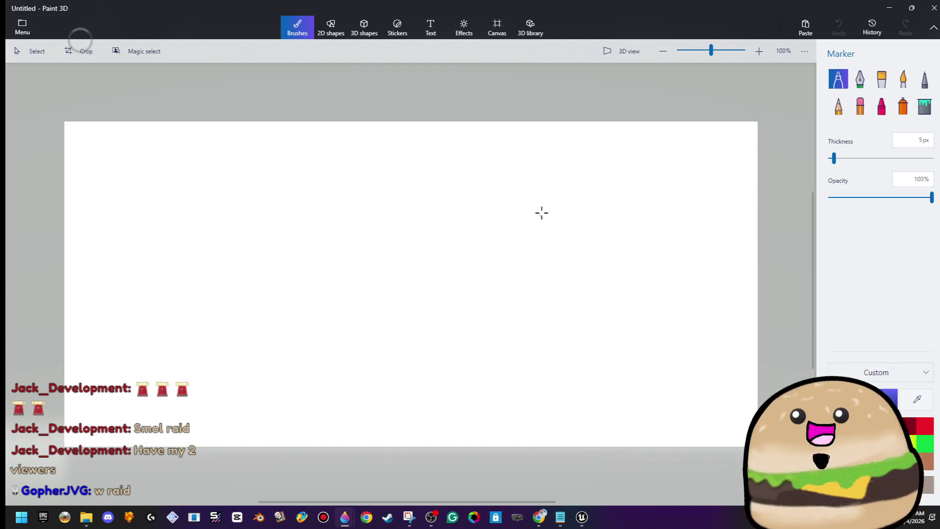
Resize the canvas to 400 × 400 pixels.
{"action": "left_click", "coordinate": [497, 27]}
{"action": "left_click", "coordinate": [859, 179]}
{"action": "type", "text": "400"}
{"action": "key", "text": "Tab"}
{"action": "type", "text": "4"}
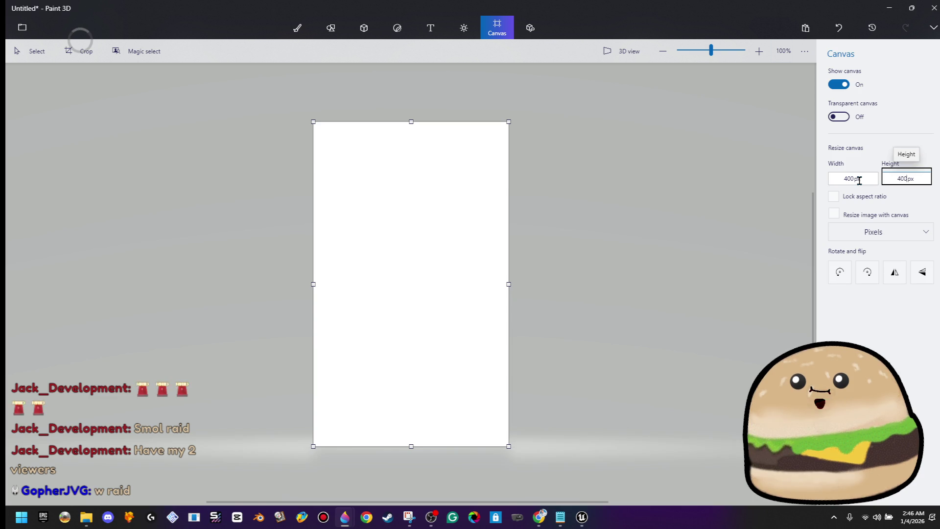
{"action": "type", "text": "0"}
{"action": "key", "text": "BackSpace"}
{"action": "key", "text": "BackSpace"}
{"action": "key", "text": "BackSpace"}
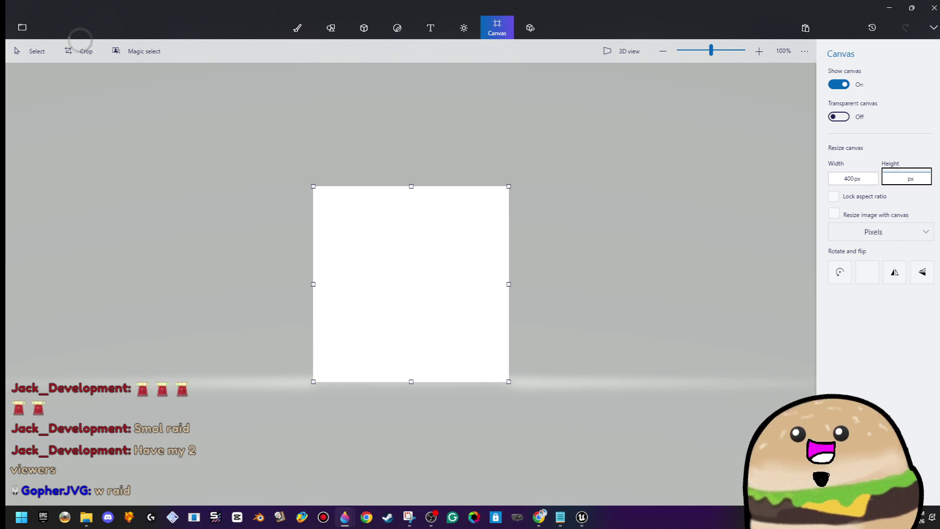
{"action": "key", "text": "alt+Tab"}
{"action": "key", "text": "alt+Tab"}
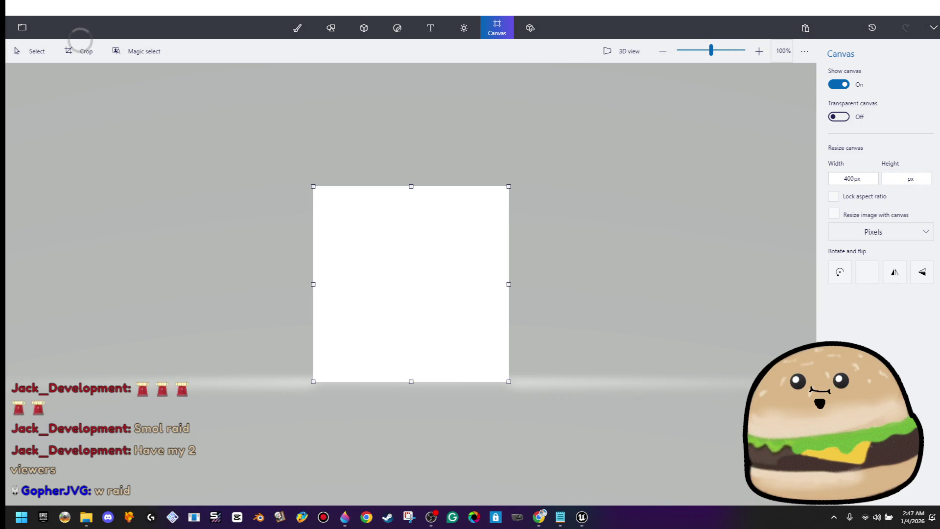
Glance at the TextStudio Chips effect, then paste the copied Chips image onto the canvas.
{"action": "key", "text": "alt+Tab"}
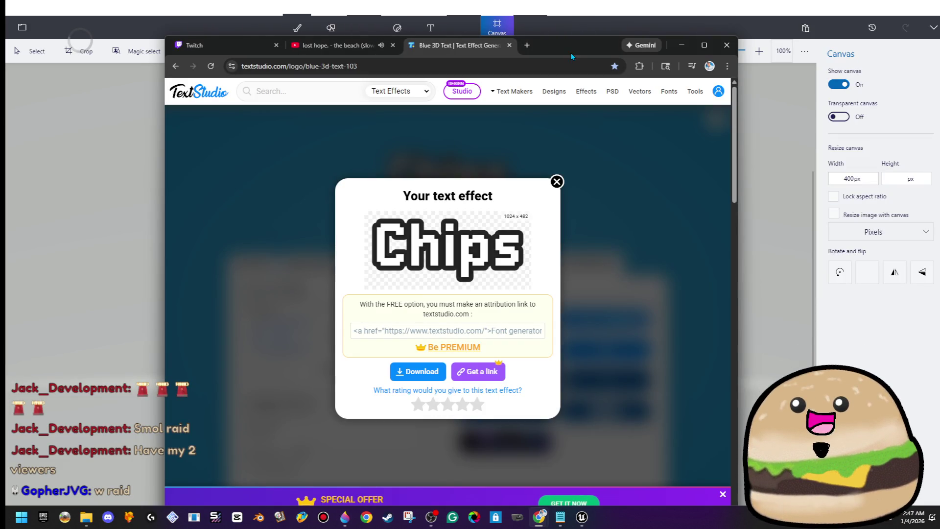
{"action": "key", "text": "alt+Tab"}
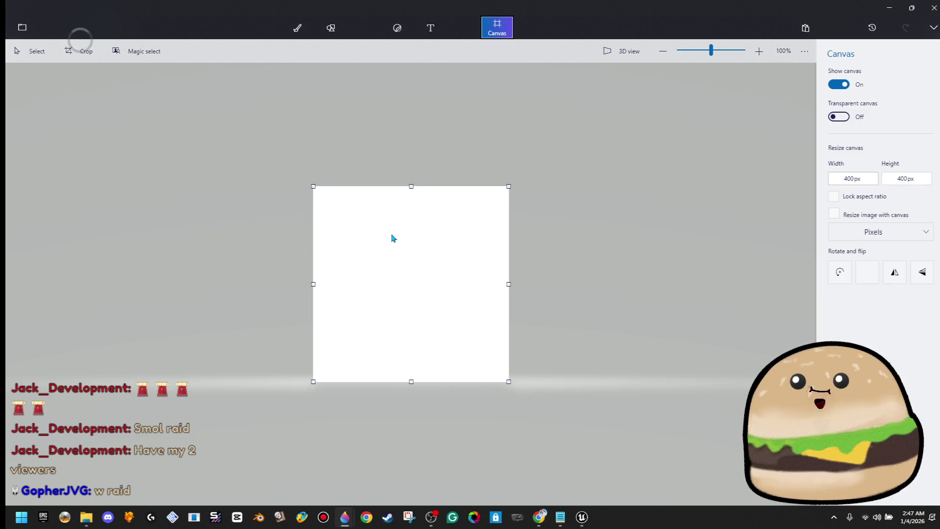
{"action": "key", "text": "ctrl+v"}
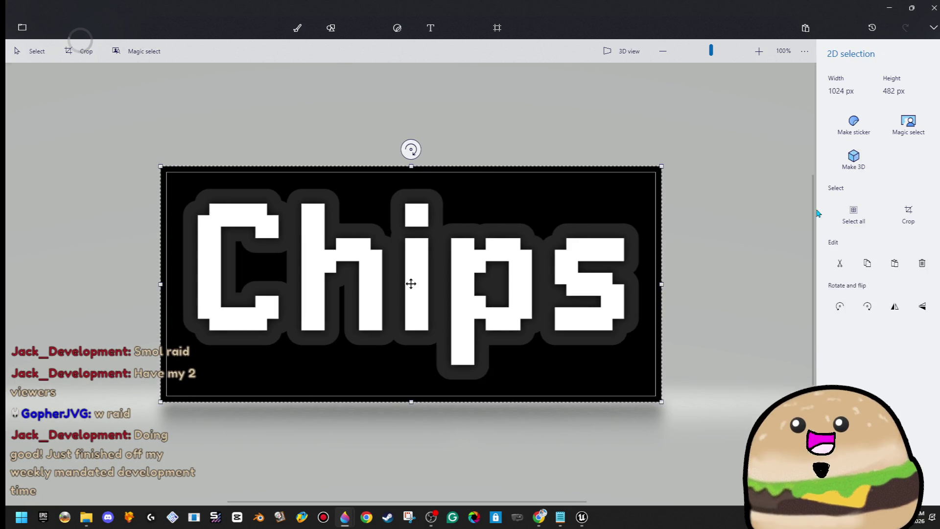
Try Magic select on the pasted Chips image, cancel it, and drag the black-background image off.
{"action": "left_click", "coordinate": [906, 125]}
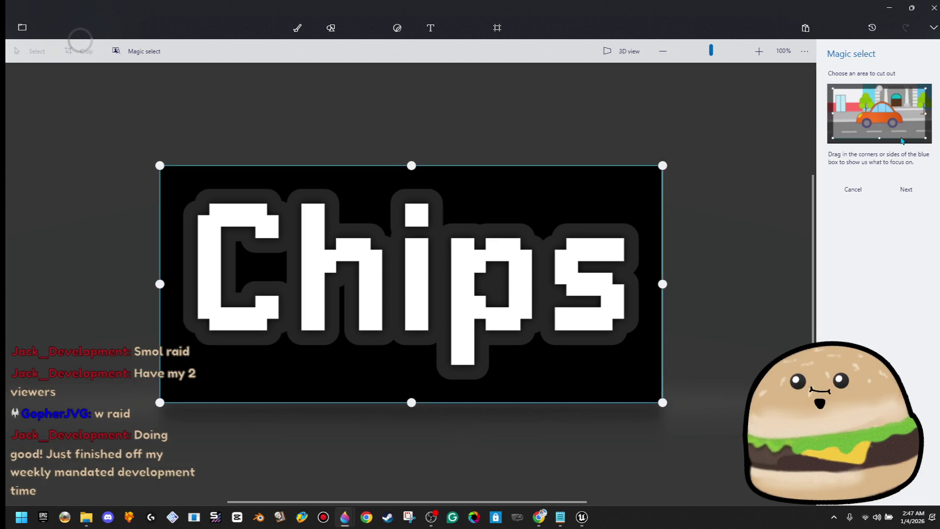
{"action": "left_click", "coordinate": [907, 189]}
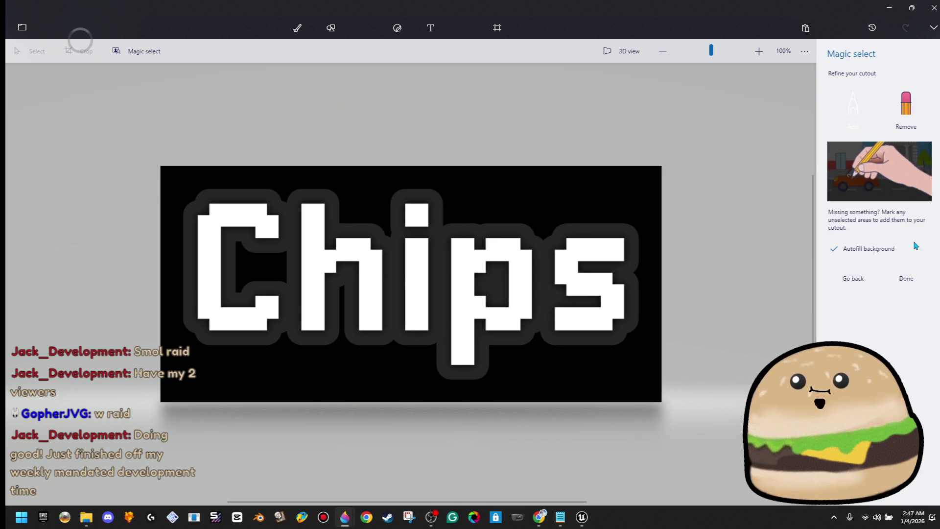
{"action": "left_click", "coordinate": [854, 280]}
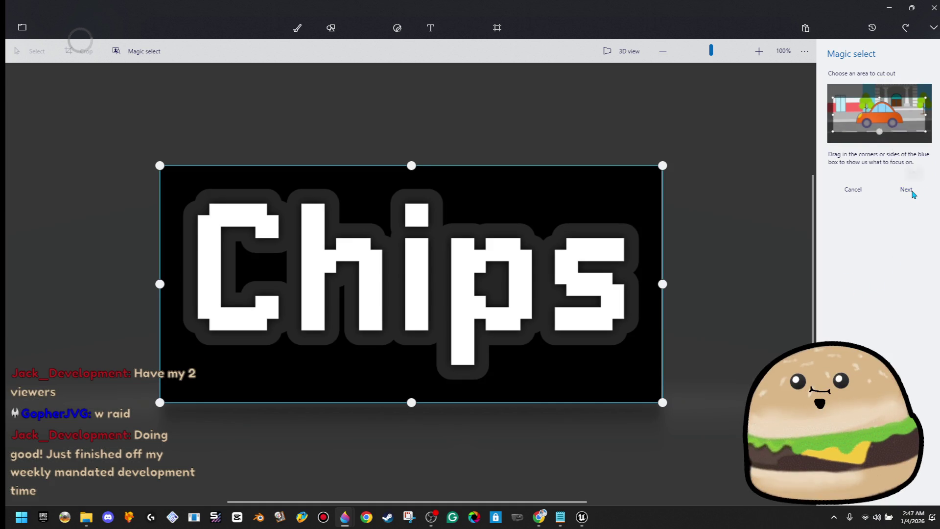
{"action": "left_click", "coordinate": [908, 190]}
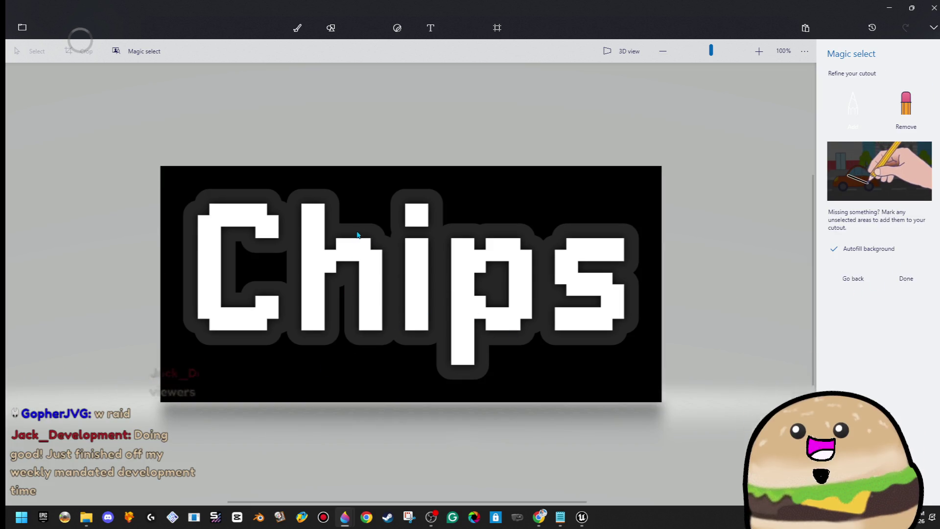
{"action": "key", "text": "Escape"}
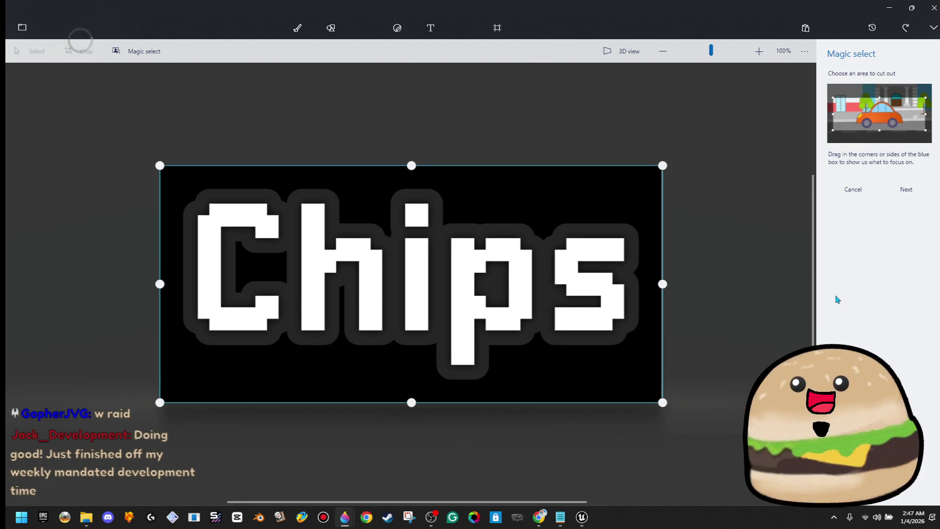
{"action": "left_click", "coordinate": [860, 190]}
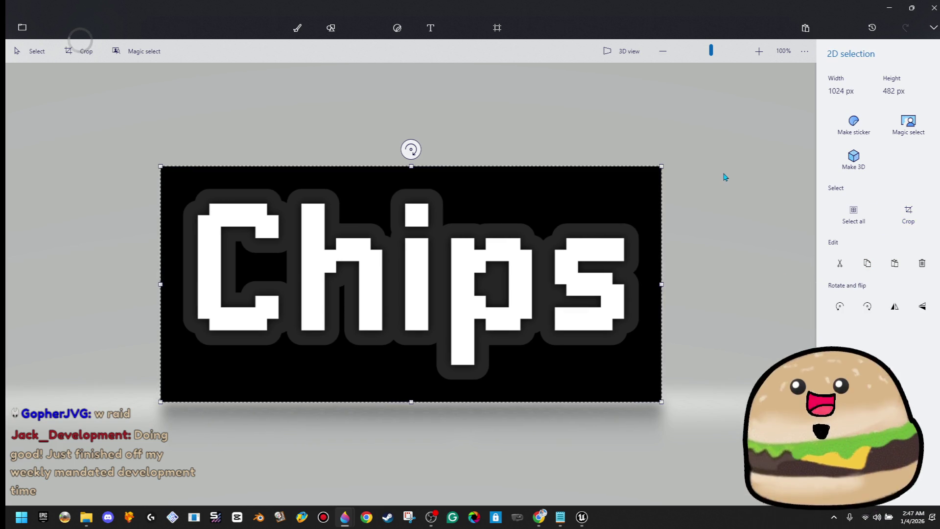
{"action": "left_click_drag", "start_coordinate": [361, 252], "coordinate": [643, 463]}
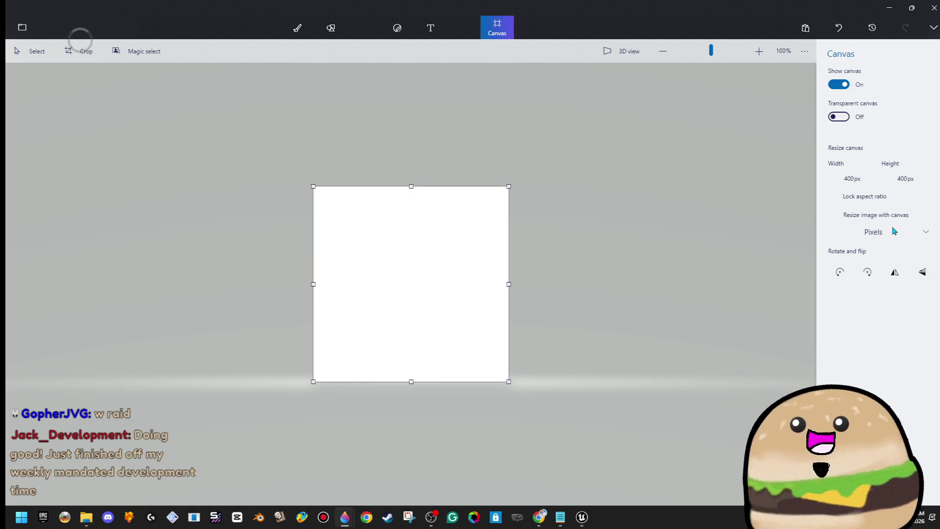
View the lays lime chips image search, then paste the white-background Chips image into Paint 3D.
{"action": "mouse_move", "coordinate": [539, 516]}
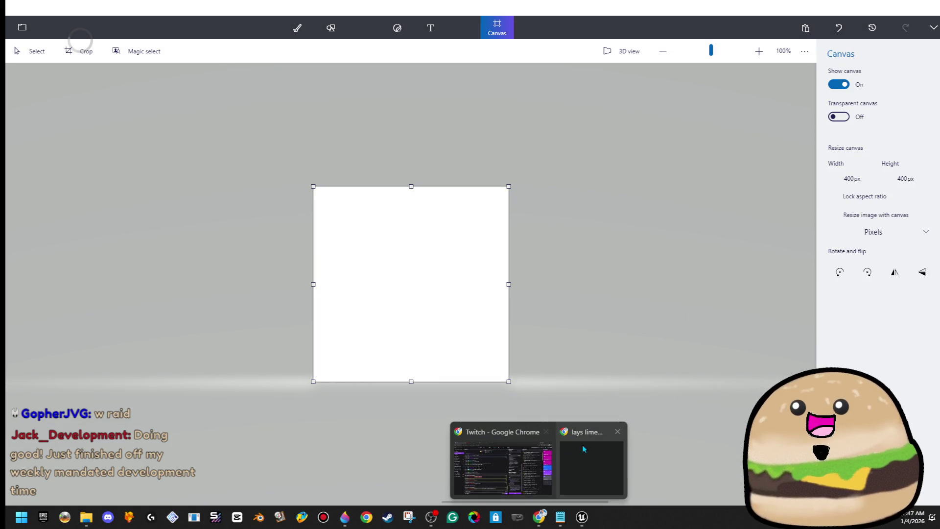
{"action": "left_click", "coordinate": [595, 443]}
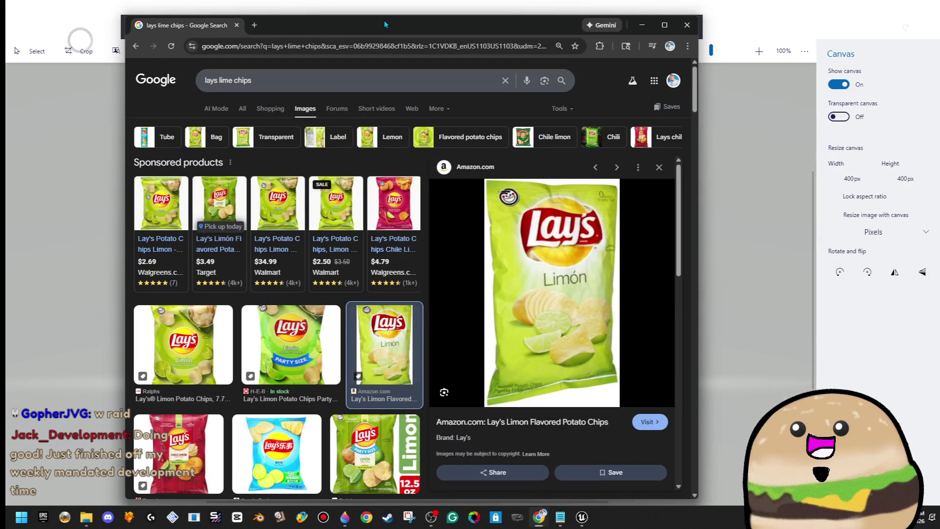
{"action": "left_click", "coordinate": [664, 12]}
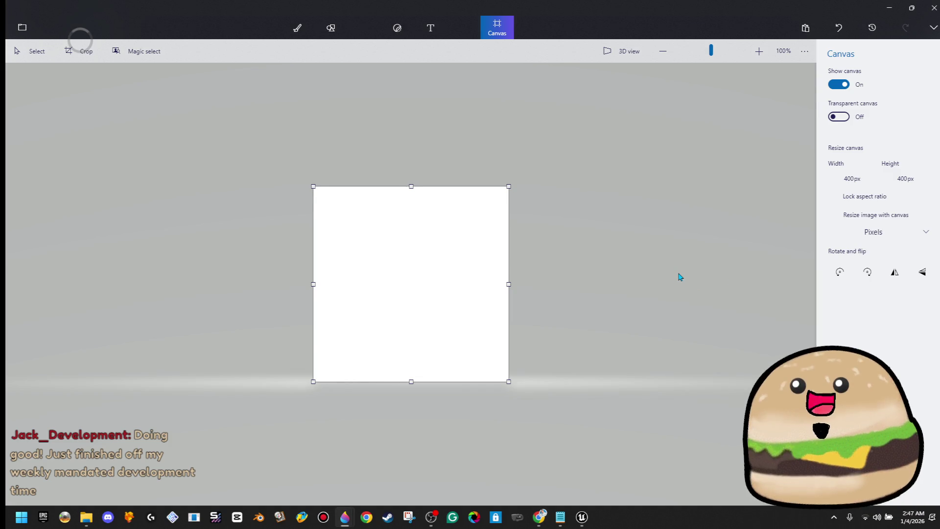
{"action": "key", "text": "ctrl+v"}
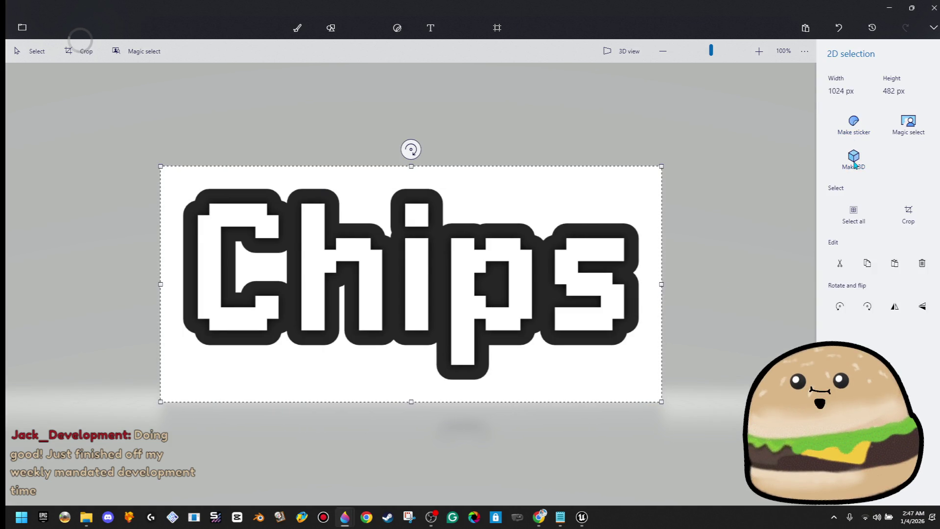
Make the pasted Chips image 3D, then bring the TextStudio browser window back up.
{"action": "left_click", "coordinate": [854, 165]}
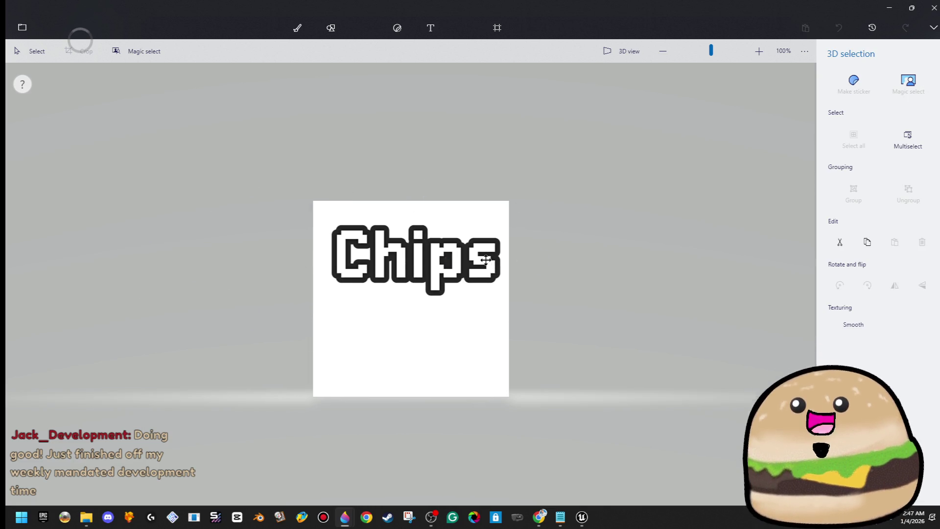
{"action": "key", "text": "c"}
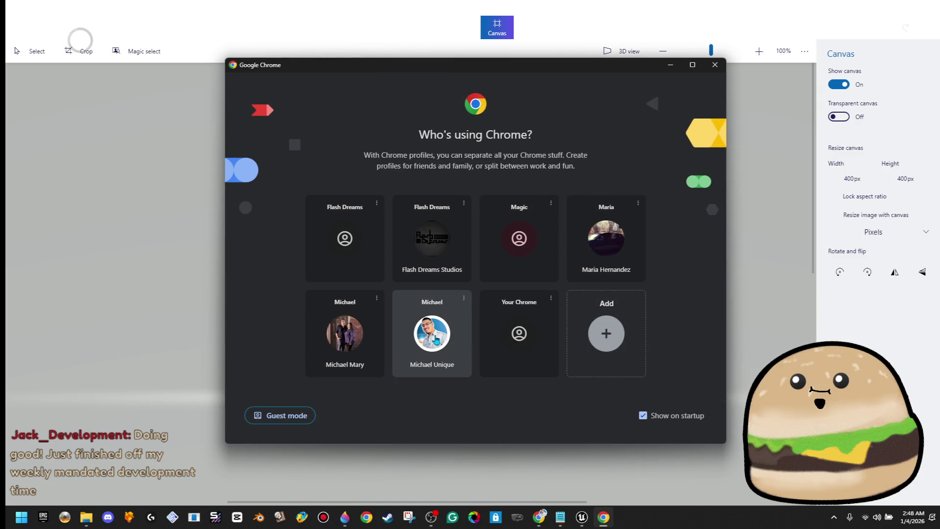
{"action": "left_click", "coordinate": [436, 339]}
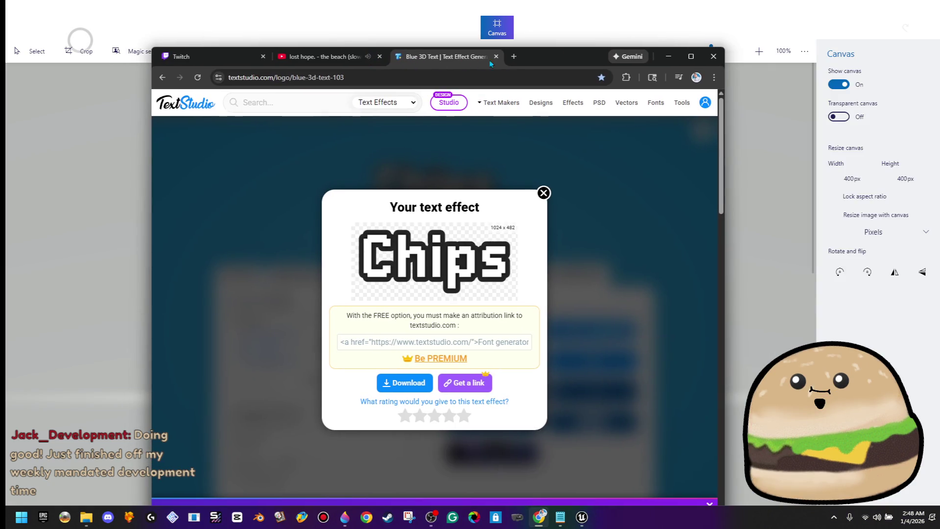
{"action": "double_click", "coordinate": [489, 60]}
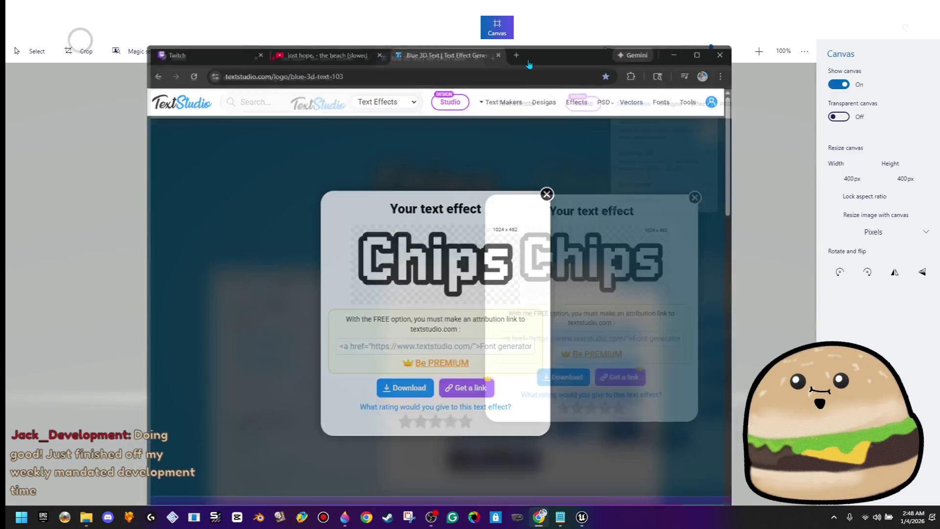
{"action": "left_click", "coordinate": [37, 5]}
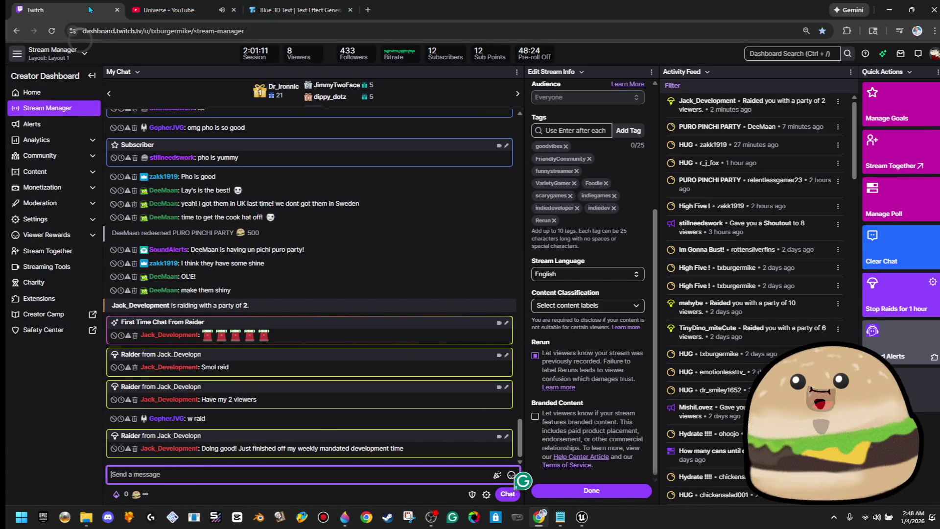
{"action": "double_click", "coordinate": [487, 10]}
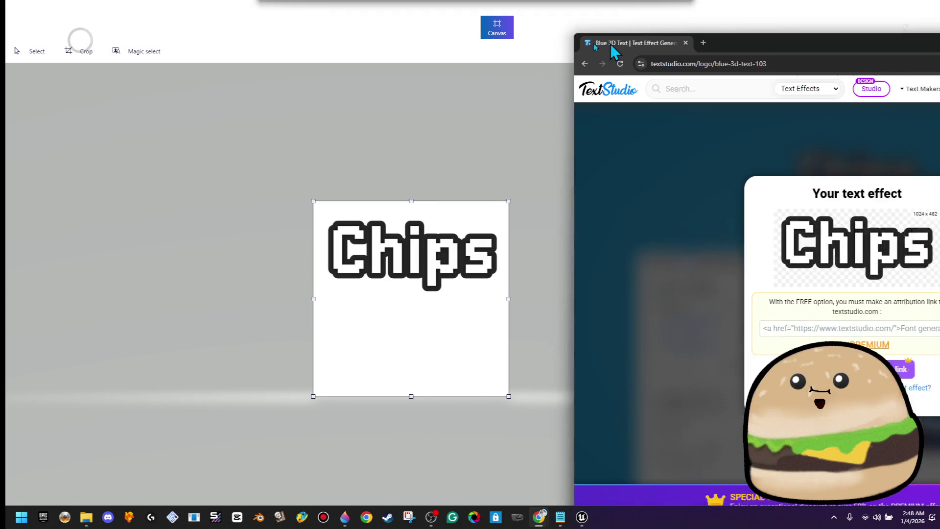
{"action": "left_click_drag", "start_coordinate": [610, 48], "coordinate": [348, 49]}
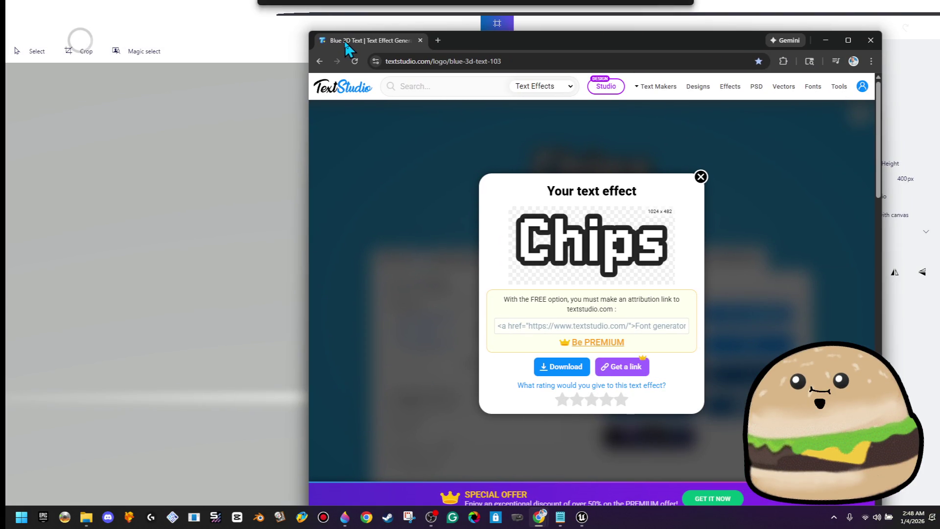
Cancel closing Paint 3D, close the TextStudio Chrome window choosing Leave, and dismiss the Open dialog.
{"action": "left_click", "coordinate": [933, 8]}
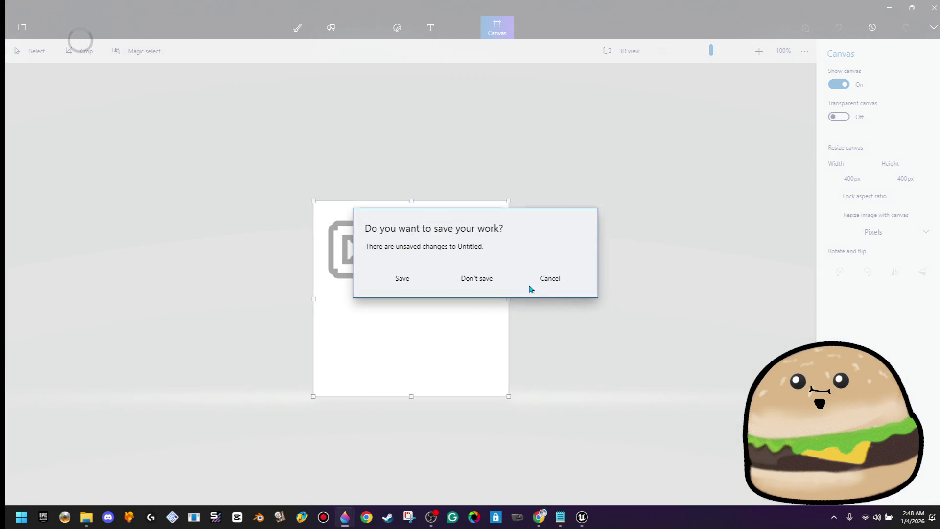
{"action": "left_click", "coordinate": [545, 279]}
{"action": "left_click", "coordinate": [297, 28]}
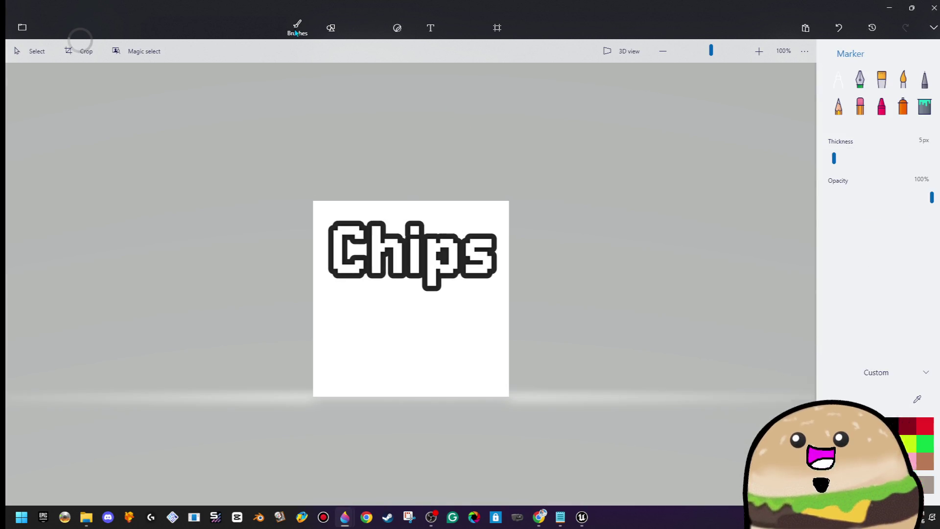
{"action": "left_click", "coordinate": [27, 30]}
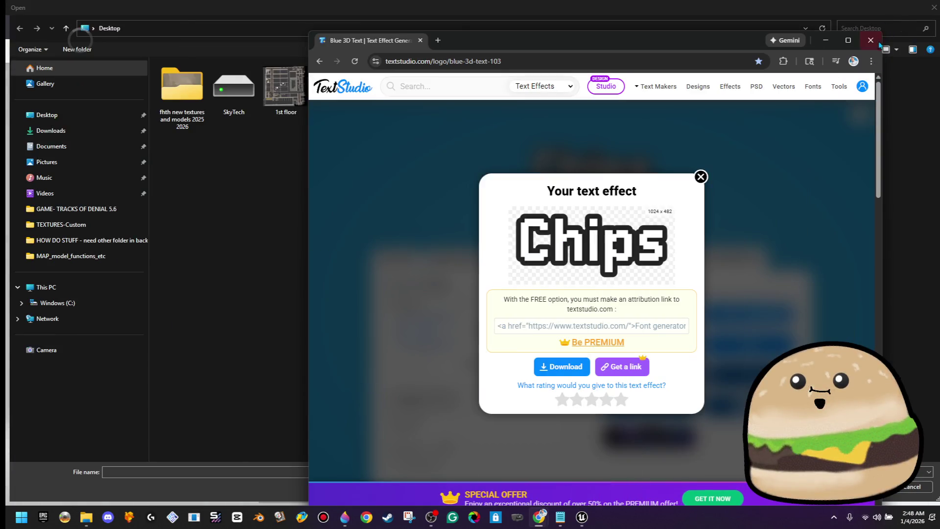
{"action": "left_click", "coordinate": [870, 40]}
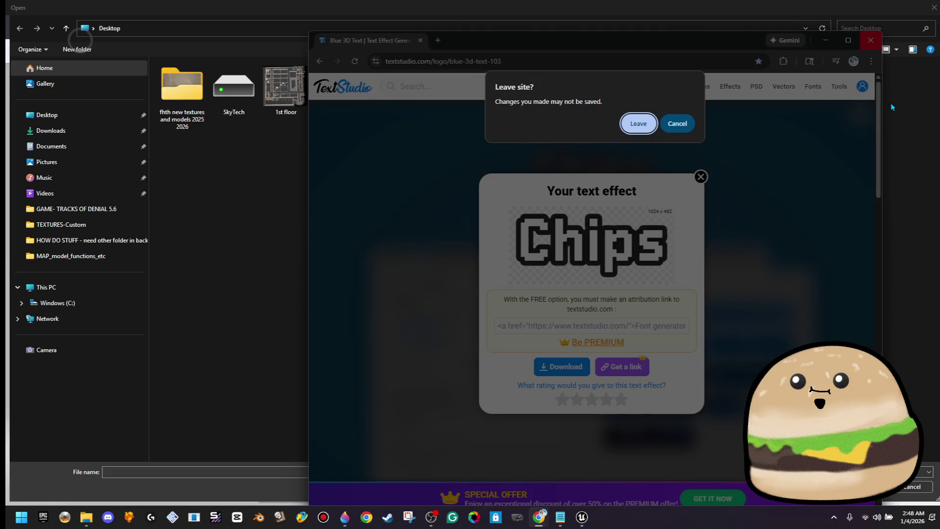
{"action": "left_click", "coordinate": [640, 129]}
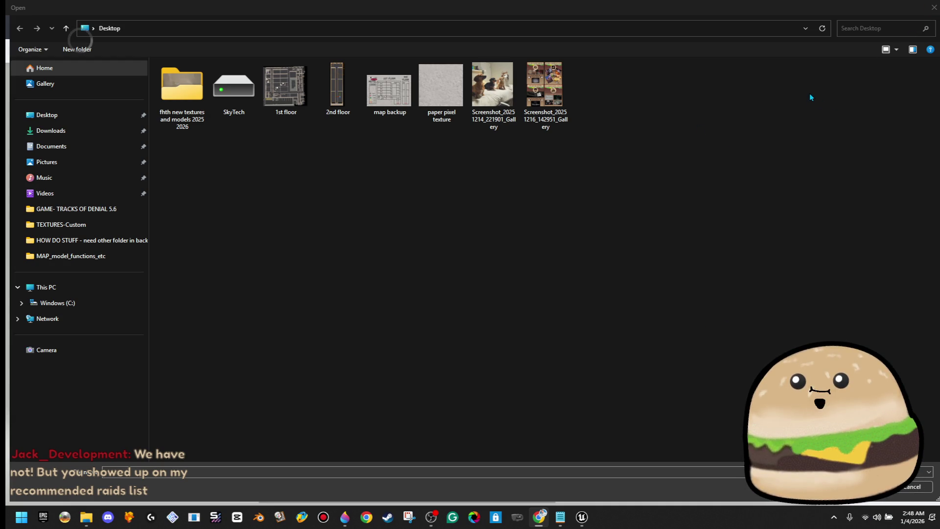
{"action": "left_click", "coordinate": [933, 7]}
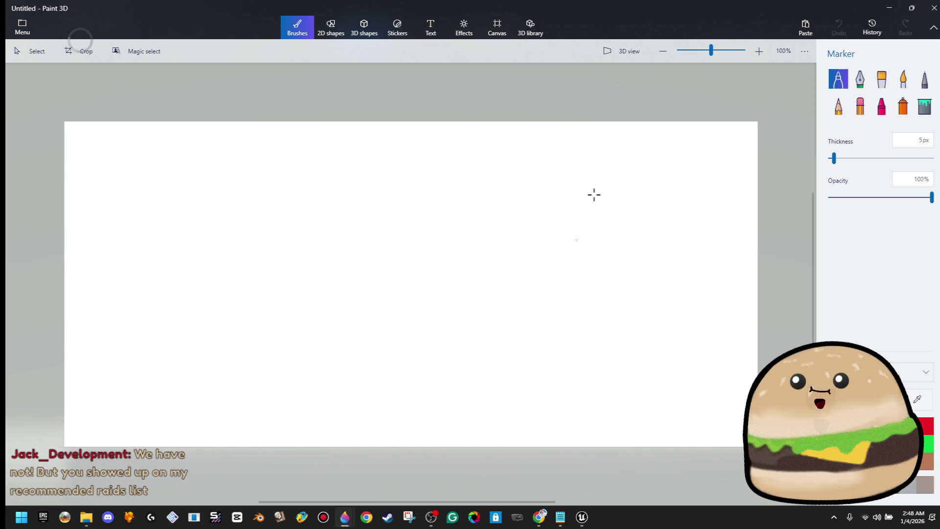
Narrow the Paint 3D canvas, then load pixilart.com and maximize its Chrome window.
{"action": "left_click", "coordinate": [497, 27]}
{"action": "left_click_drag", "start_coordinate": [757, 284], "coordinate": [386, 304]}
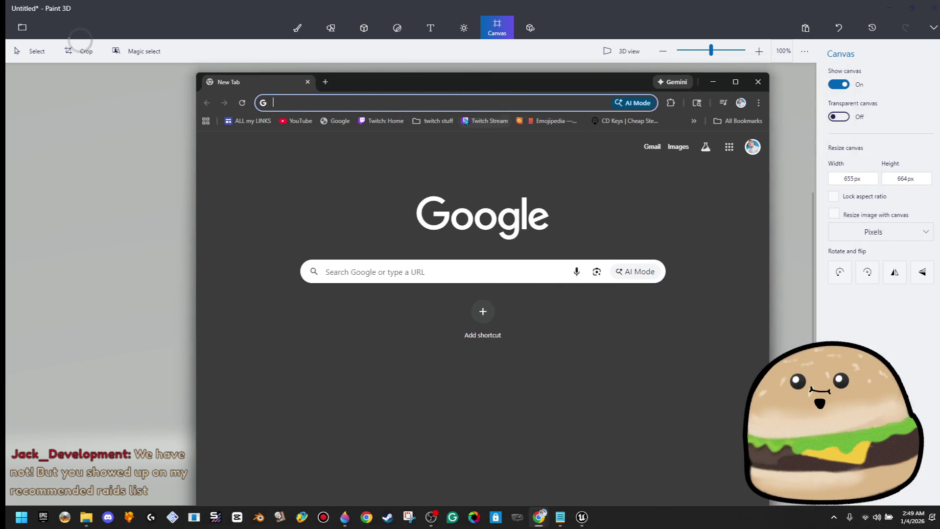
{"action": "type", "text": "pix"}
{"action": "key", "text": "Return"}
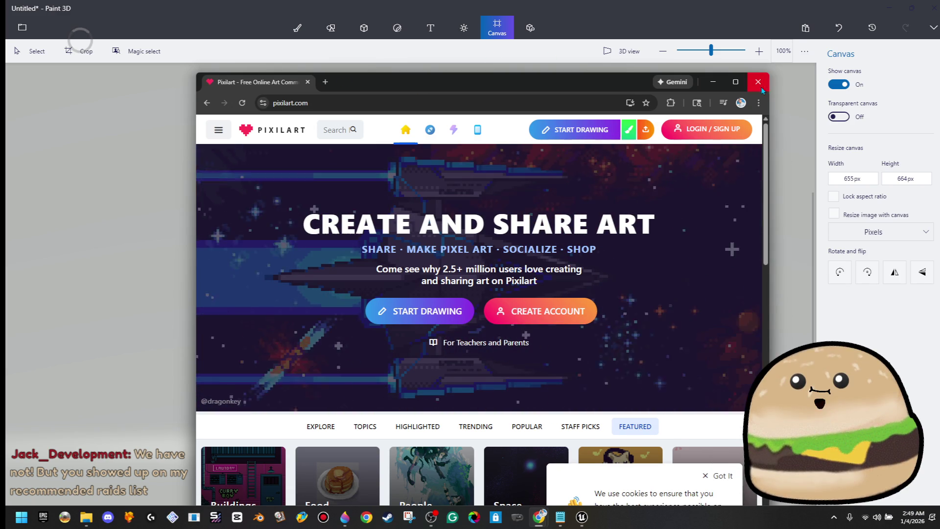
{"action": "left_click", "coordinate": [736, 82]}
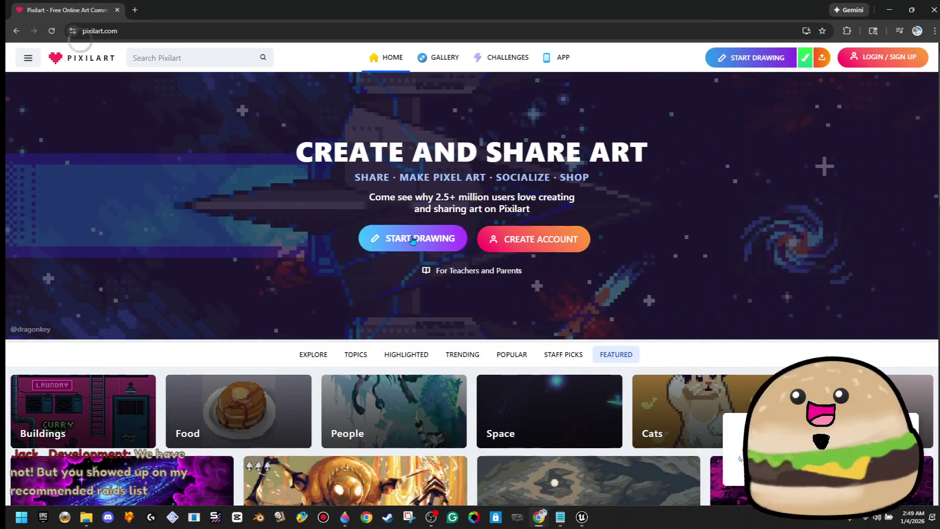
Open Pixilart's drawing editor, then move the Twitch window into view and maximize it.
{"action": "left_click", "coordinate": [398, 239]}
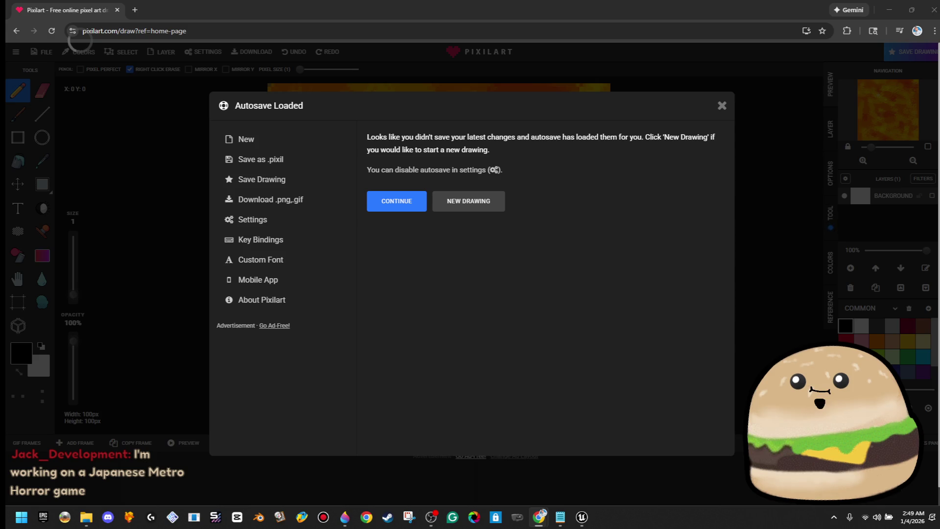
{"action": "left_click_drag", "start_coordinate": [472, 130], "coordinate": [475, 75]}
{"action": "double_click", "coordinate": [475, 75]}
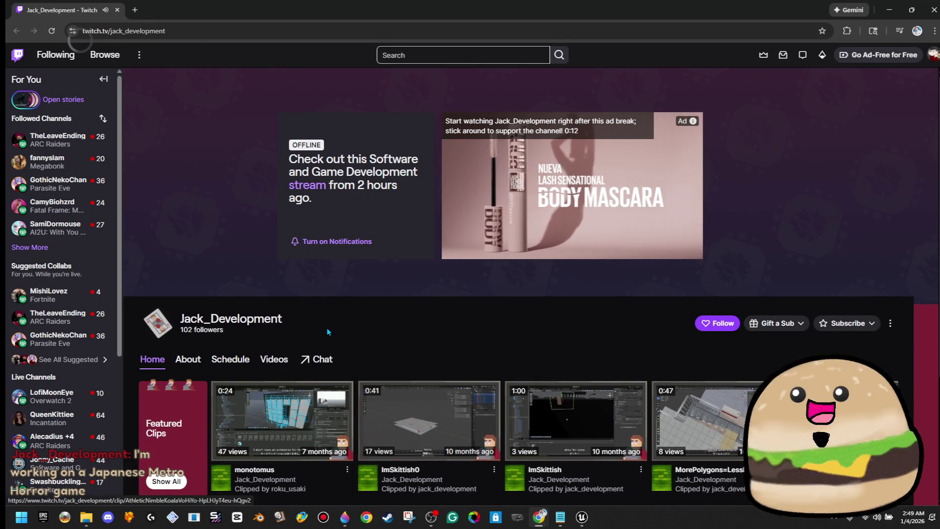
Follow the channel and browse its About, Home, Schedule and Videos tabs.
{"action": "left_click", "coordinate": [719, 323]}
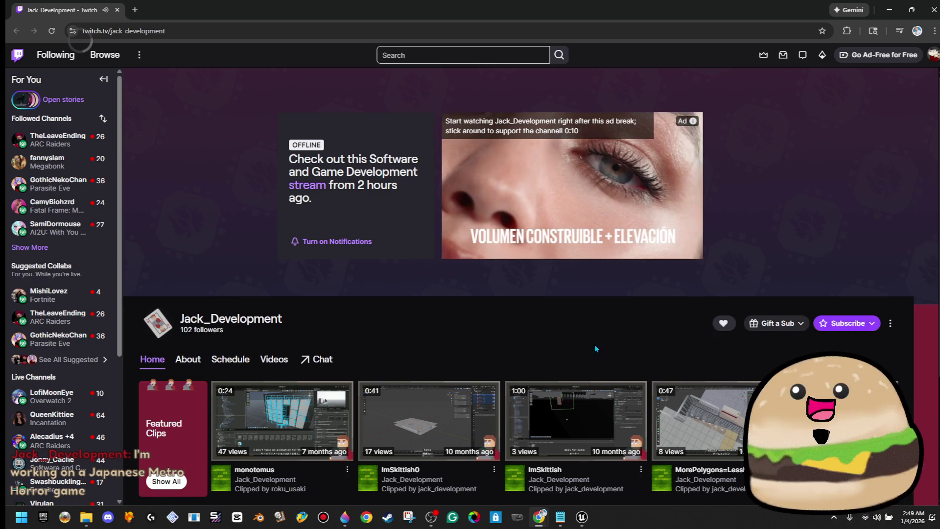
{"action": "scroll", "coordinate": [748, 365], "scroll_direction": "down", "scroll_amount": 3}
{"action": "left_click", "coordinate": [184, 212]}
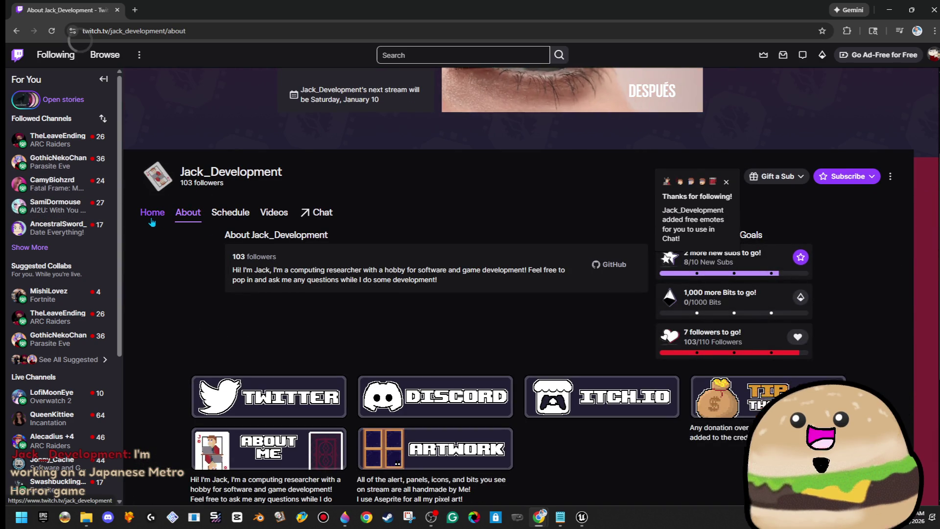
{"action": "left_click", "coordinate": [152, 216]}
{"action": "left_click", "coordinate": [230, 214]}
{"action": "left_click", "coordinate": [281, 215]}
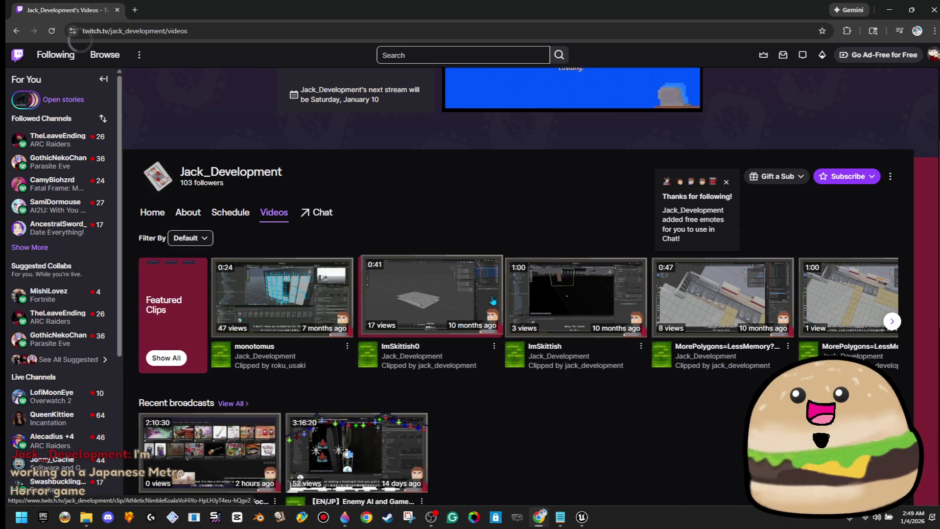
Play the Enemy AI and Gameloop broadcast, skipping ahead to 00:15:33 and then 01:16:14.
{"action": "scroll", "coordinate": [378, 354], "scroll_direction": "down", "scroll_amount": 2}
{"action": "left_click", "coordinate": [378, 354]}
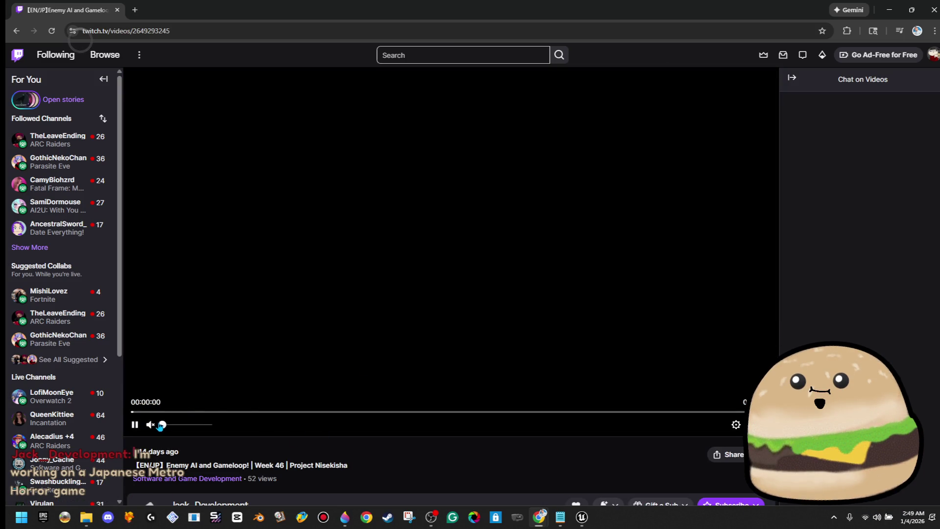
{"action": "left_click", "coordinate": [206, 412]}
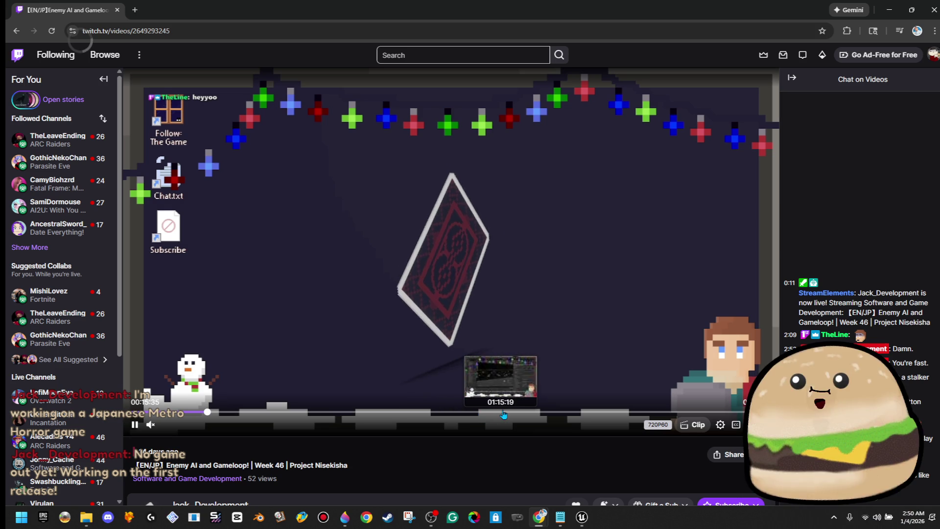
{"action": "left_click", "coordinate": [505, 413]}
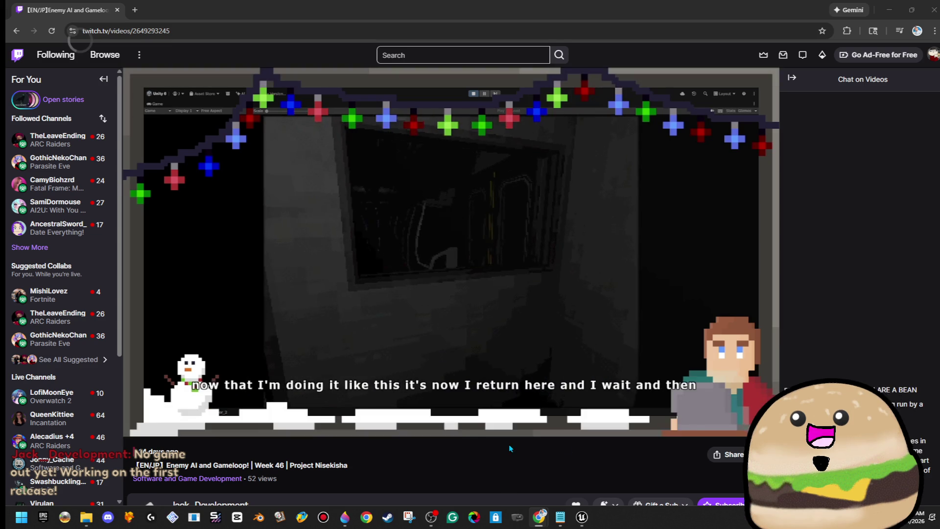
Go back to the channel's About section and open the streamer's linked GitHub profile.
{"action": "scroll", "coordinate": [359, 349], "scroll_direction": "down", "scroll_amount": 3}
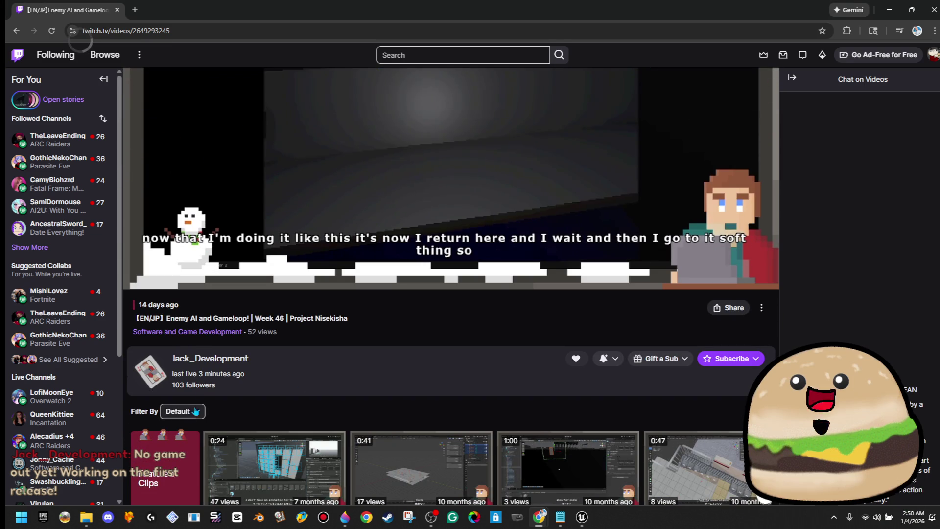
{"action": "left_click", "coordinate": [210, 358]}
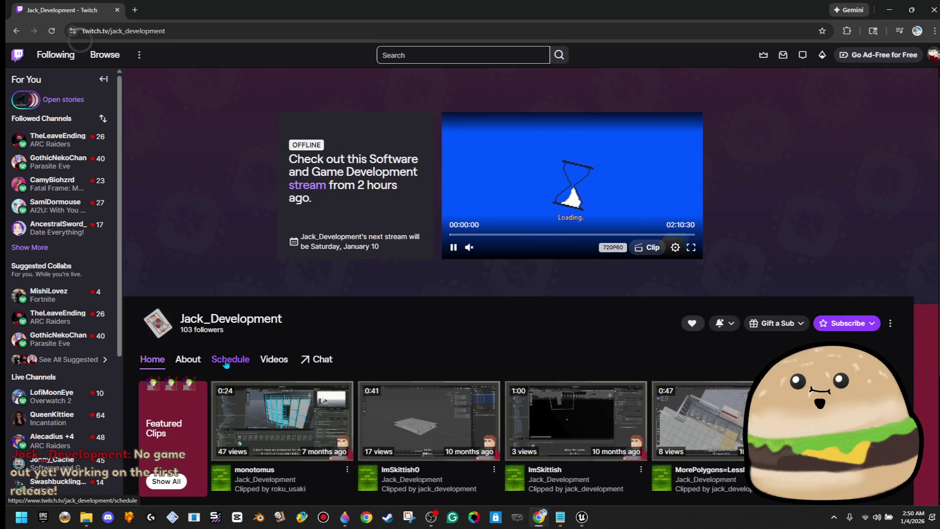
{"action": "left_click", "coordinate": [226, 360]}
{"action": "left_click", "coordinate": [188, 359]}
{"action": "left_click_drag", "start_coordinate": [293, 221], "coordinate": [565, 242]}
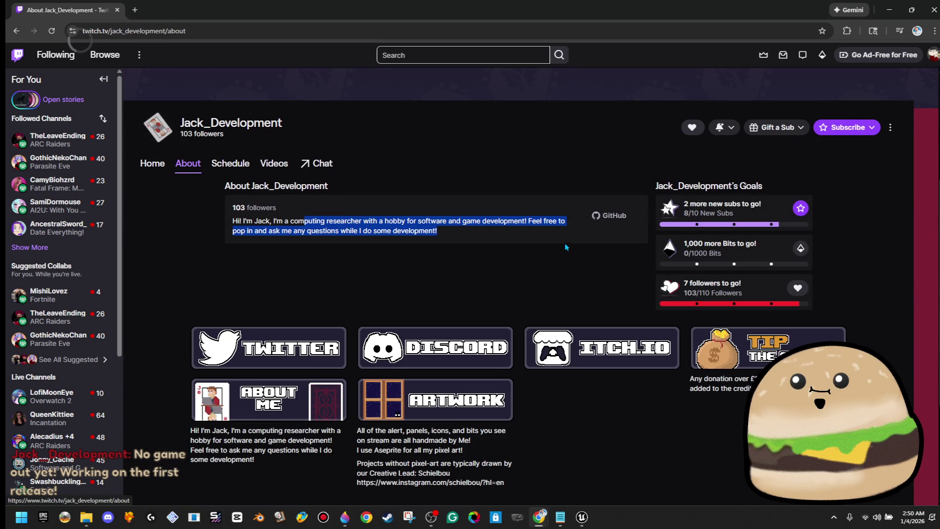
{"action": "left_click", "coordinate": [230, 163]}
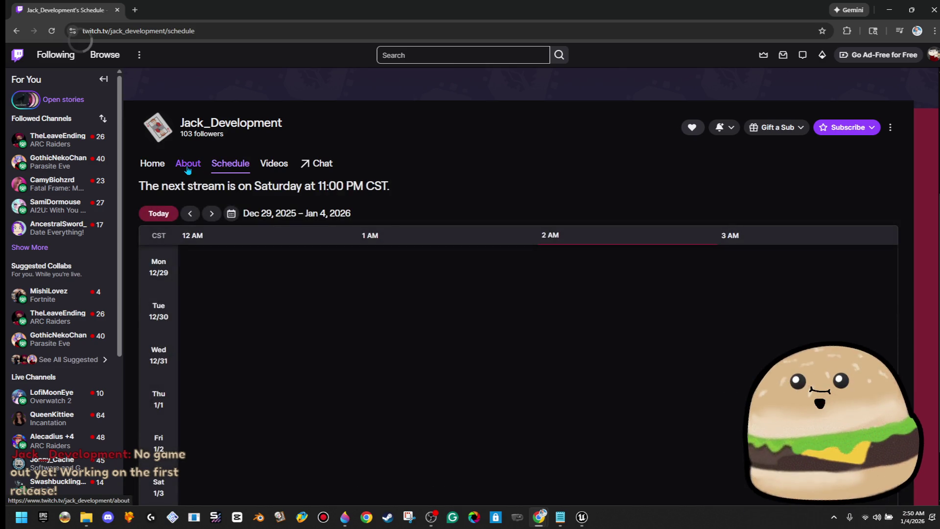
{"action": "left_click", "coordinate": [190, 167]}
{"action": "left_click", "coordinate": [614, 217]}
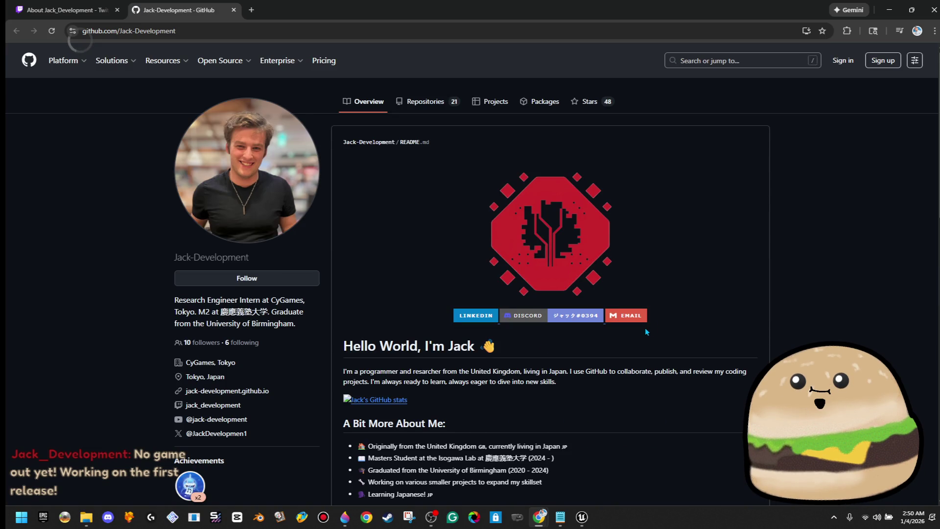
Look over the GitHub profile and confirm its Projects tab shows no projects yet.
{"action": "scroll", "coordinate": [416, 342], "scroll_direction": "down", "scroll_amount": 3}
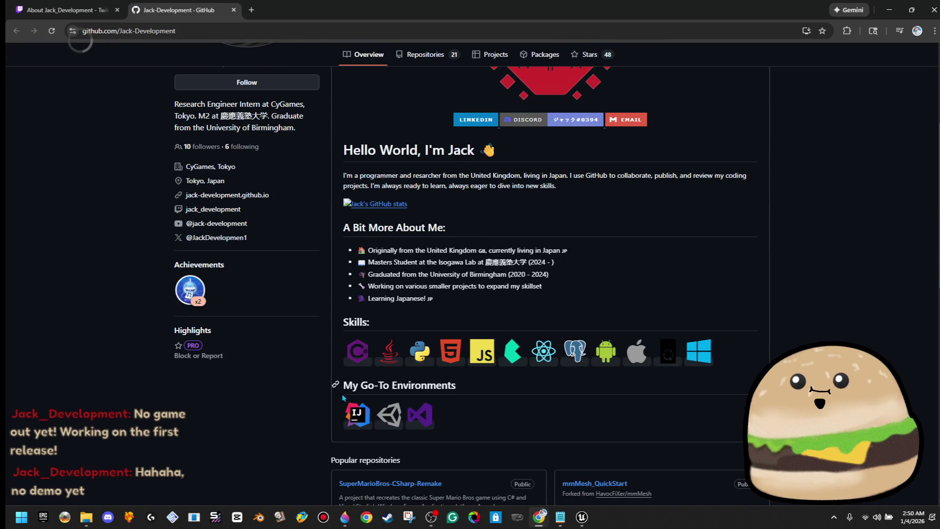
{"action": "scroll", "coordinate": [407, 420], "scroll_direction": "down", "scroll_amount": 5}
{"action": "scroll", "coordinate": [499, 428], "scroll_direction": "up", "scroll_amount": 5}
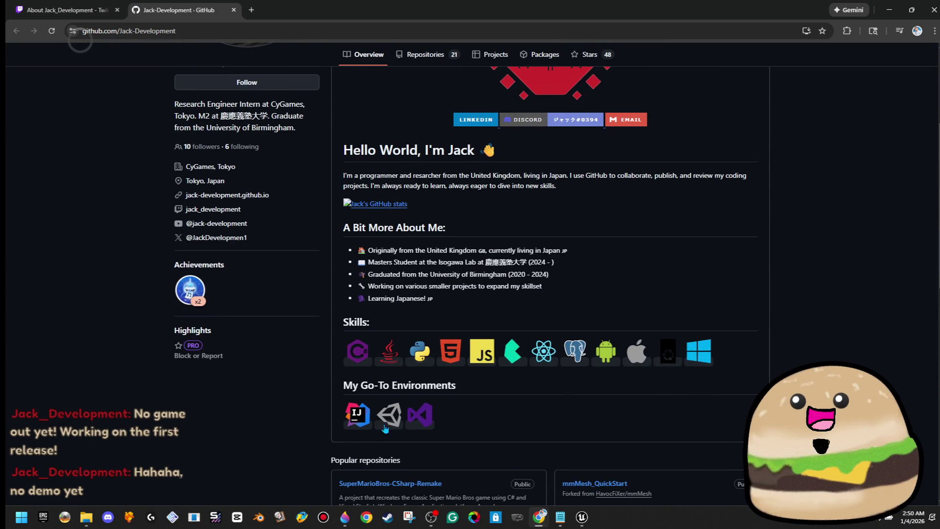
{"action": "scroll", "coordinate": [605, 417], "scroll_direction": "up", "scroll_amount": 4}
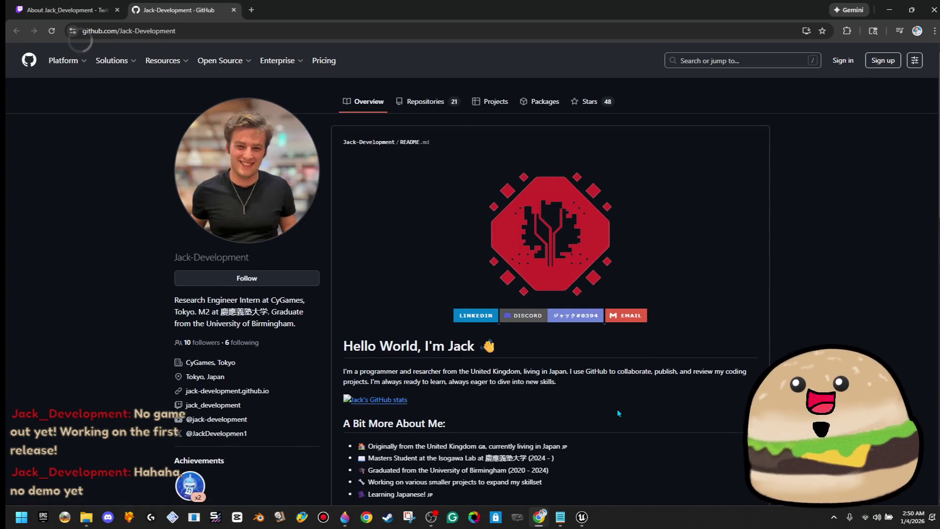
{"action": "left_click", "coordinate": [495, 103]}
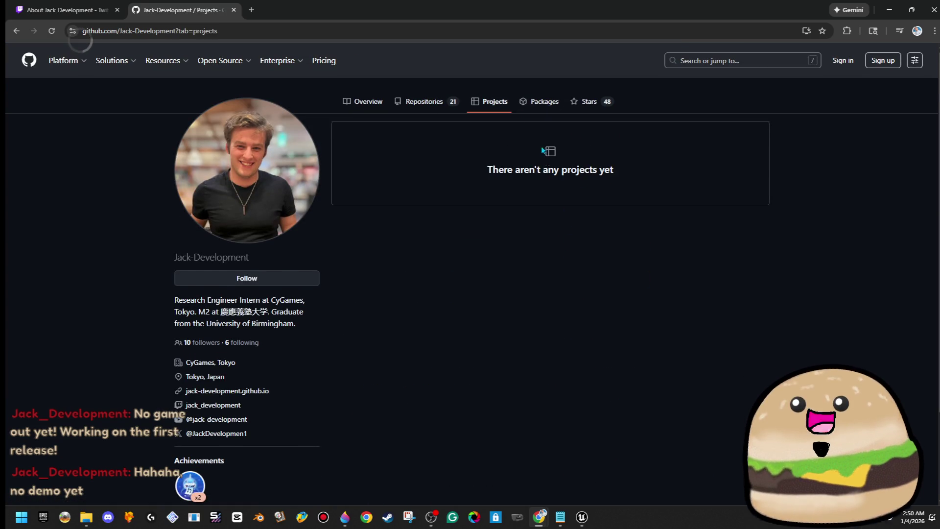
{"action": "scroll", "coordinate": [586, 259], "scroll_direction": "down", "scroll_amount": 2}
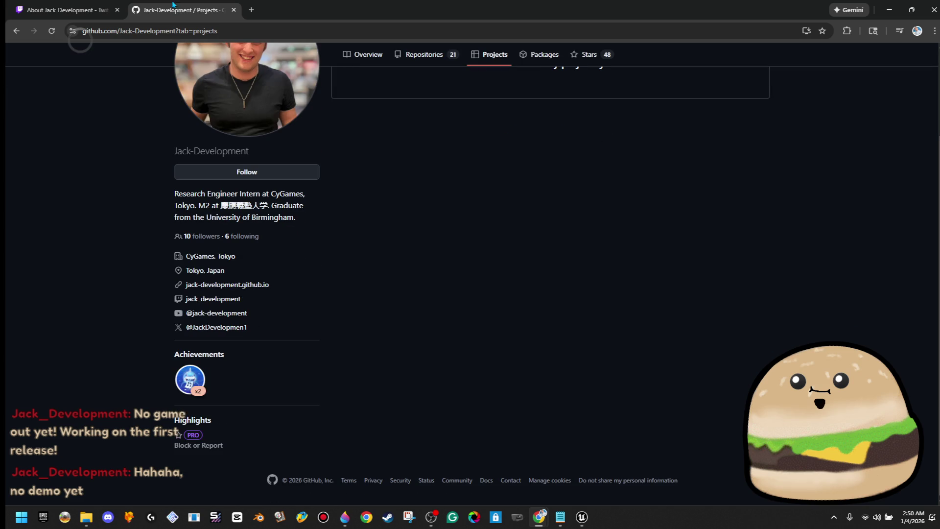
Return to the Twitch channel's tab.
{"action": "left_click", "coordinate": [67, 4]}
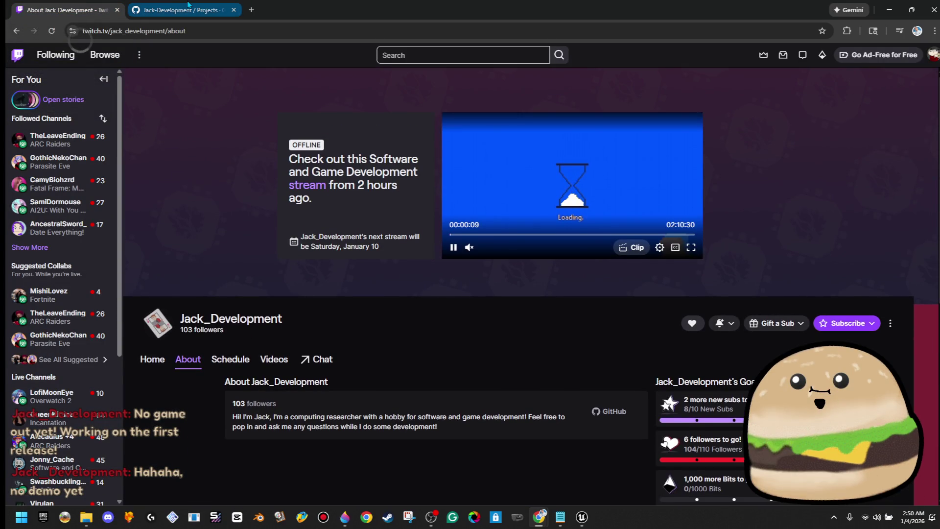
{"action": "left_click", "coordinate": [188, 4]}
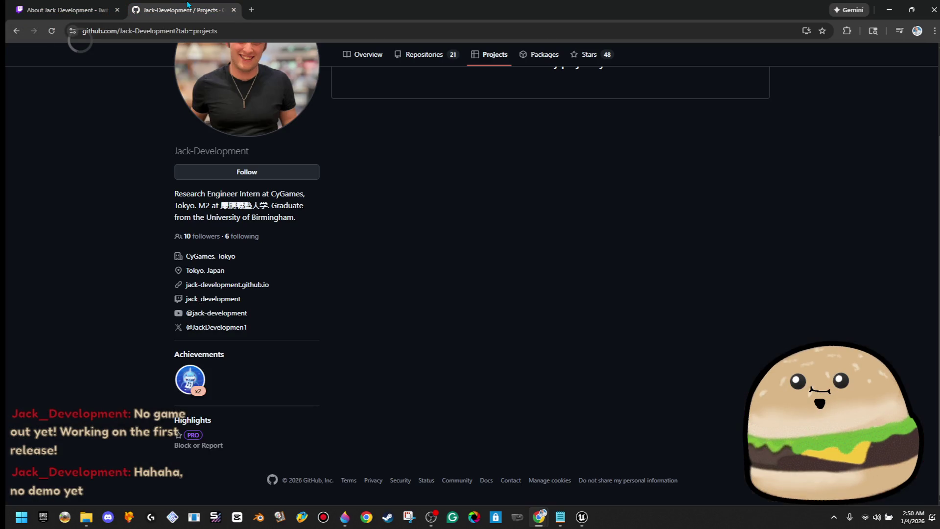
{"action": "left_click", "coordinate": [53, 5]}
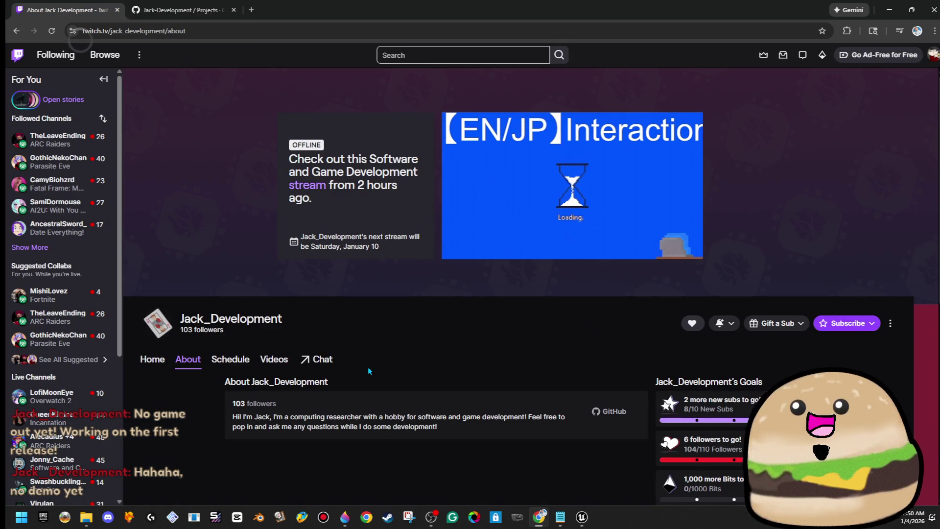
From the channel home page, play the ImSkittish clip and skip ahead in it.
{"action": "left_click", "coordinate": [150, 361]}
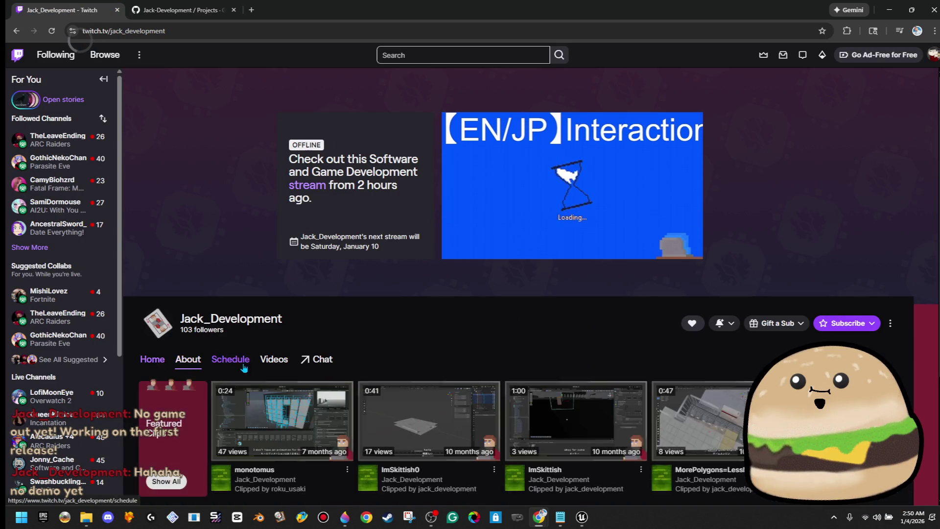
{"action": "scroll", "coordinate": [297, 385], "scroll_direction": "down", "scroll_amount": 3}
{"action": "left_click", "coordinate": [626, 250]}
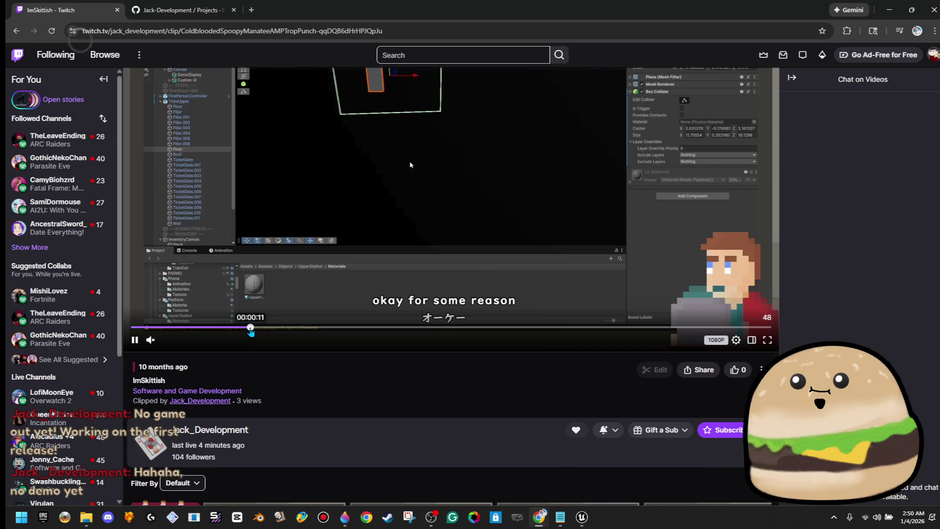
{"action": "scroll", "coordinate": [472, 257], "scroll_direction": "up", "scroll_amount": 2}
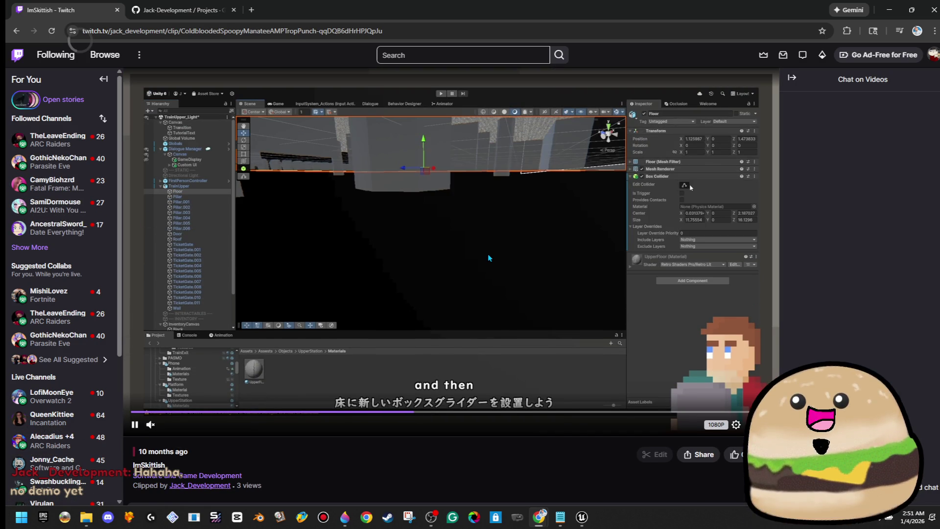
{"action": "left_click", "coordinate": [497, 412]}
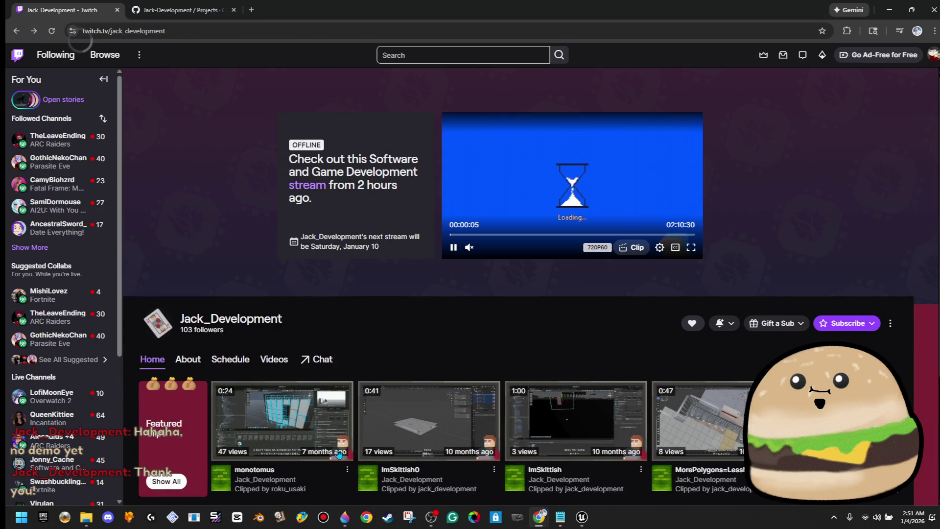
Play the monotomus clip, then go back and view the About and Schedule tabs.
{"action": "left_click", "coordinate": [348, 475]}
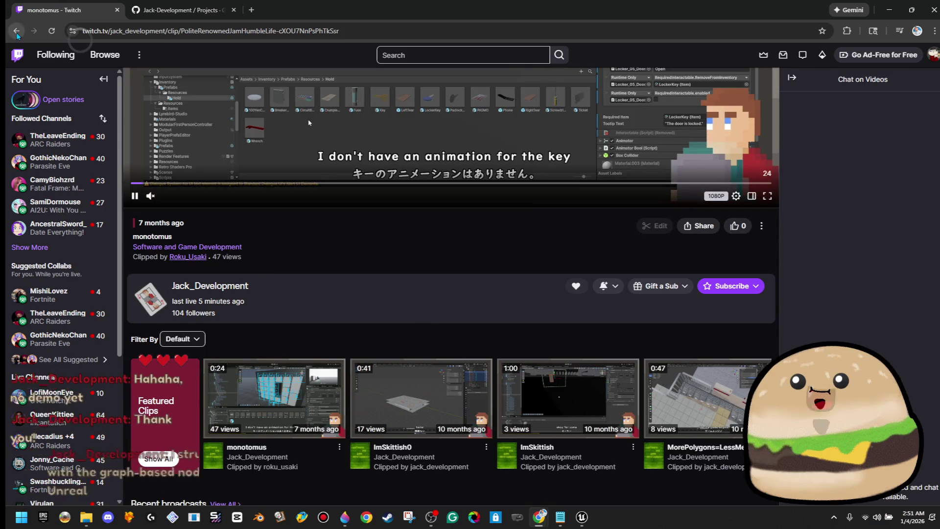
{"action": "key", "text": "alt+Left"}
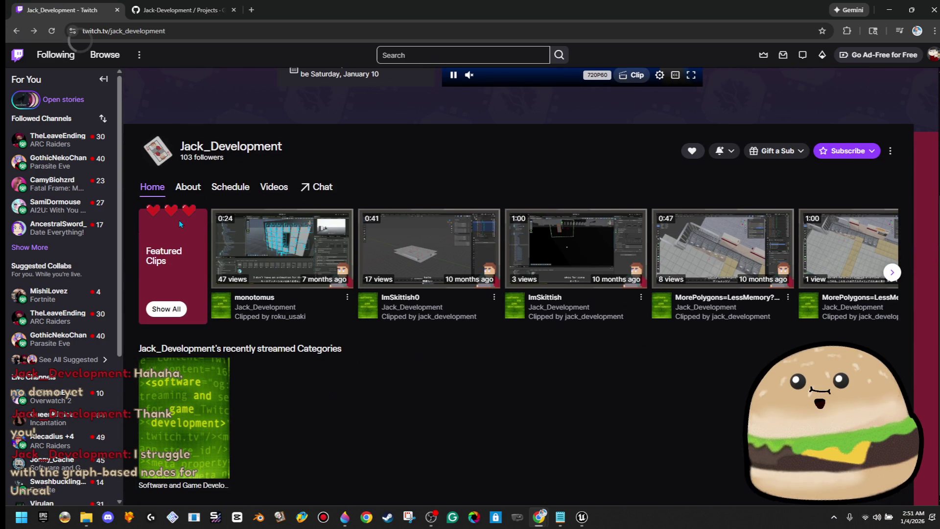
{"action": "left_click", "coordinate": [180, 195]}
{"action": "left_click", "coordinate": [235, 188]}
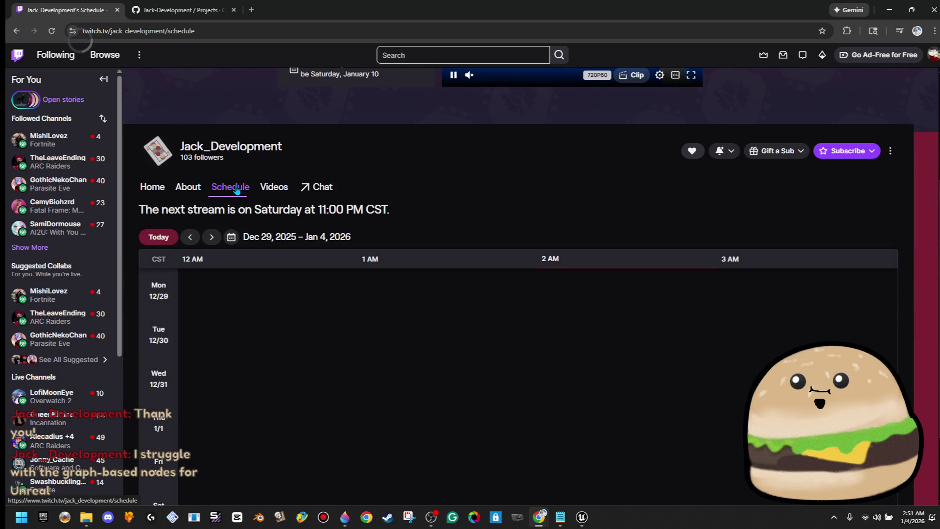